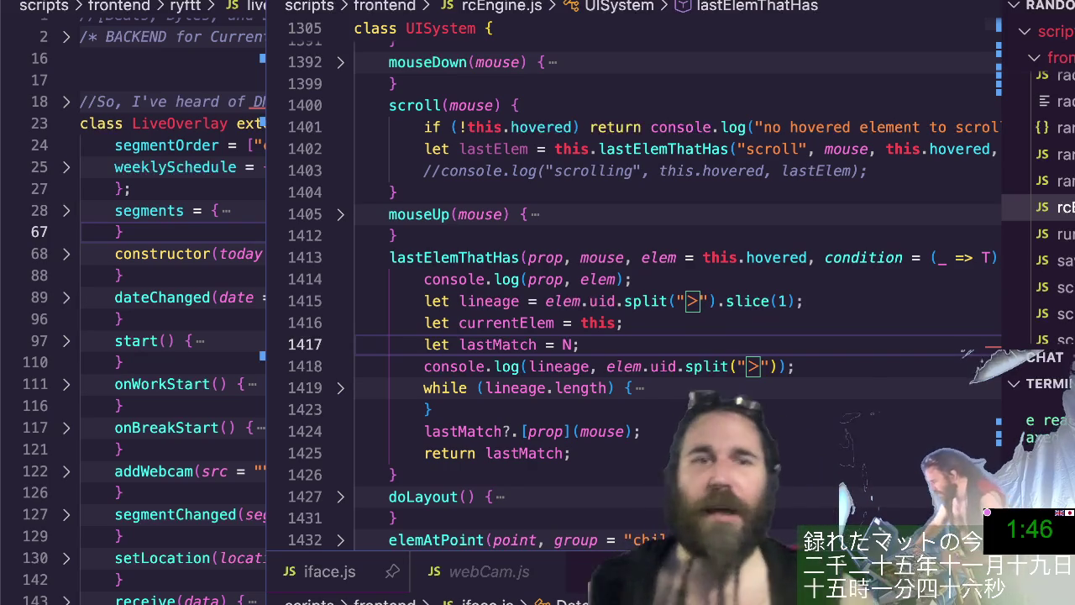
# Insert blank lines at the very top of rcEngine.js.
pyautogui.click(688, 300)
pyautogui.hotkey('ctrl', 'Home')
pyautogui.press('Return')
pyautogui.press('Return')
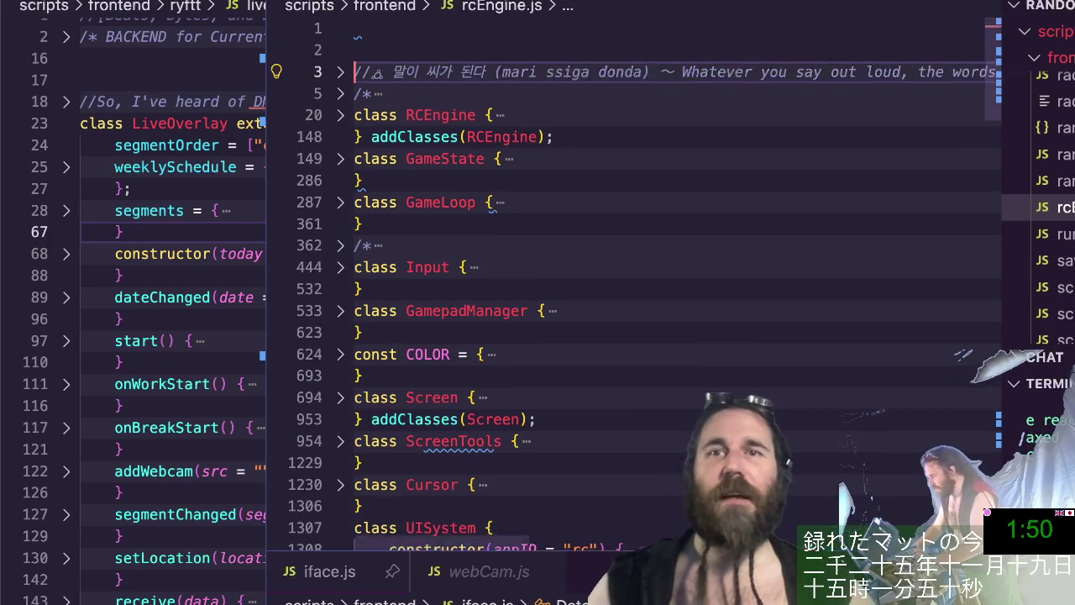
pyautogui.press('Return')
pyautogui.press('Up')
pyautogui.press('Up')
pyautogui.press('Up')
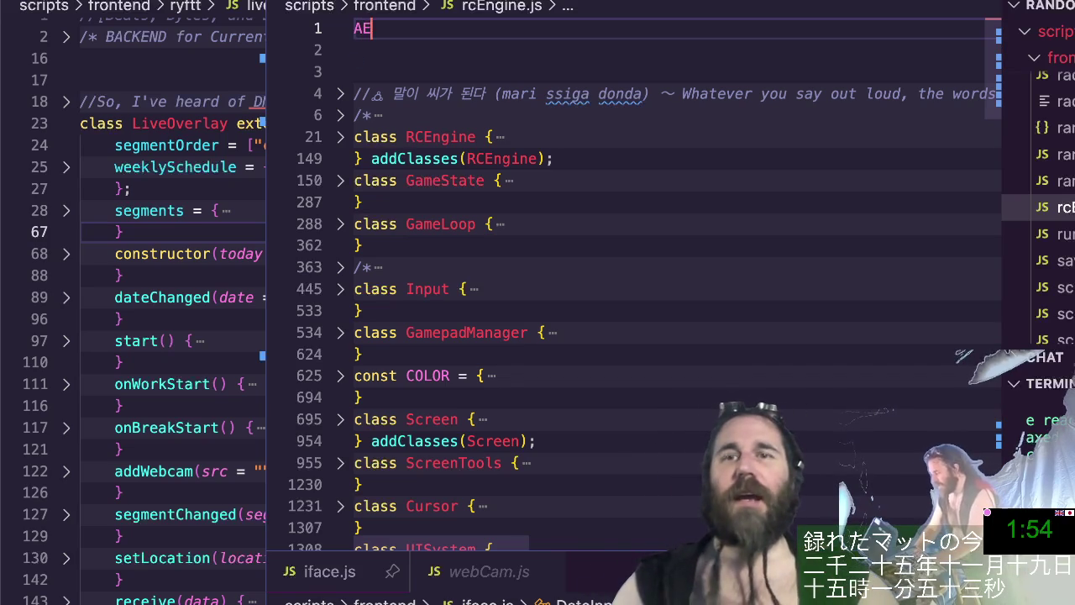
# Add CE(""), AE() and ACE() call lines, with CE() moved to line 1.
pyautogui.press('Return')
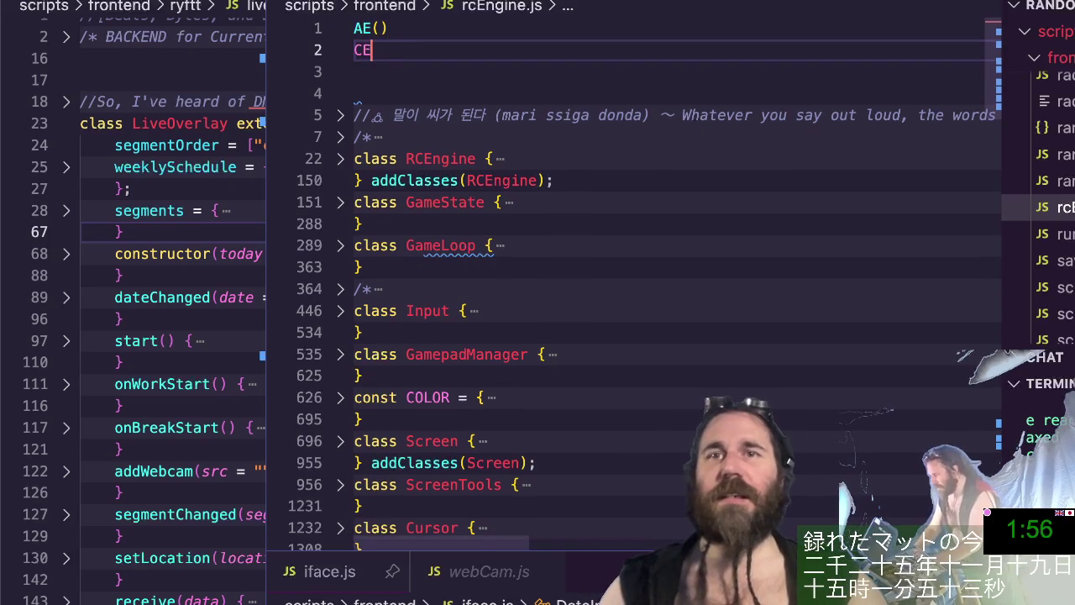
pyautogui.write('()')
pyautogui.press('Return')
pyautogui.write('A')
pyautogui.press('Up')
pyautogui.press('Up')
pyautogui.press('Left')
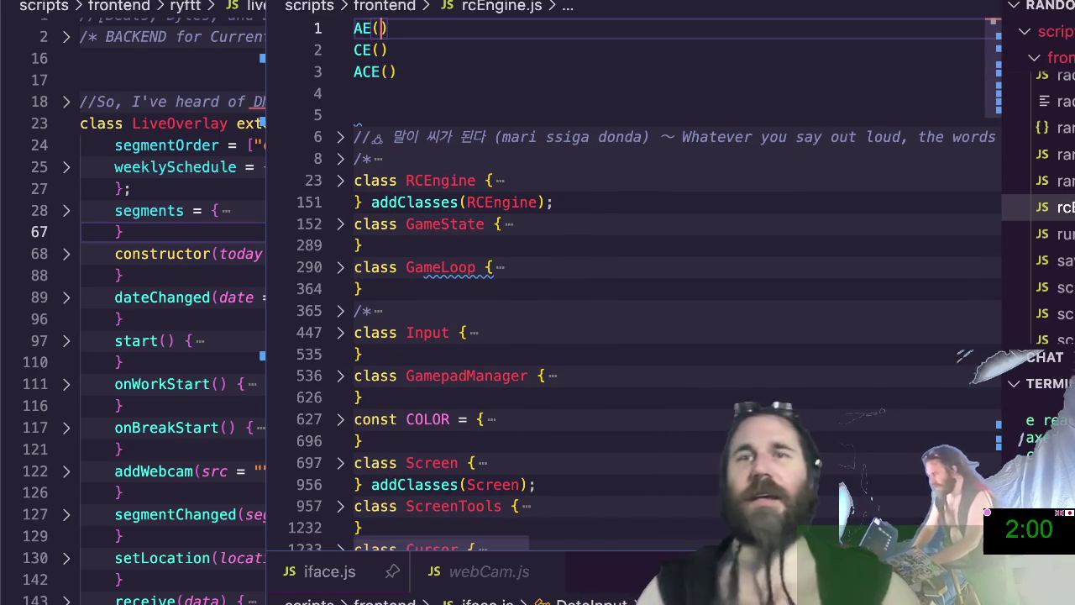
pyautogui.hotkey('alt', 'Down')
pyautogui.press('Up')
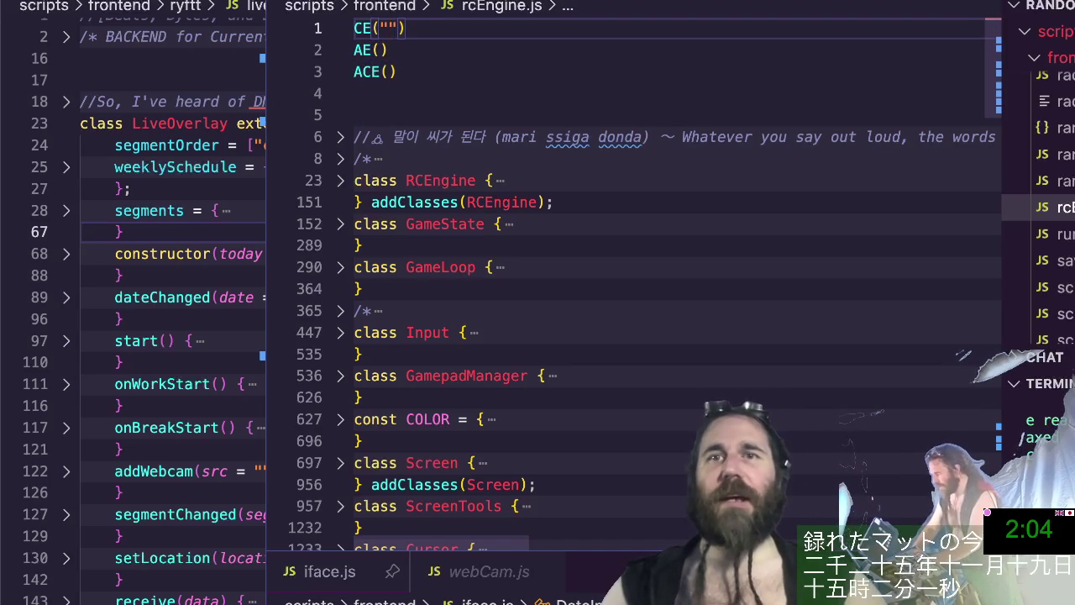
# Give line 1's CE call "div" and N as arguments, after briefly trying "h1" and a title.
pyautogui.write('"')
pyautogui.write('{id: "content"},')
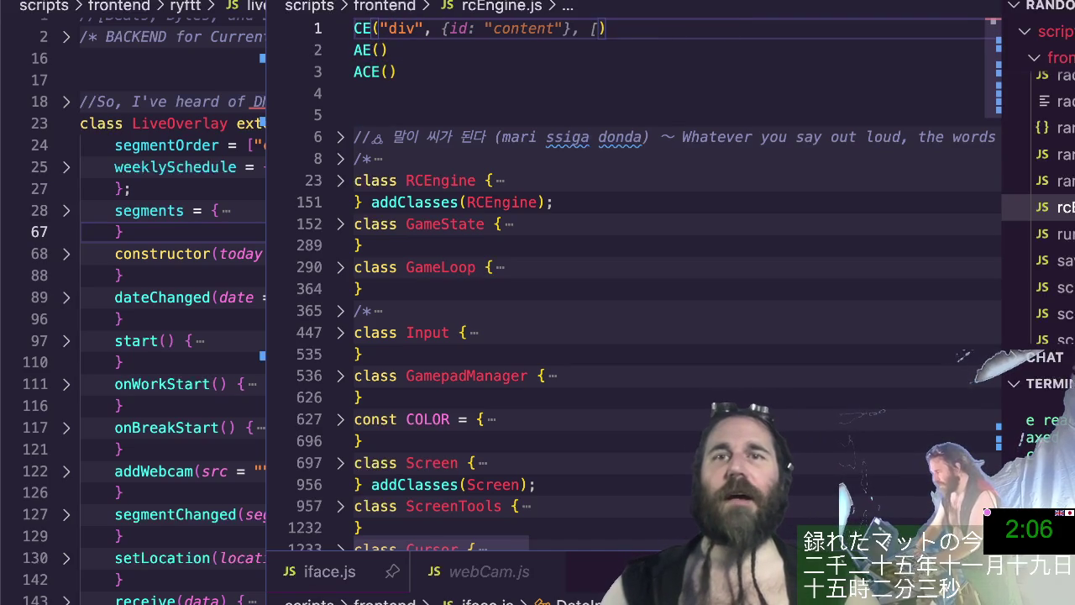
pyautogui.write(' [')
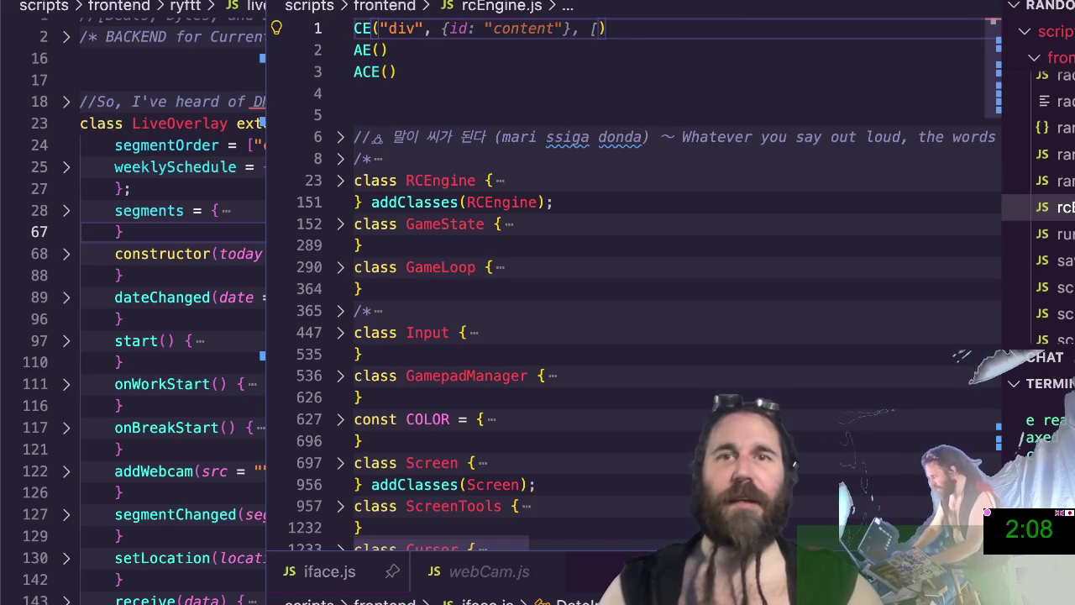
pyautogui.write('"')
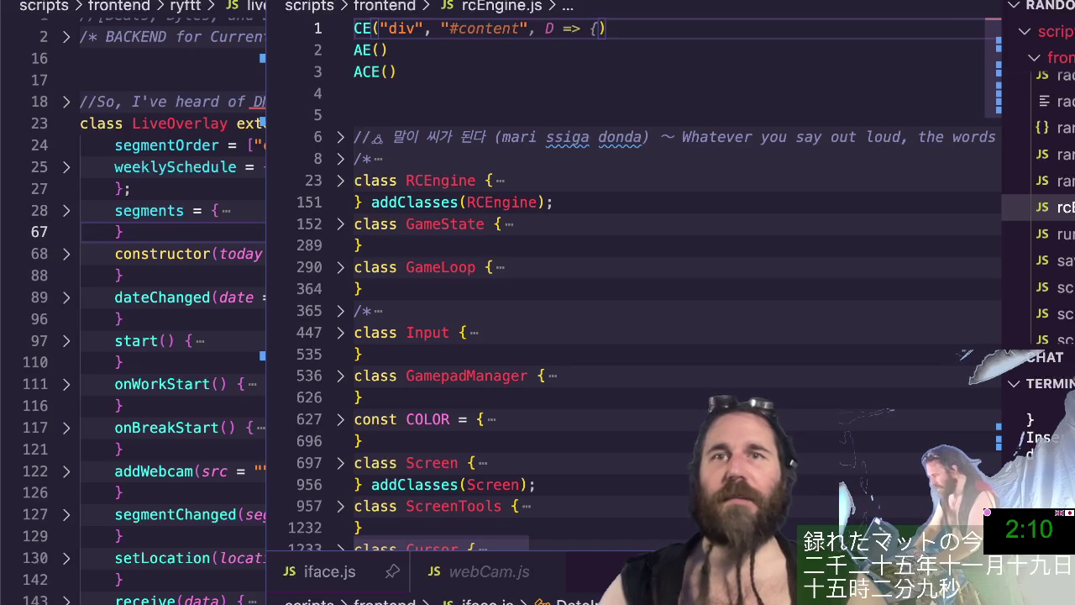
pyautogui.write('This is the')
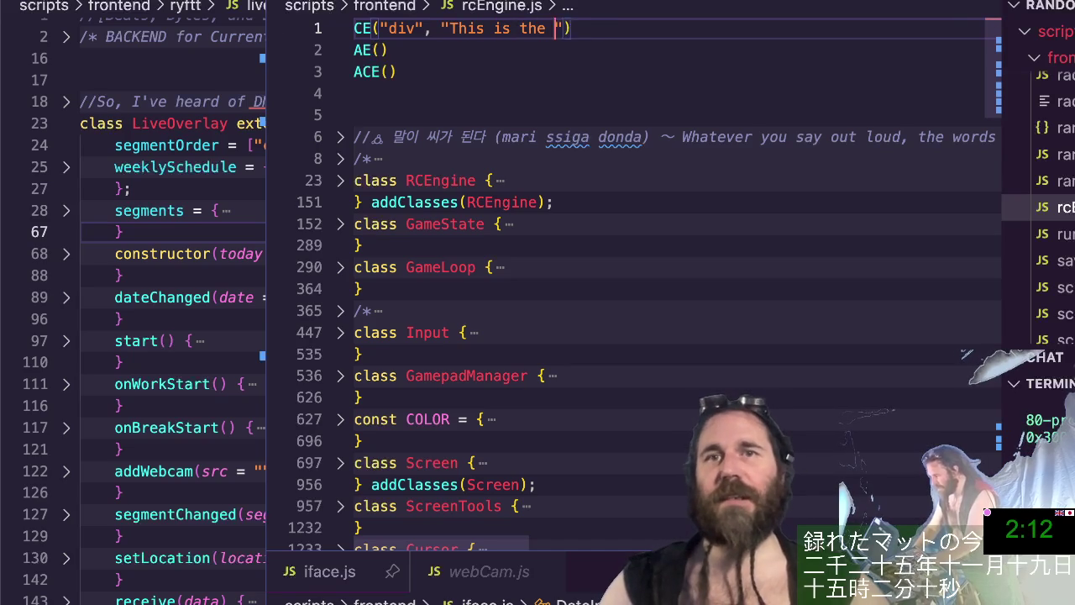
pyautogui.click(388, 28)
pyautogui.press('Delete')
pyautogui.press('Delete')
pyautogui.press('Delete')
pyautogui.write('h1')
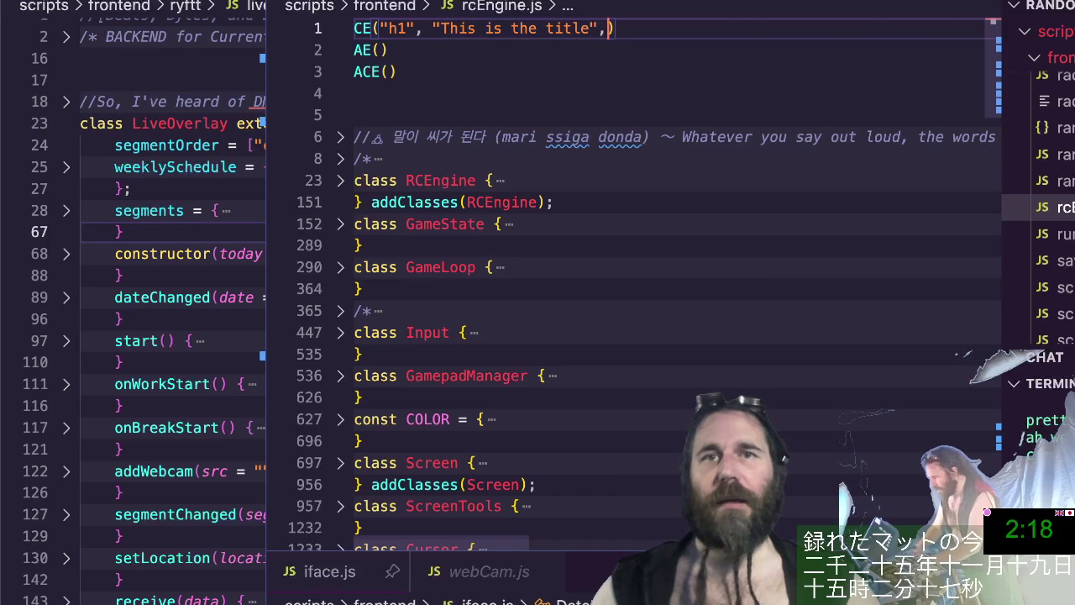
pyautogui.doubleClick(392, 29)
pyautogui.write('div')
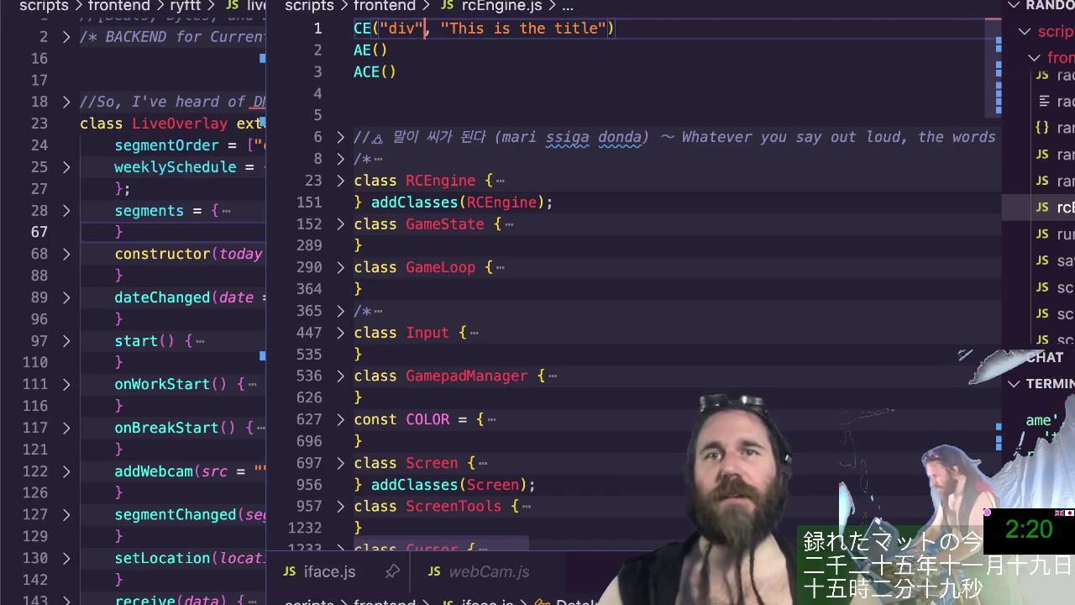
pyautogui.moveTo(443, 29); pyautogui.dragTo(610, 28)
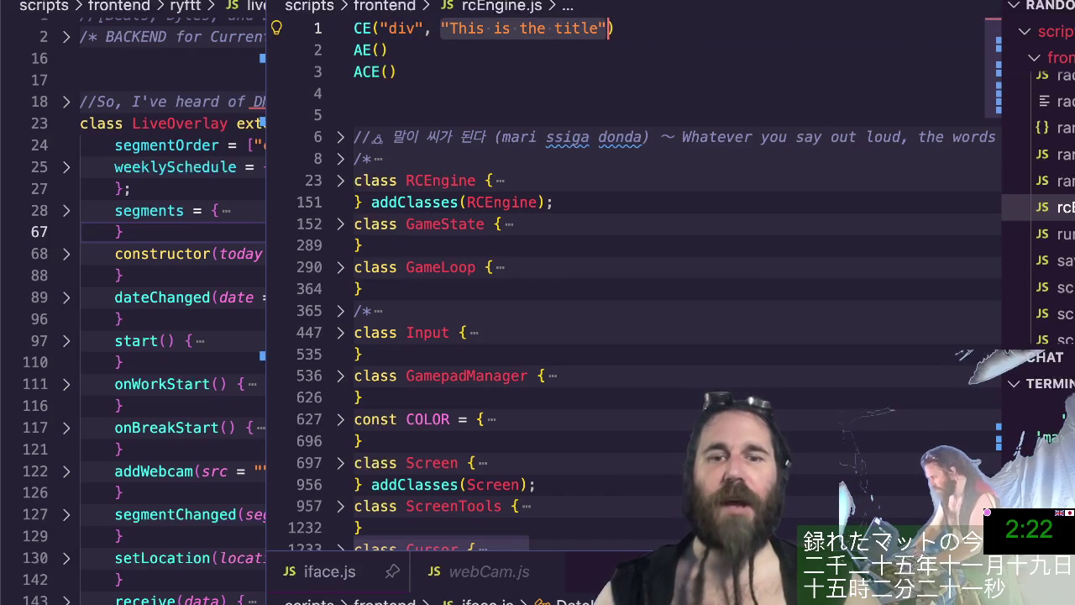
pyautogui.write('N,')
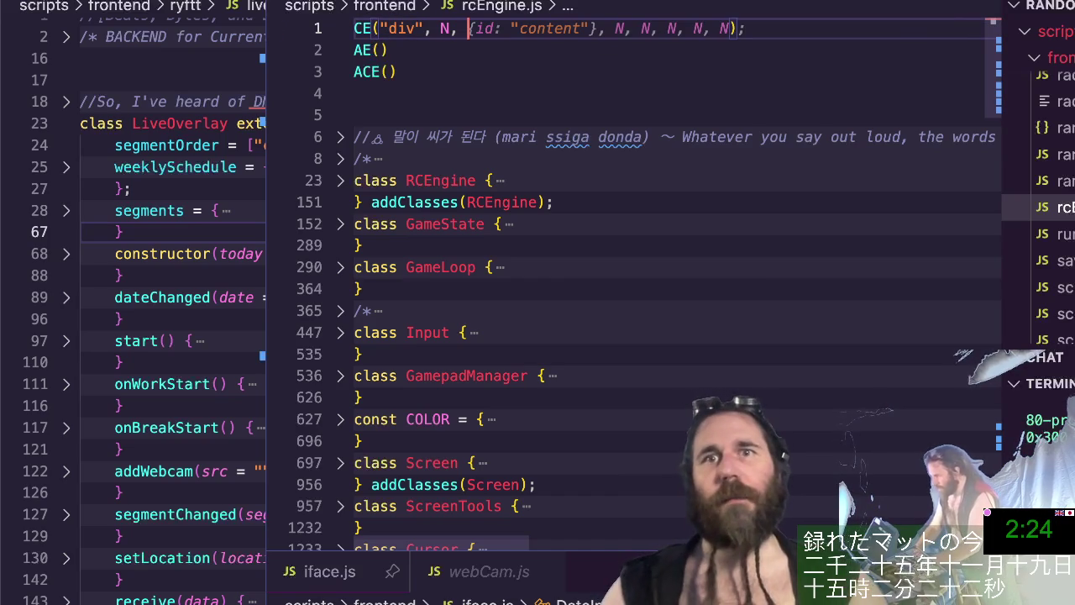
pyautogui.press('Tab')
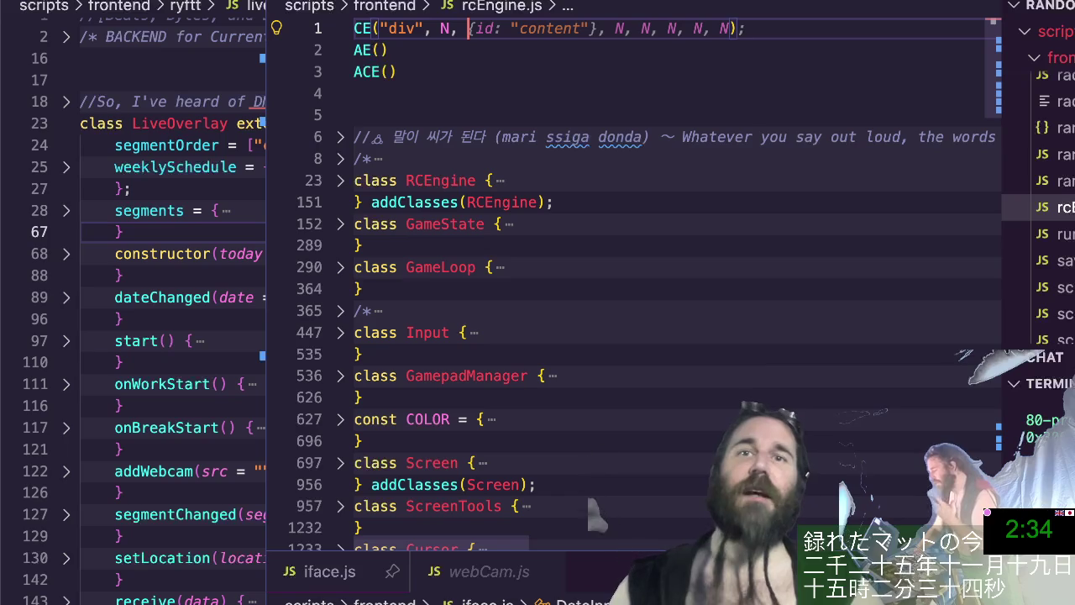
pyautogui.write('"c;a')
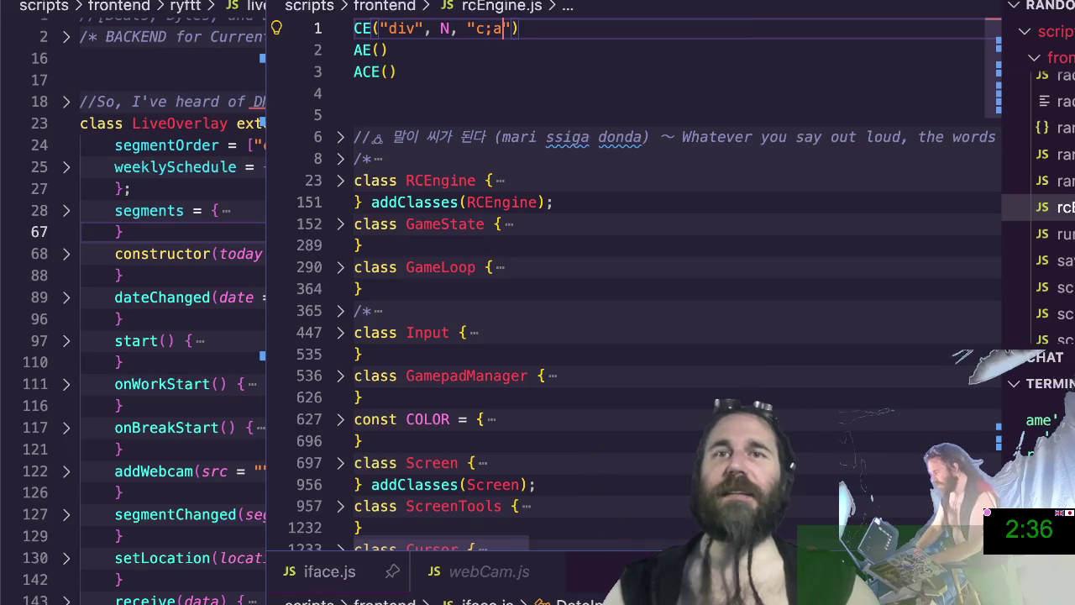
pyautogui.write('ass')
pyautogui.write('e')
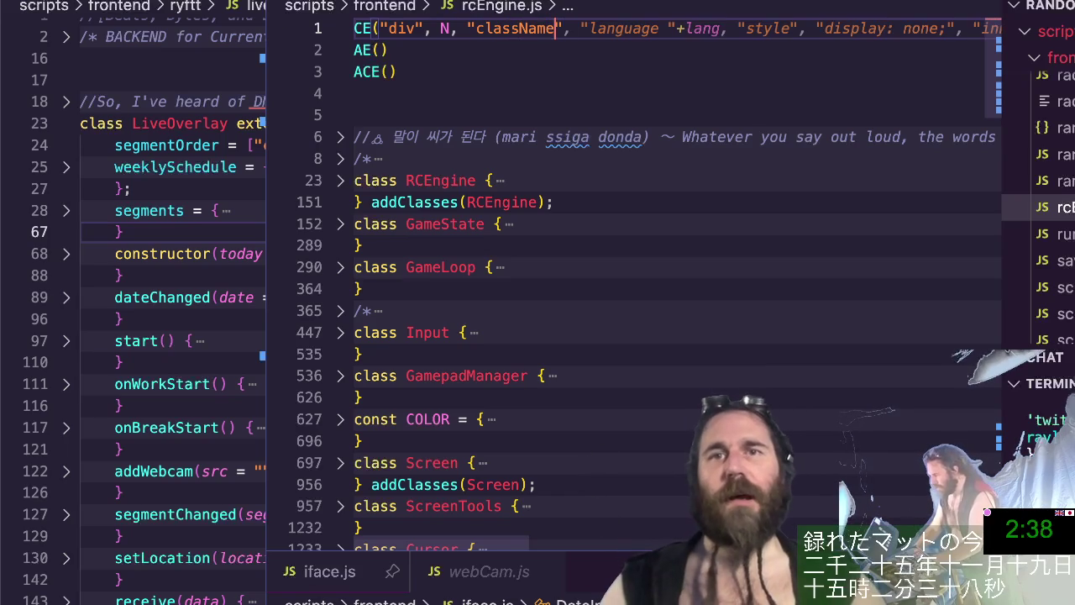
pyautogui.write(',')
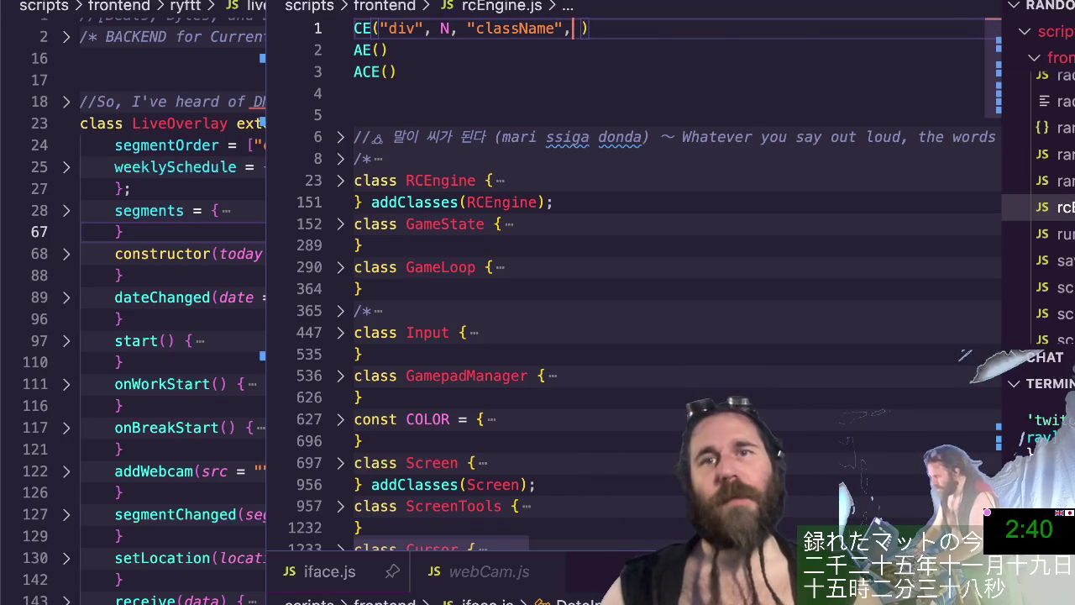
# Replace the N argument with [CE("h1", "title")] in line 1's CE call.
pyautogui.hotkey('ctrl', 'Left')
pyautogui.hotkey('ctrl', 'Left')
pyautogui.hotkey('ctrl', 'Left')
pyautogui.hotkey('ctrl', 'Left')
pyautogui.hotkey('shift', 'Right')
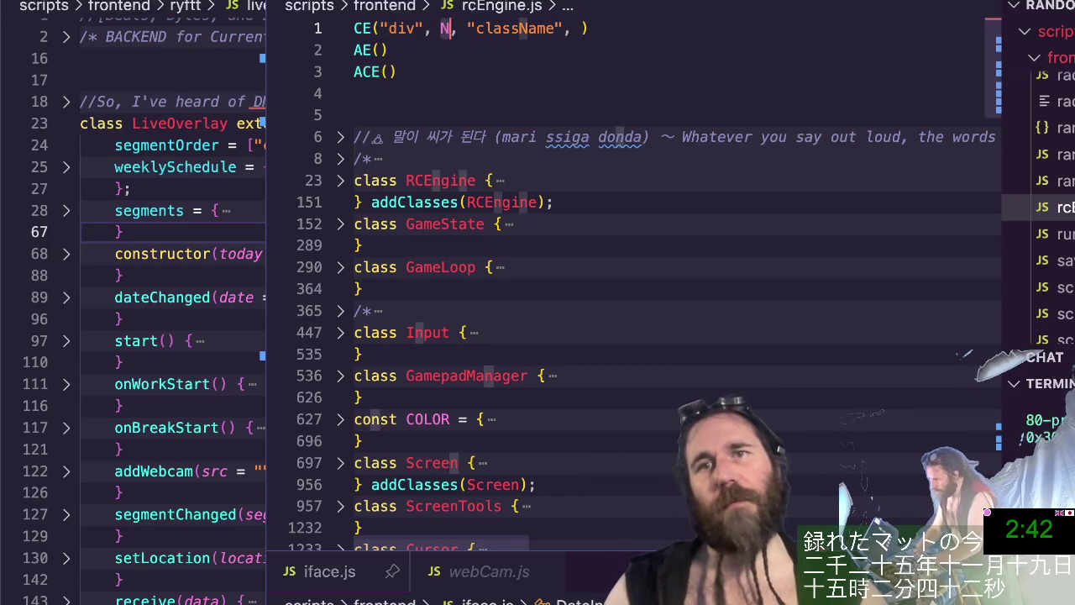
pyautogui.write('{')
pyautogui.press('BackSpace')
pyautogui.press('BackSpace')
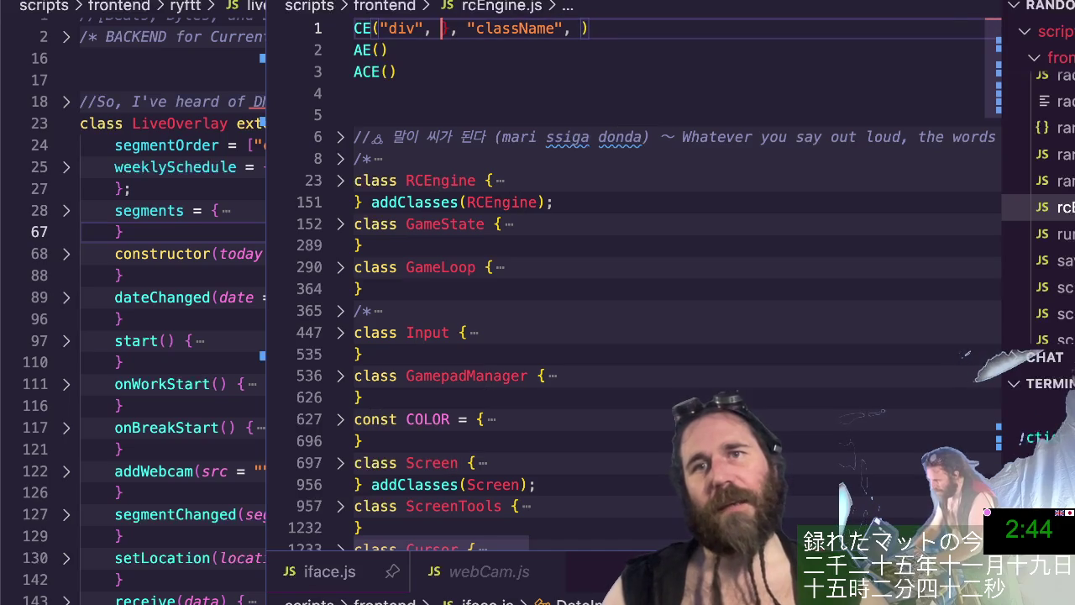
pyautogui.write('[]')
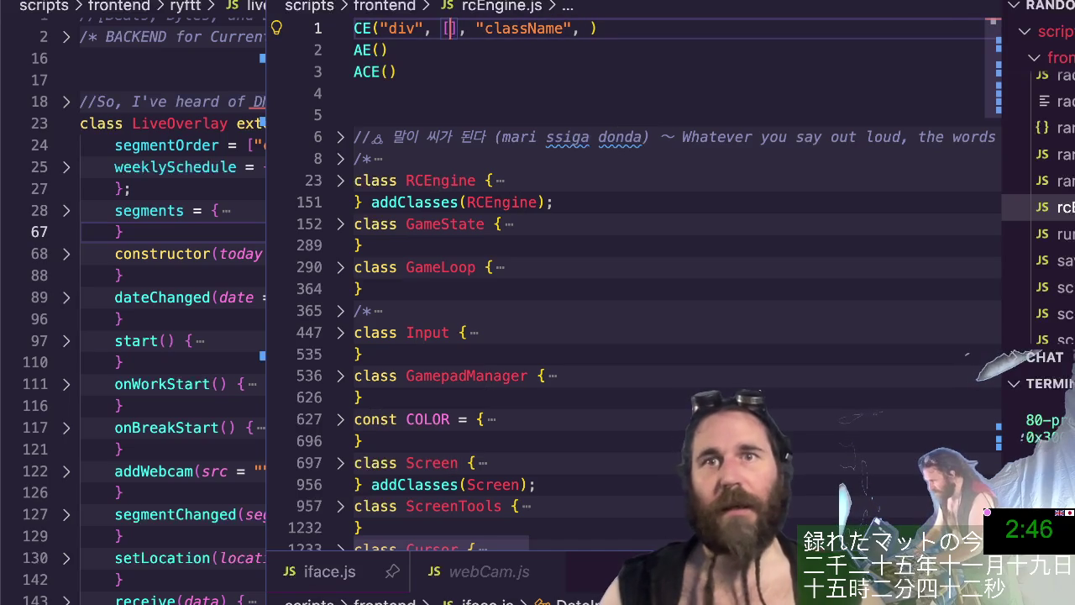
pyautogui.write('CE("')
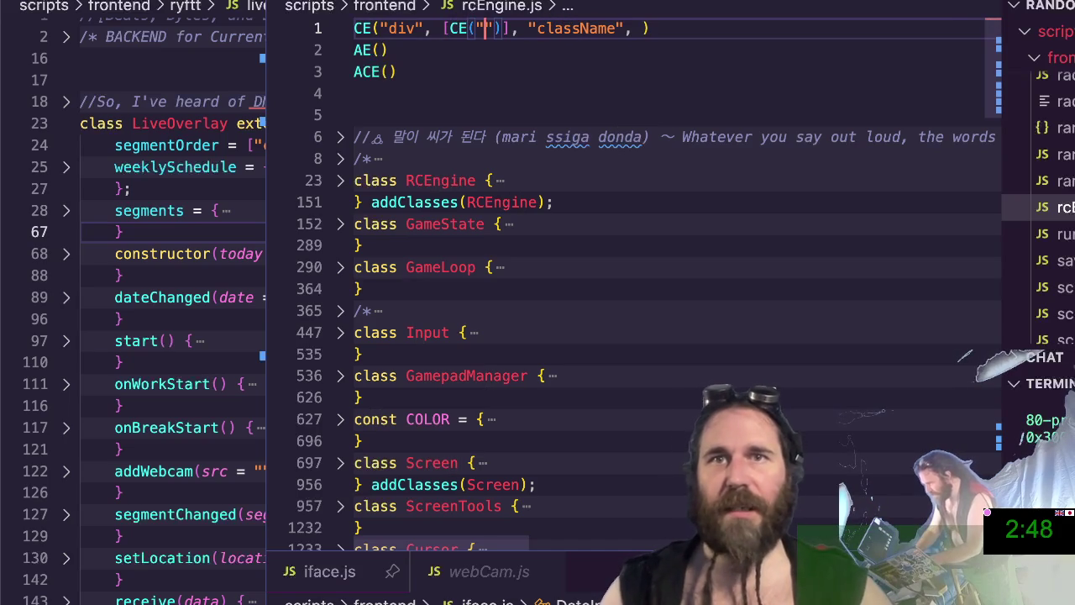
pyautogui.write('h1", "title')
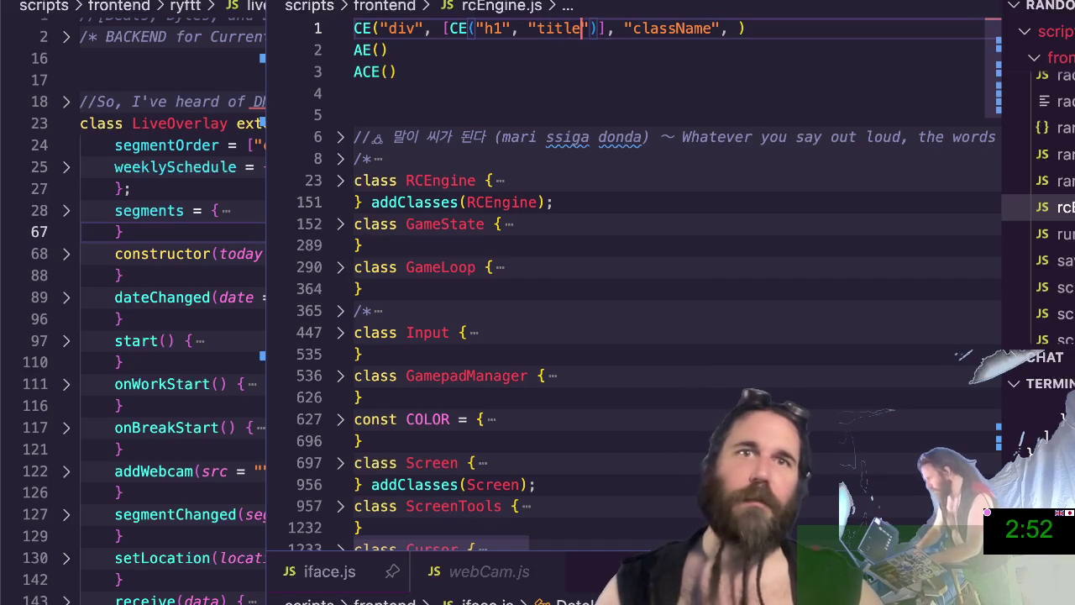
# Finish line 1 with "className" and a _ => console.log('clicked') callback, fixing typos.
pyautogui.press('End')
pyautogui.press('Right')
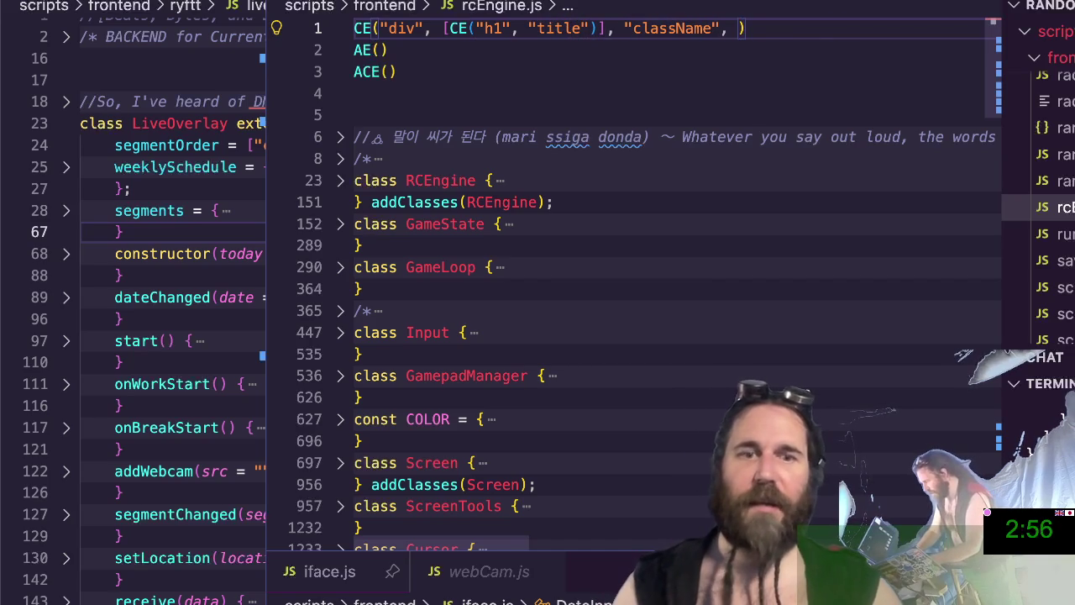
pyautogui.write('e-')
pyautogui.press('BackSpace')
pyautogui.press('BackSpace')
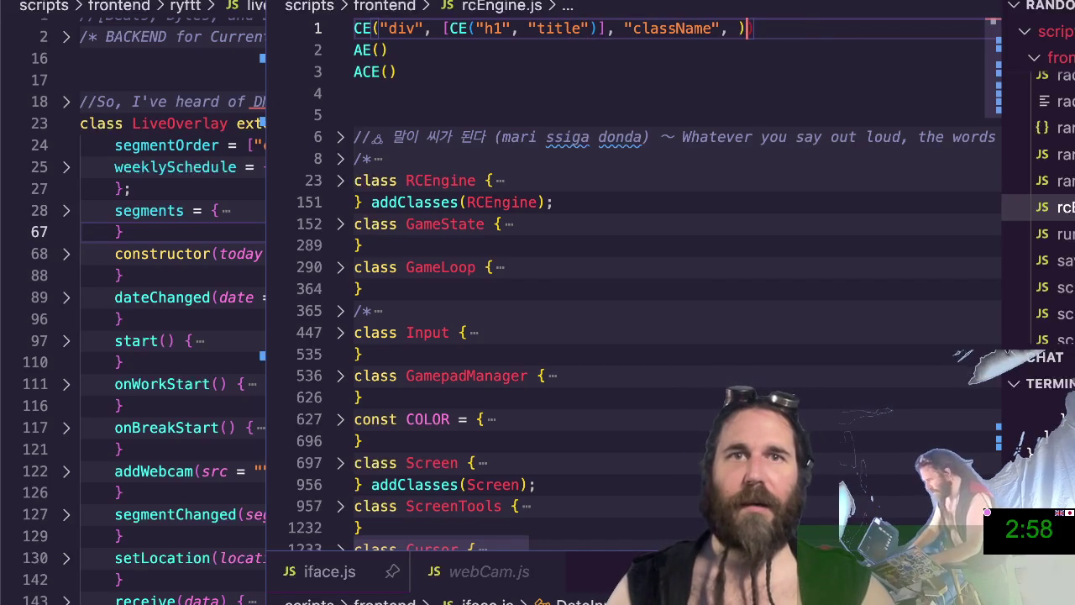
pyautogui.write('9')
pyautogui.press('BackSpace')
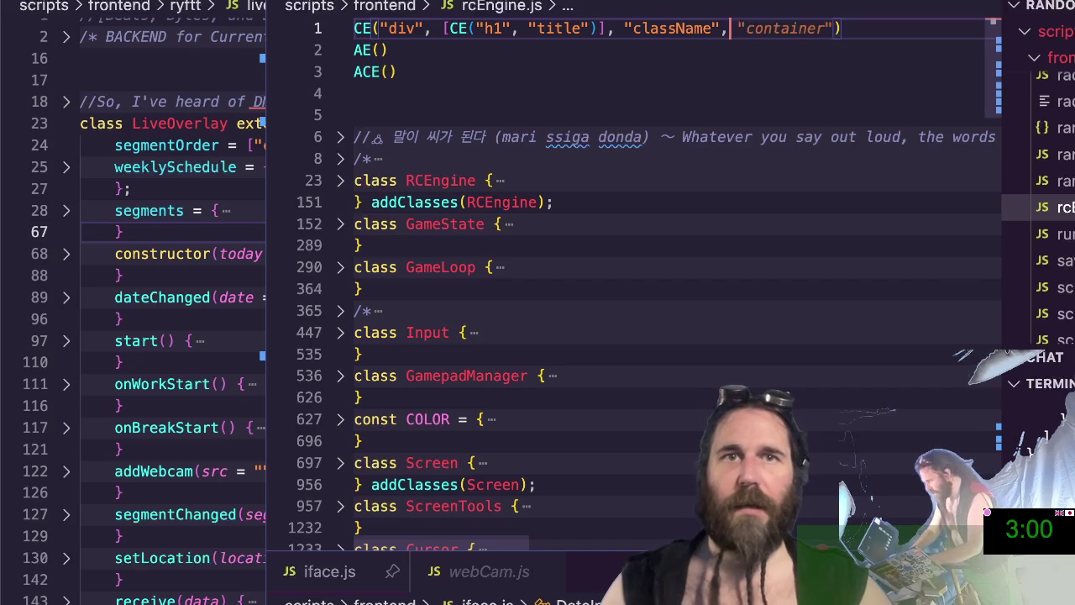
pyautogui.write('_')
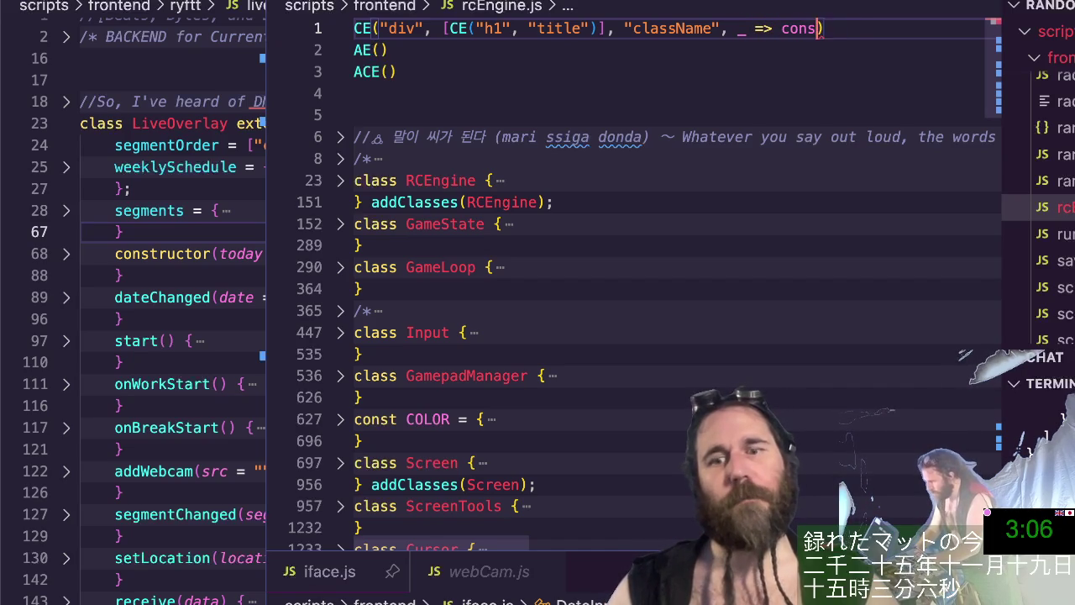
pyautogui.write("'clicked")
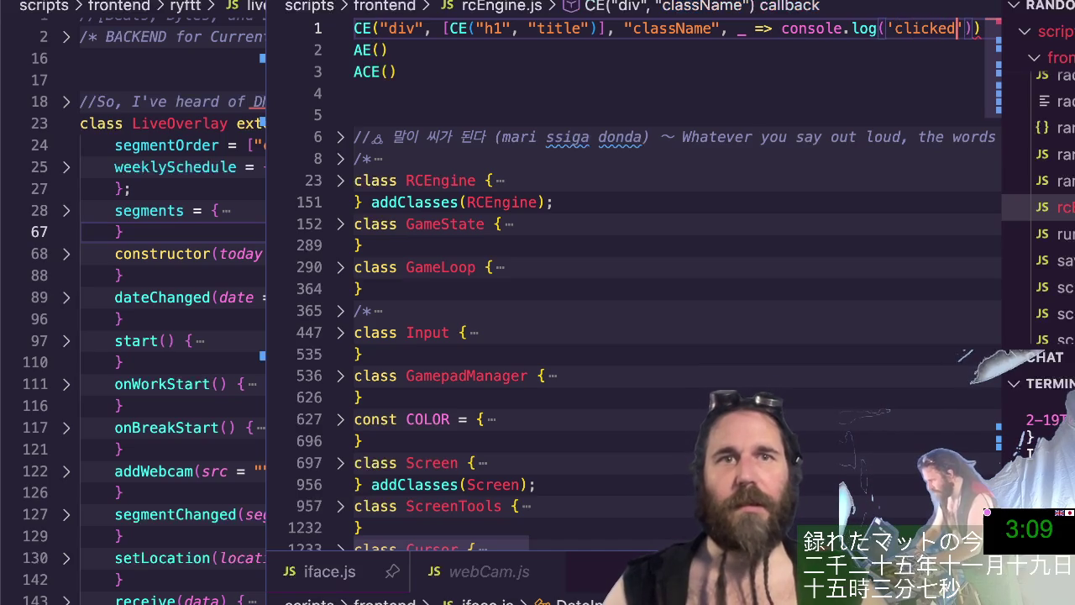
pyautogui.press('Home')
pyautogui.press('Down')
pyautogui.press('Right')
pyautogui.press('Right')
pyautogui.press('Right')
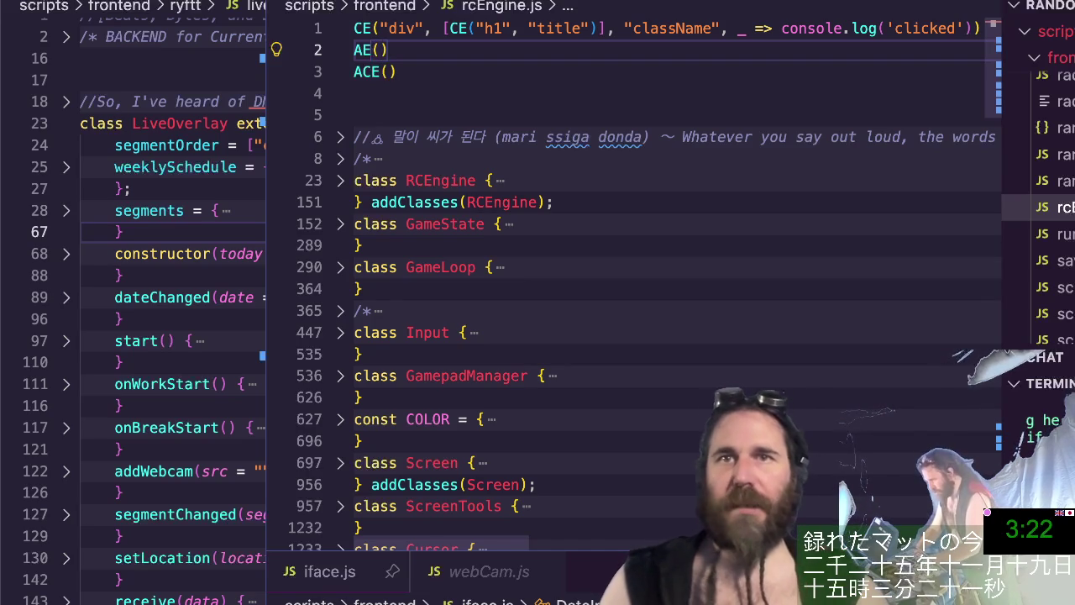
# Assign the line-1 CE call to let blah and make line 2 read AE(blah, content);.
pyautogui.hotkey('ctrl', 'Home')
pyautogui.write('let blah =')
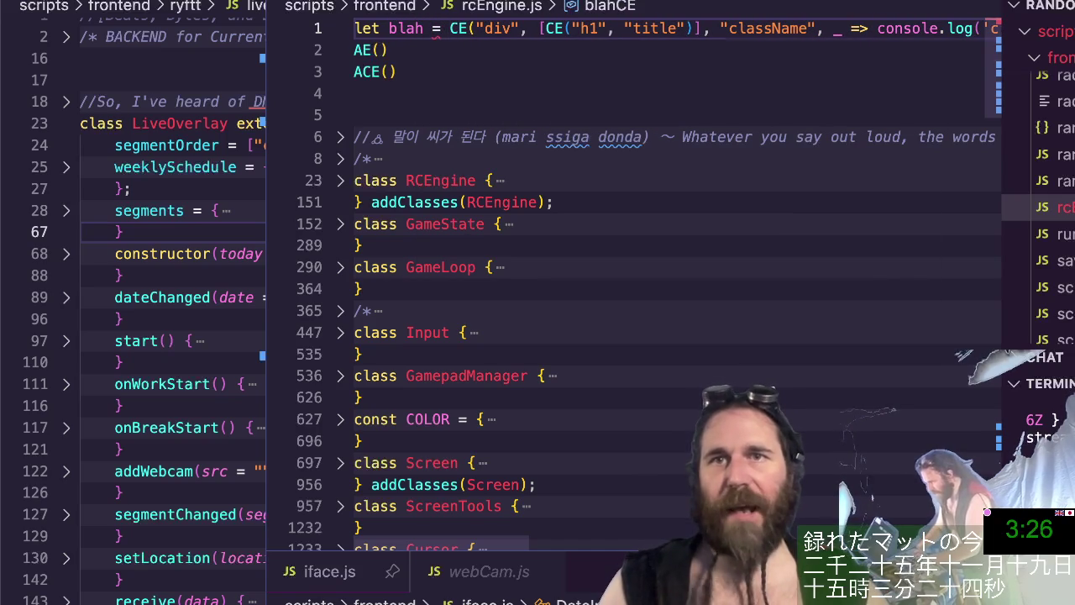
pyautogui.press('Down')
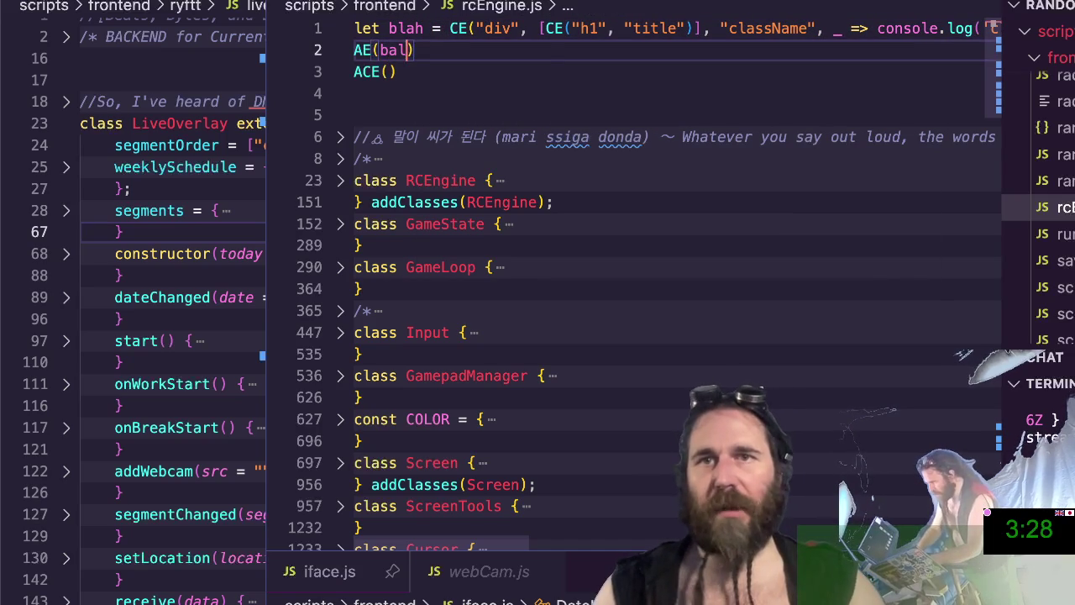
pyautogui.press('BackSpace')
pyautogui.write('lah, con')
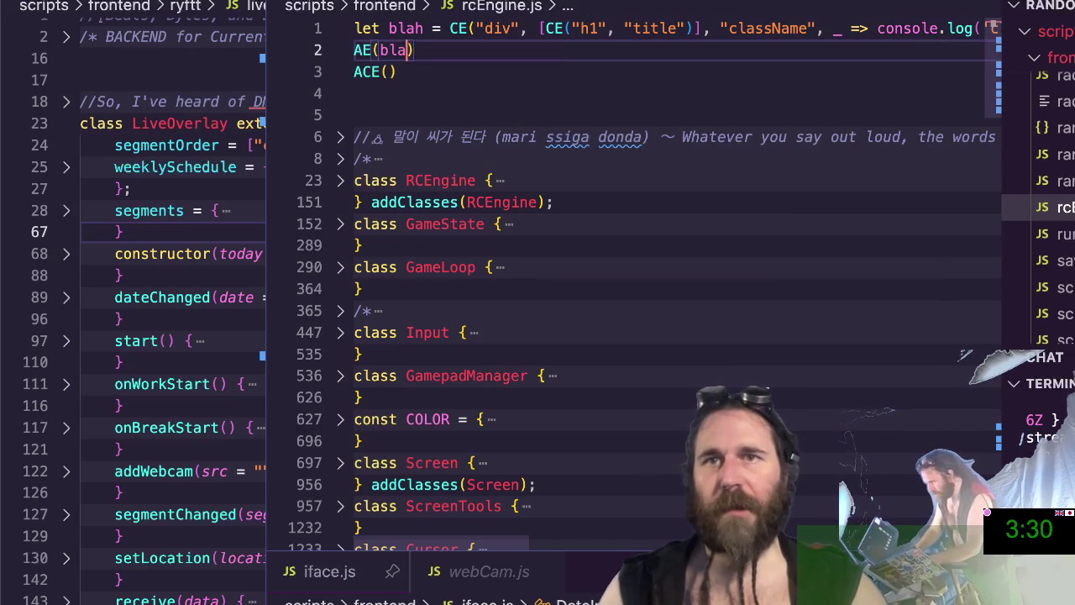
pyautogui.write('tent)')
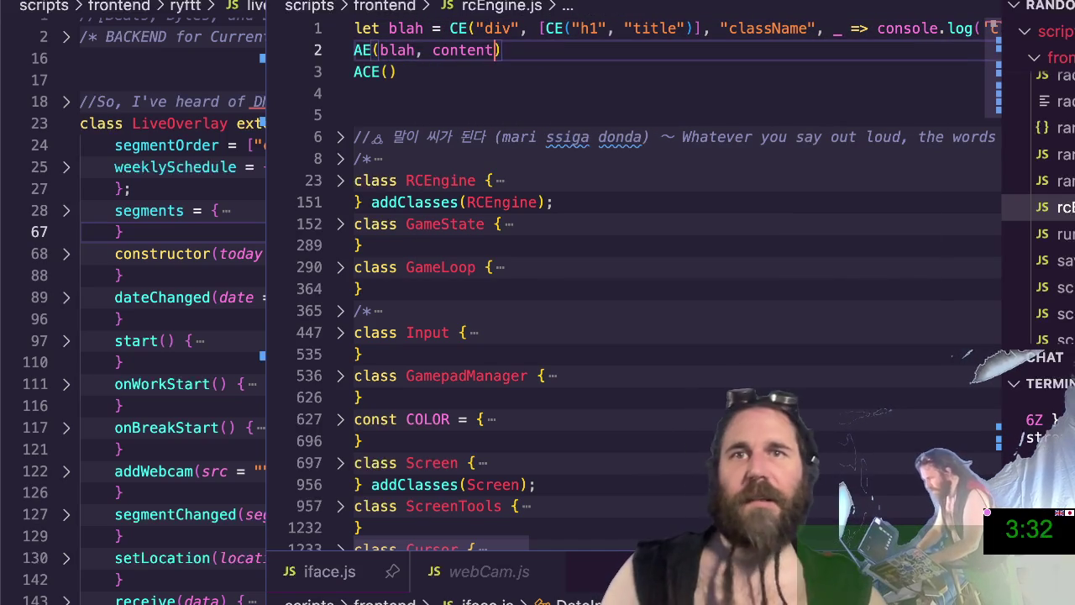
pyautogui.write(';')
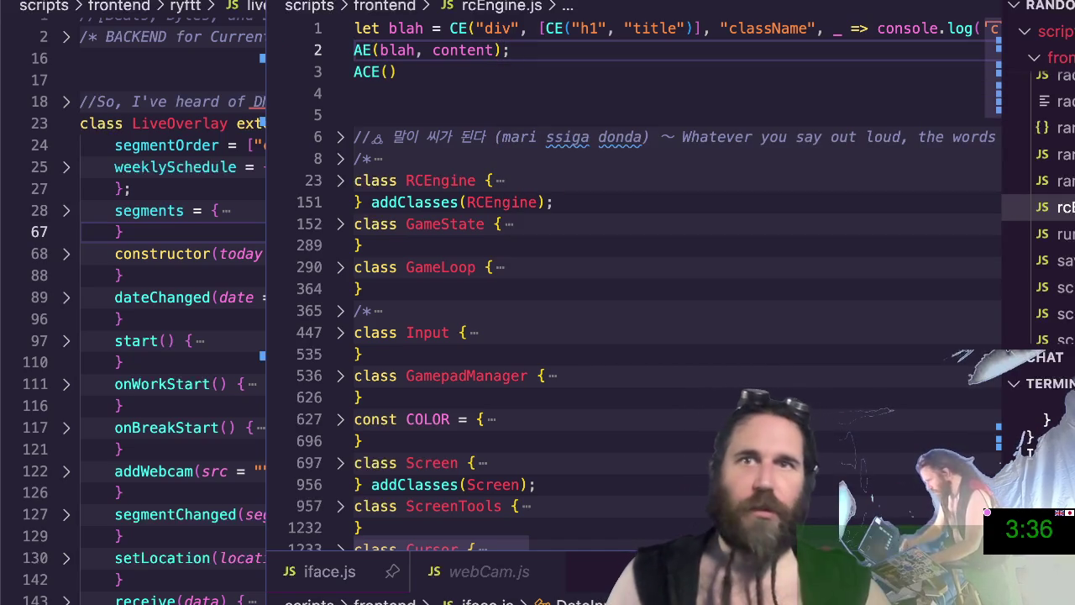
# Move the caret into the empty ACE() parentheses on line 3.
pyautogui.press('Down')
pyautogui.press('Left')
pyautogui.press('Up')
pyautogui.press('Up')
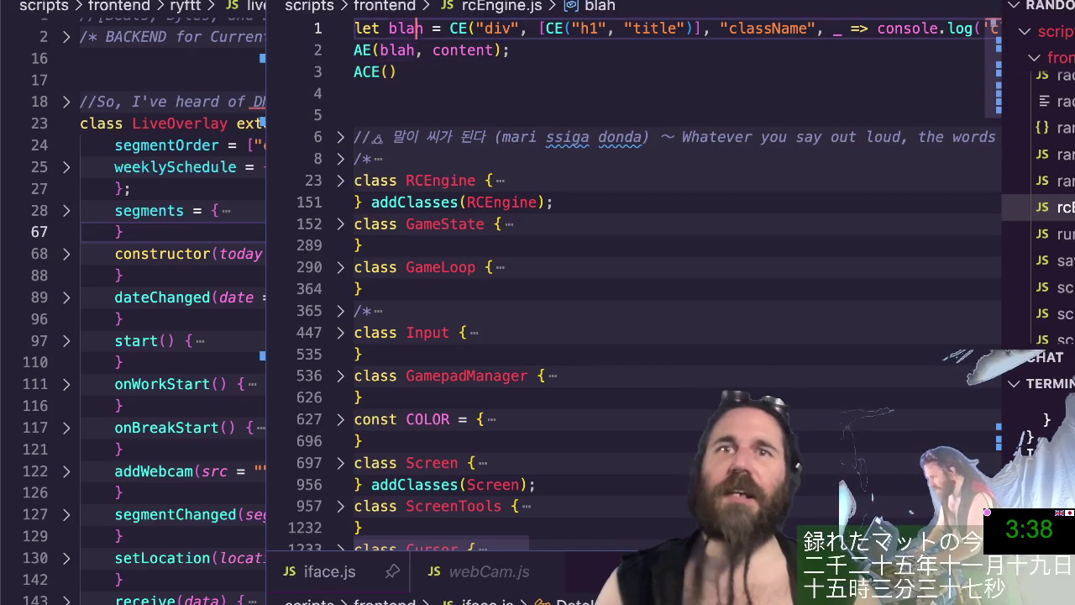
pyautogui.press('Down')
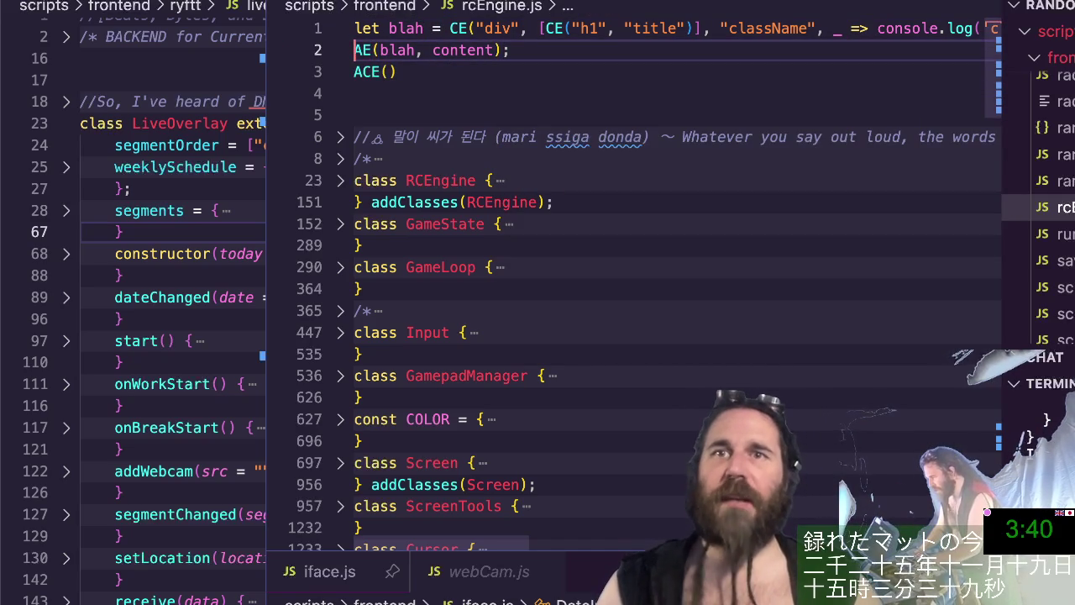
pyautogui.press('Down')
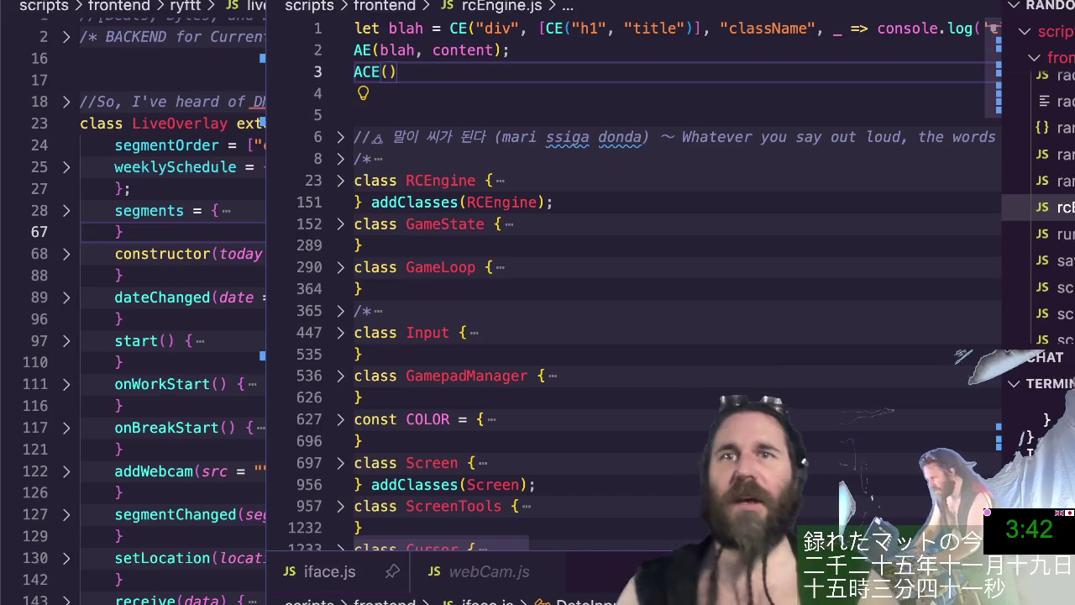
pyautogui.press('Left')
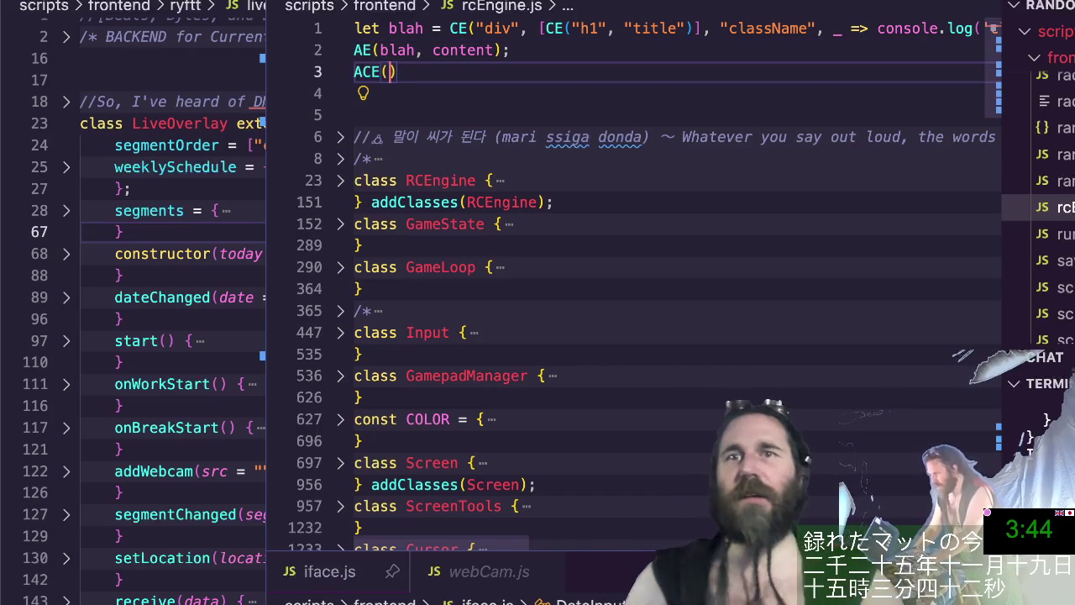
# Fill line 3 as ACE(blah, "div", "This is the content");.
pyautogui.write('blah, ')
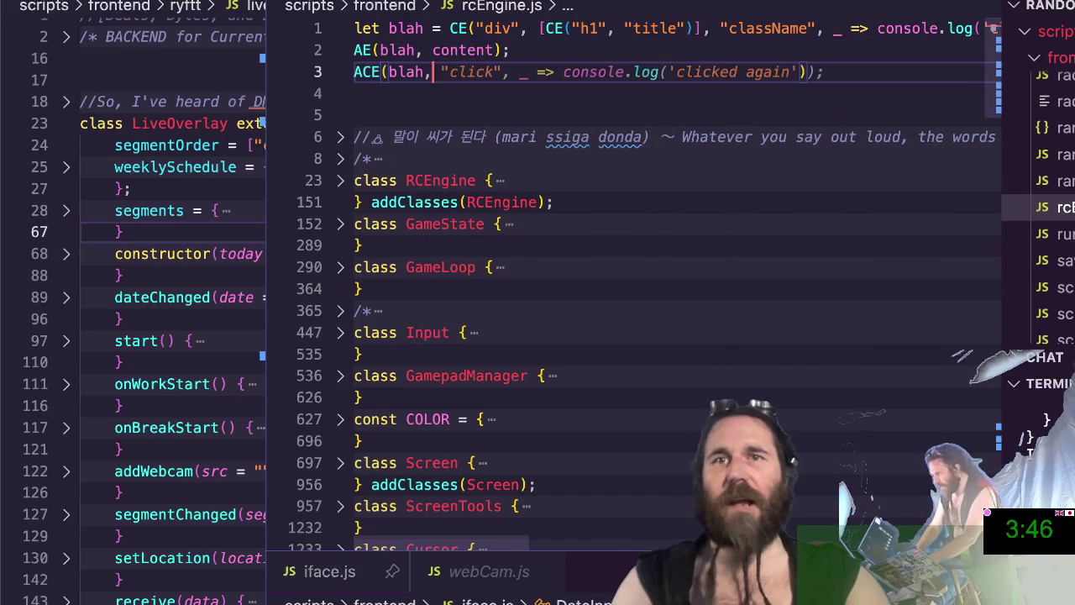
pyautogui.write('"')
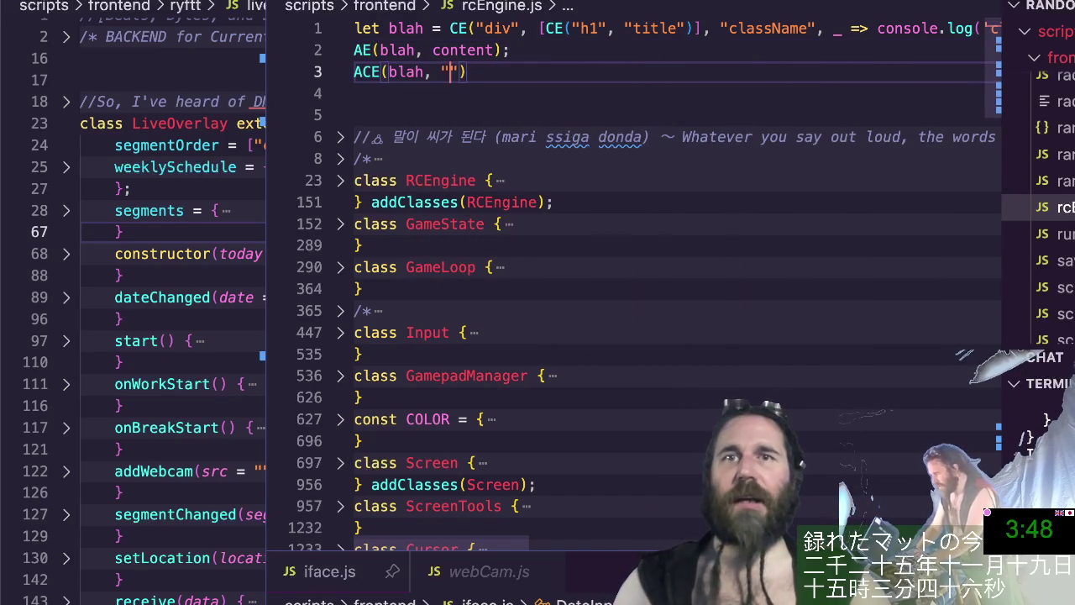
pyautogui.write('di')
pyautogui.press('Tab')
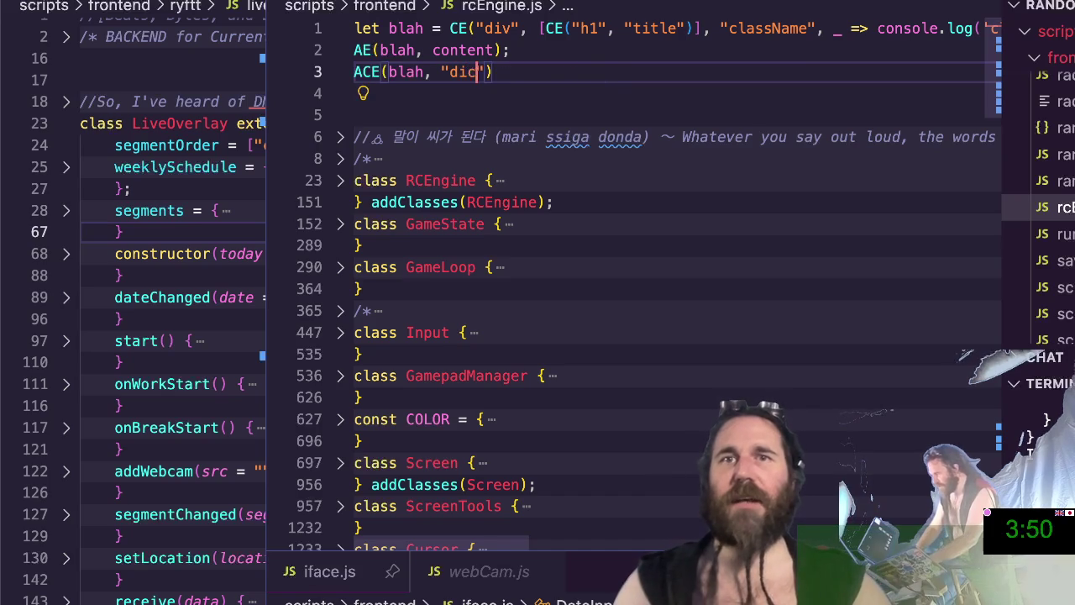
pyautogui.write('k')
pyautogui.write('",')
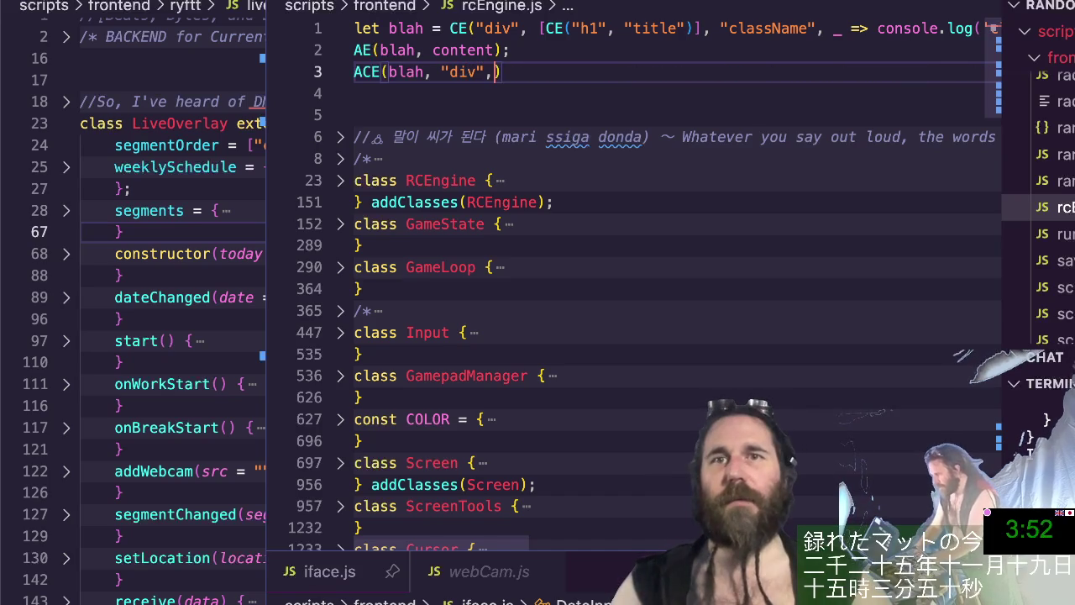
pyautogui.write('"This is the content"')
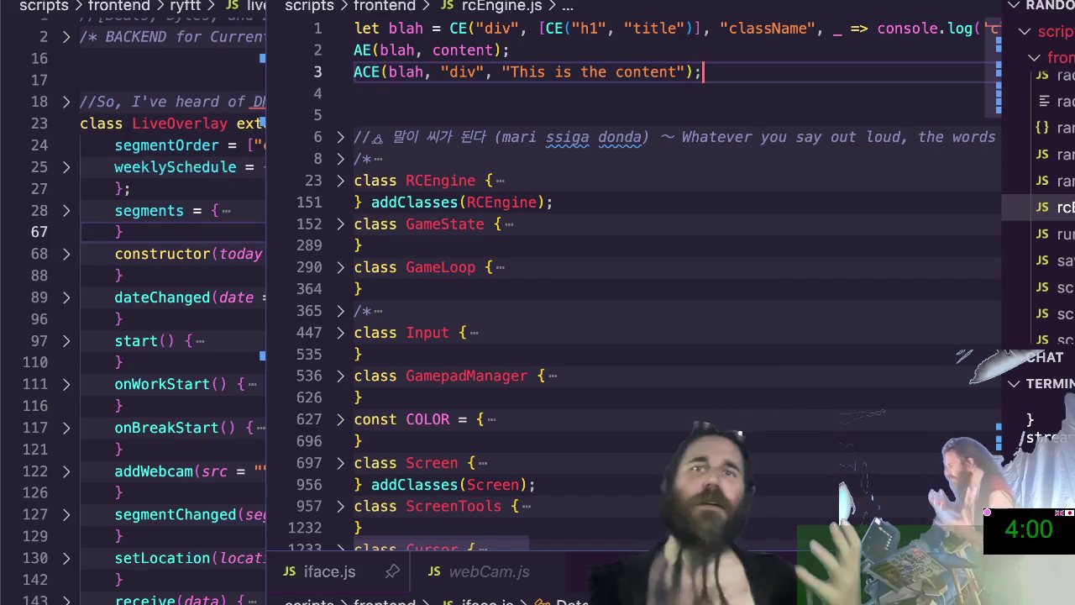
pyautogui.hscroll(2, 768, 29)
# Move the _ => console.log('clicked') callback from line 1 into line 3's ACE call after N.
pyautogui.click(732, 28)
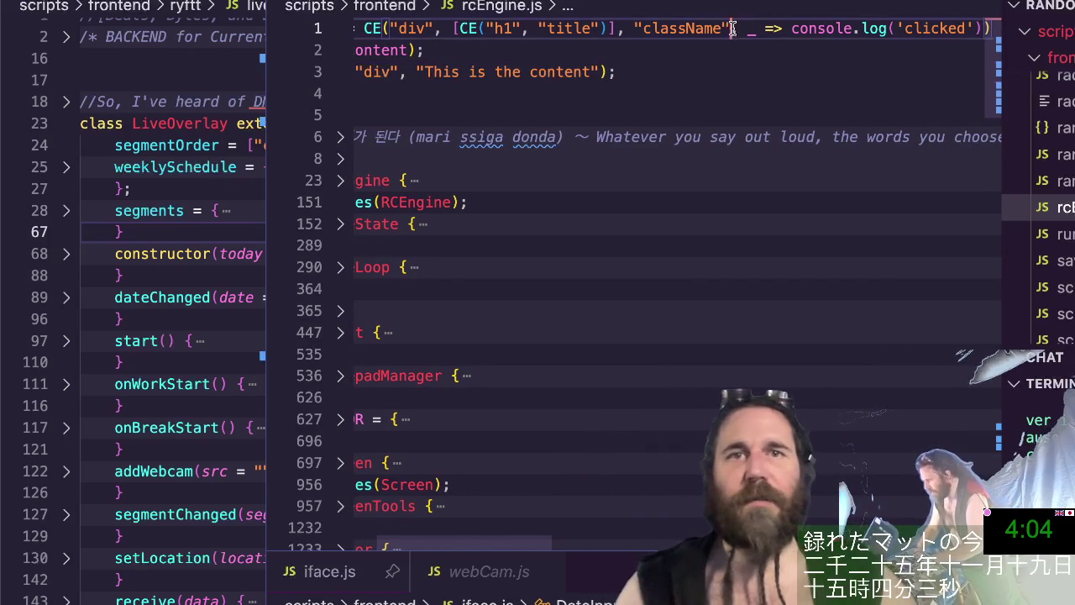
pyautogui.hotkey('shift', 'End')
pyautogui.hotkey('ctrl', 'x')
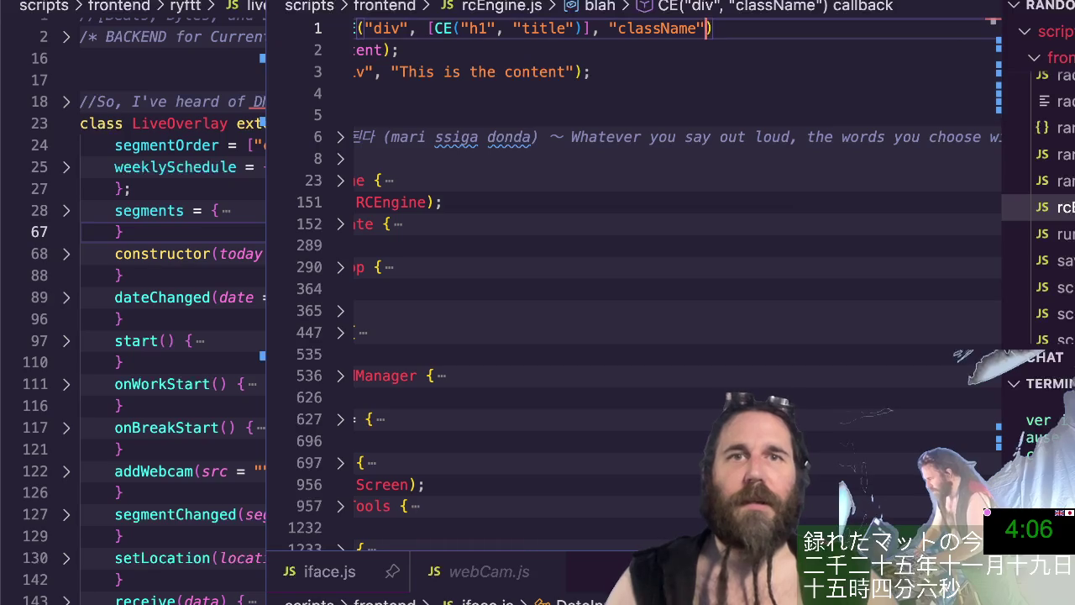
pyautogui.click(576, 71)
pyautogui.write('m')
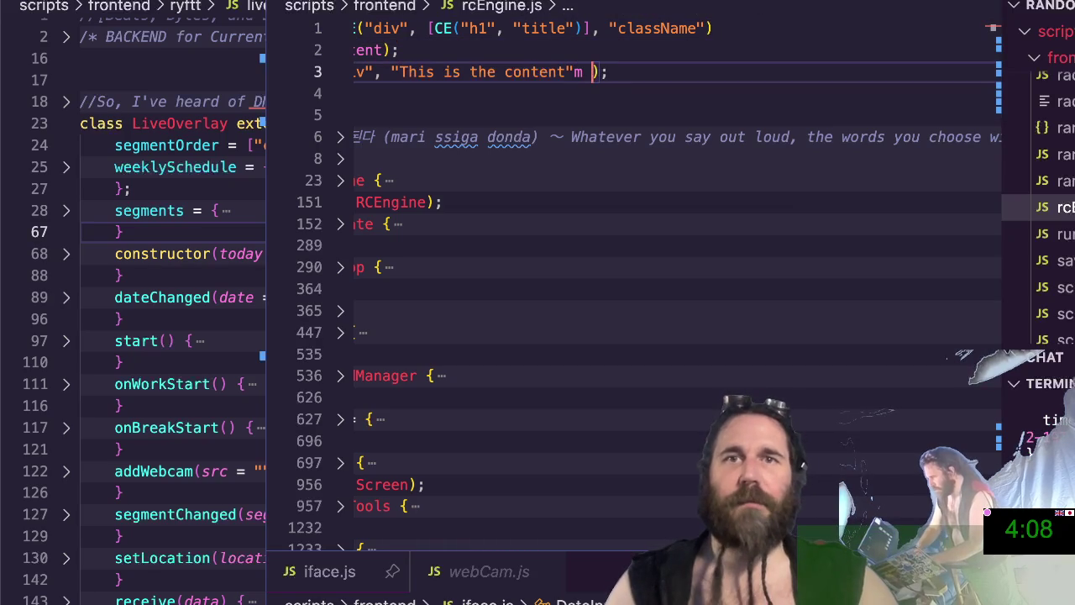
pyautogui.write(',')
pyautogui.hotkey('ctrl', 'v')
pyautogui.press('Home')
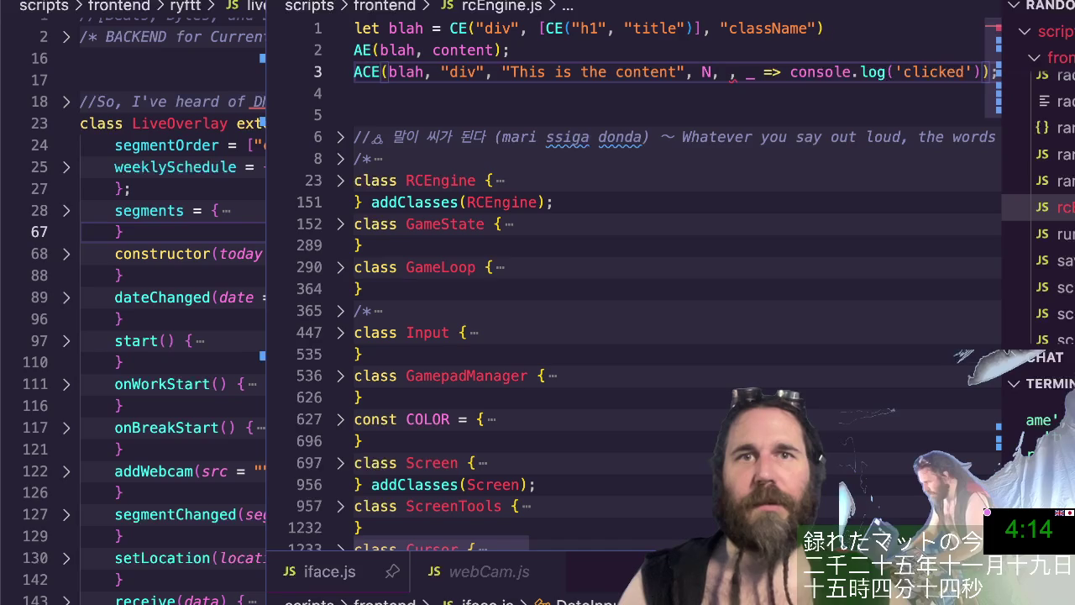
pyautogui.press('BackSpace')
pyautogui.press('BackSpace')
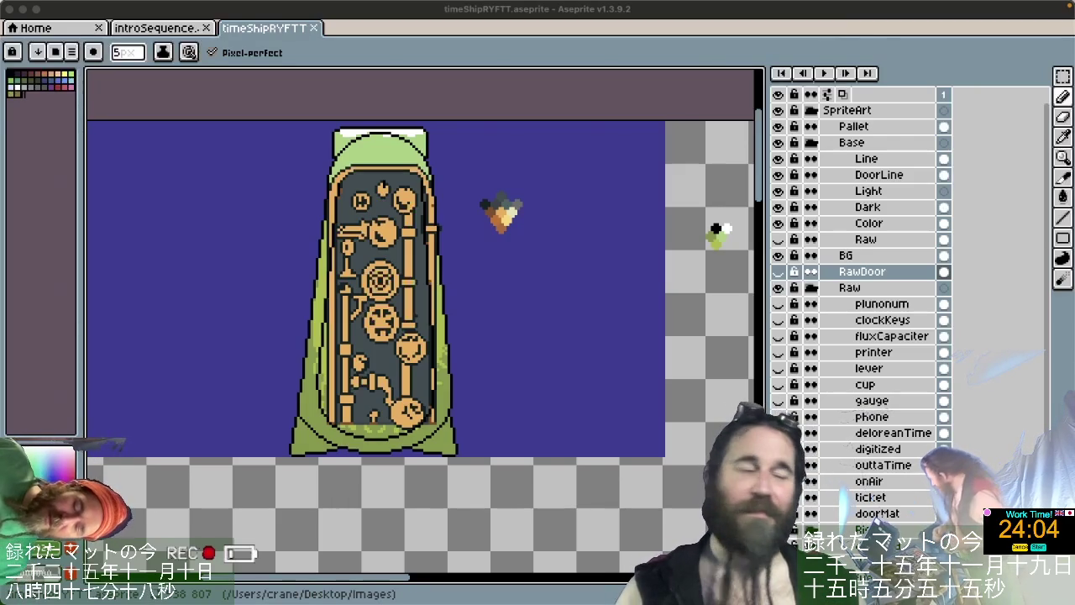
# Hide the Raw layer inside Base and collapse the Base group.
pyautogui.click(778, 239)
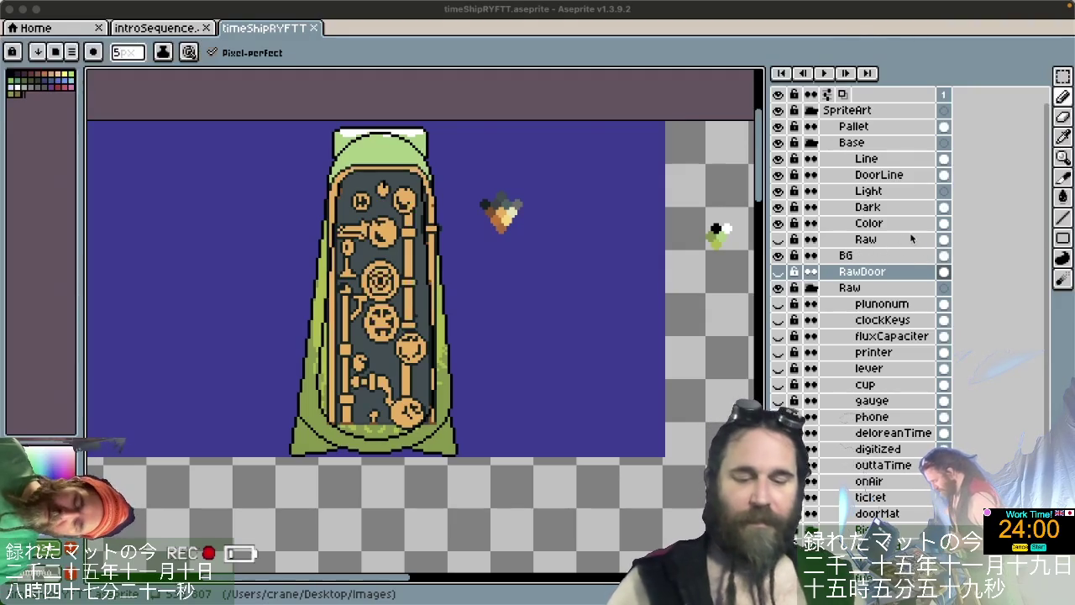
pyautogui.click(778, 240)
pyautogui.click(779, 240)
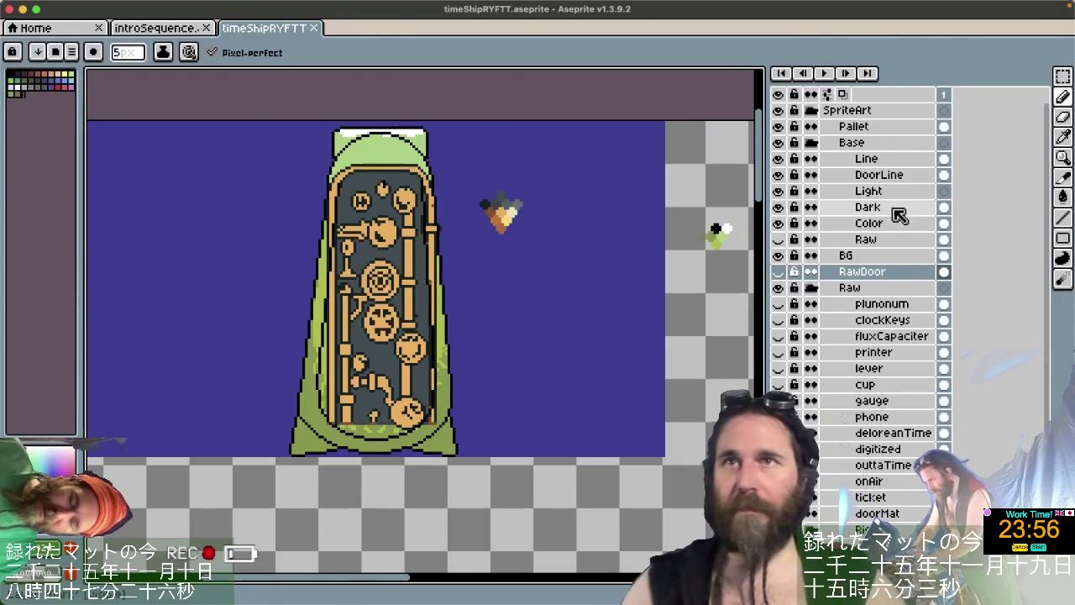
pyautogui.click(812, 142)
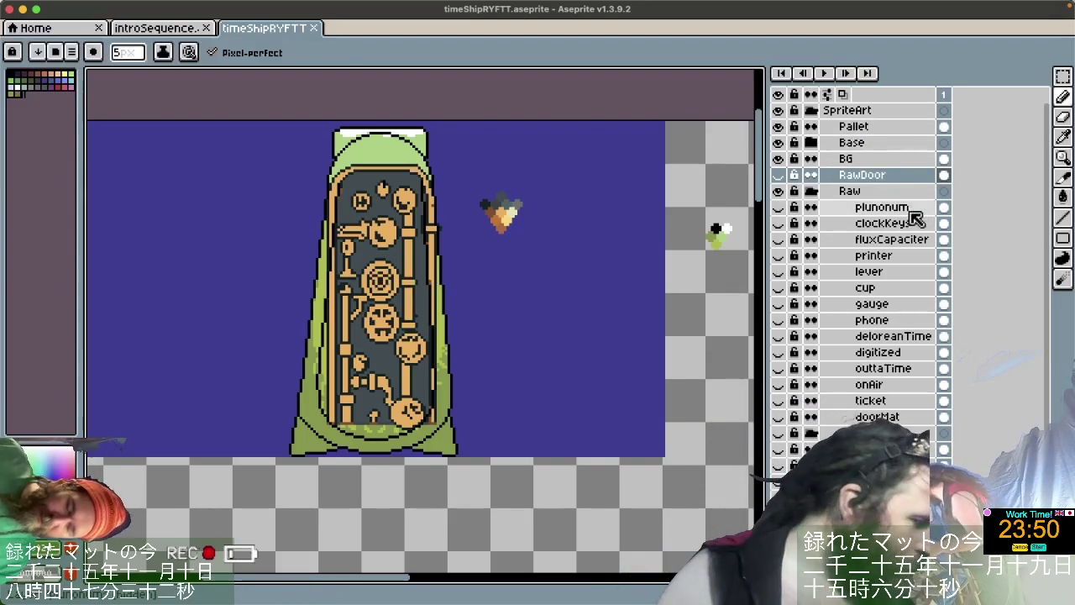
# Check the RawDoor cel's properties, collapse the Raw group and select the Raw layer.
pyautogui.click(943, 175)
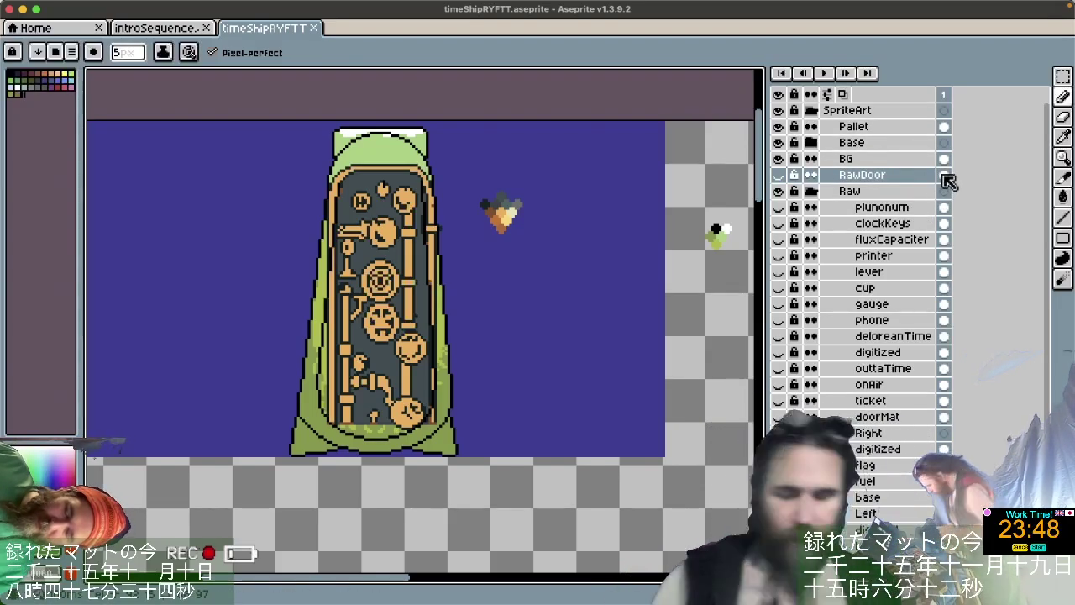
pyautogui.doubleClick(943, 174)
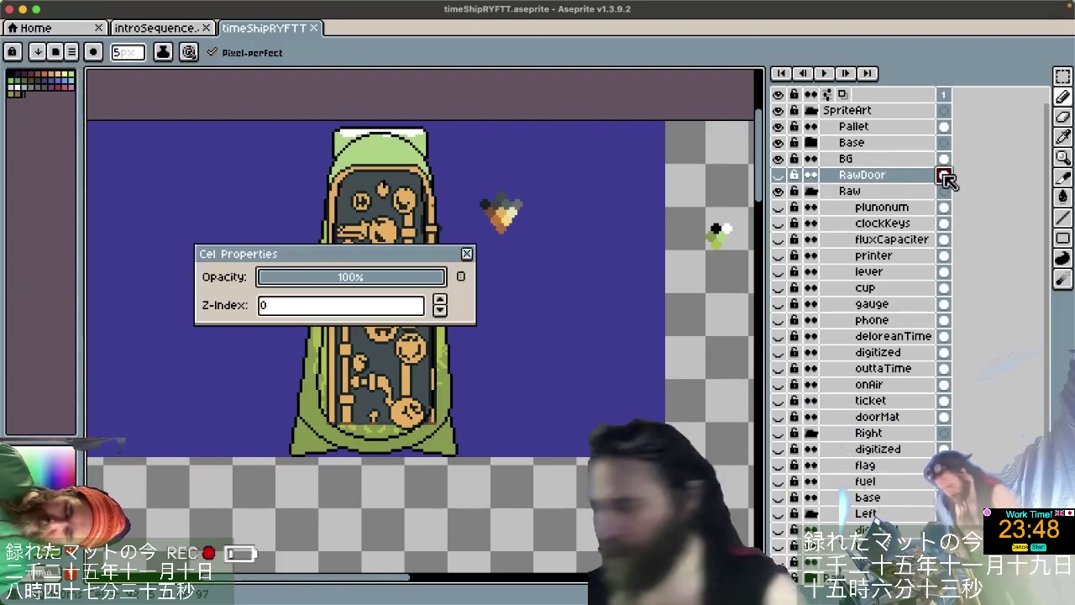
pyautogui.click(466, 253)
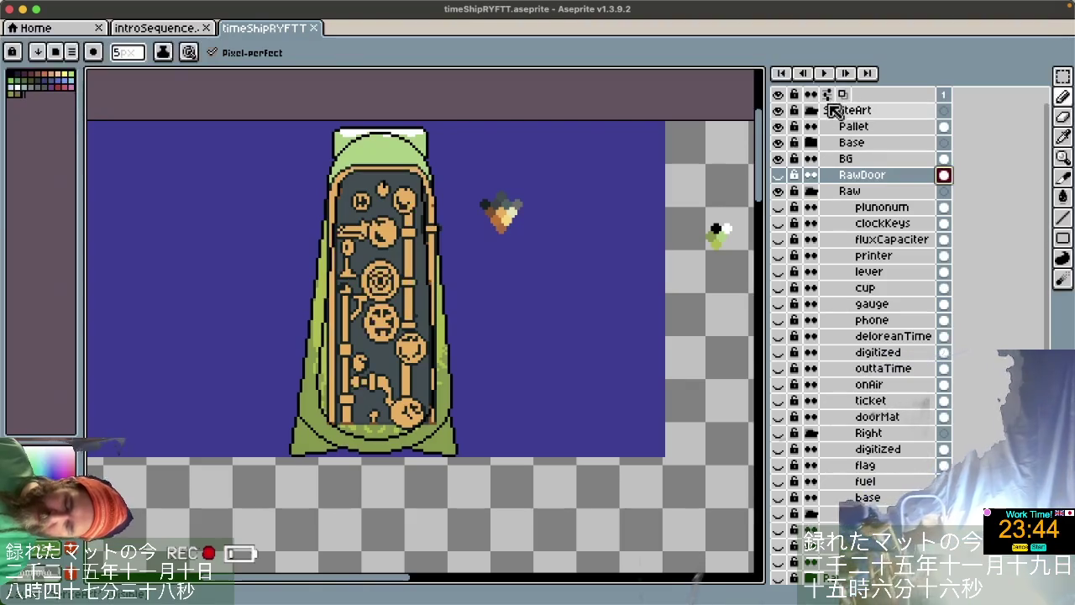
pyautogui.click(789, 112)
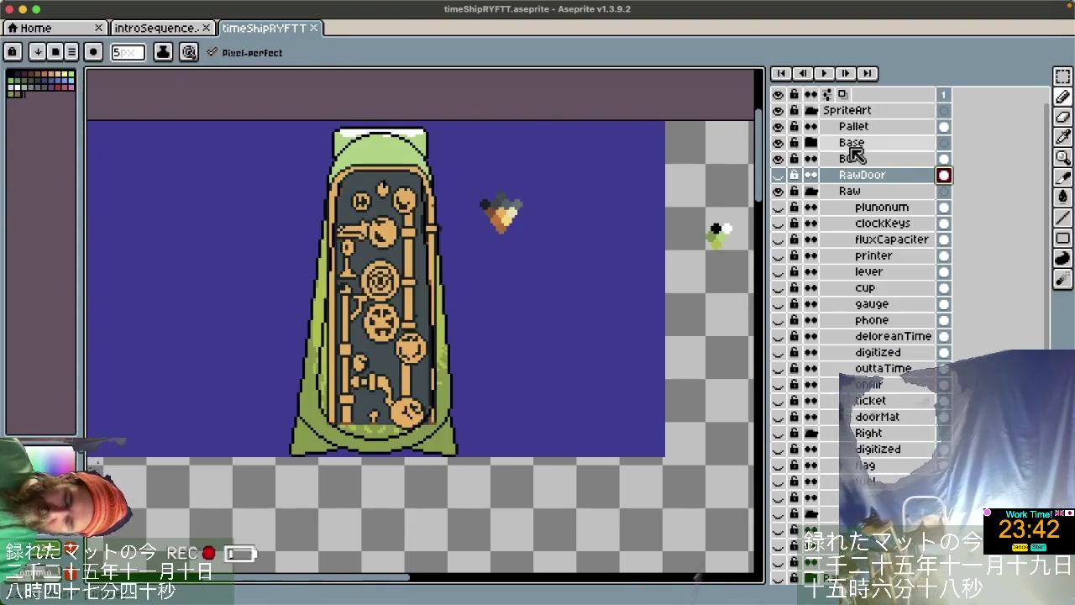
pyautogui.click(810, 191)
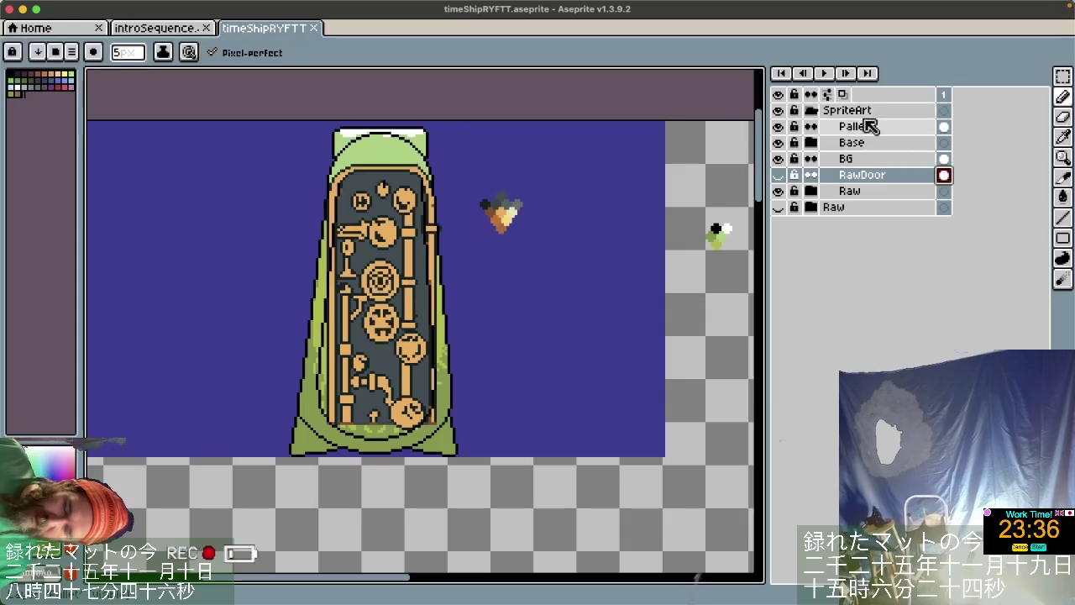
pyautogui.click(856, 195)
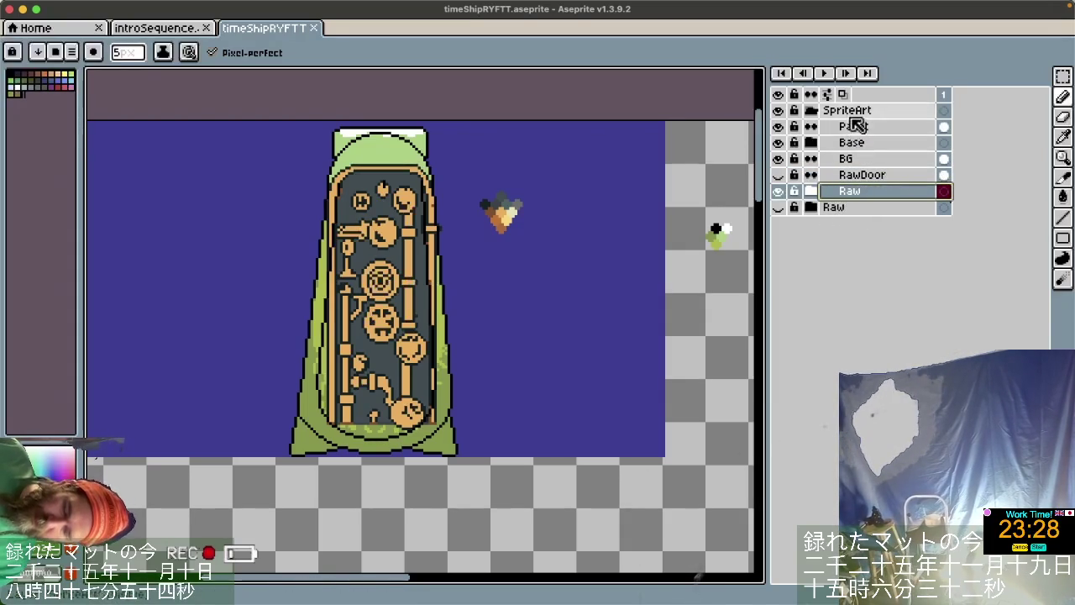
# Collapse the SpriteArt group and toggle its artwork's visibility off and back on.
pyautogui.click(811, 110)
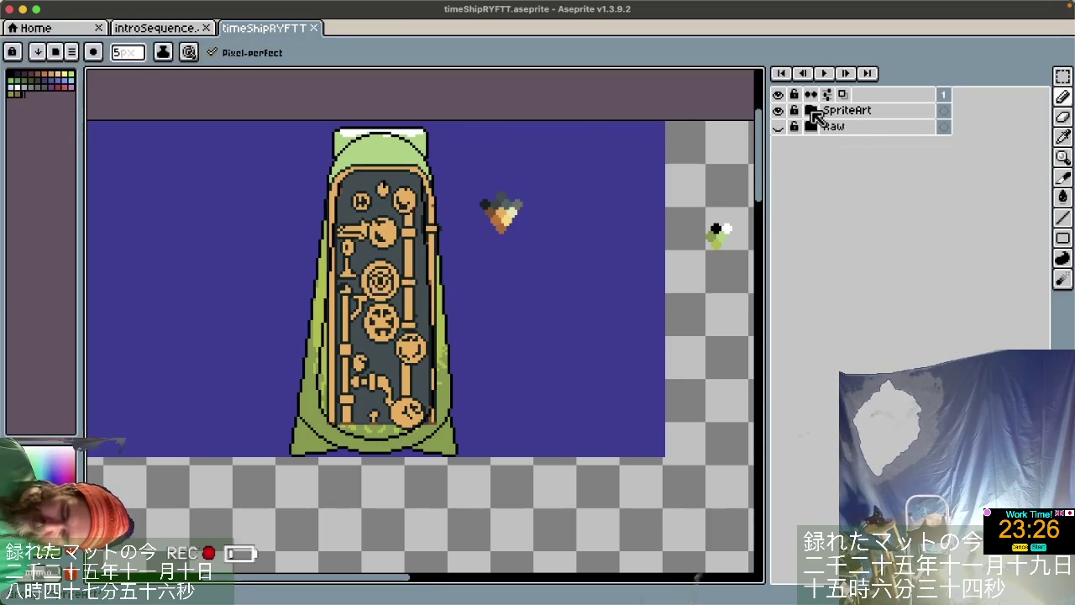
pyautogui.click(945, 112)
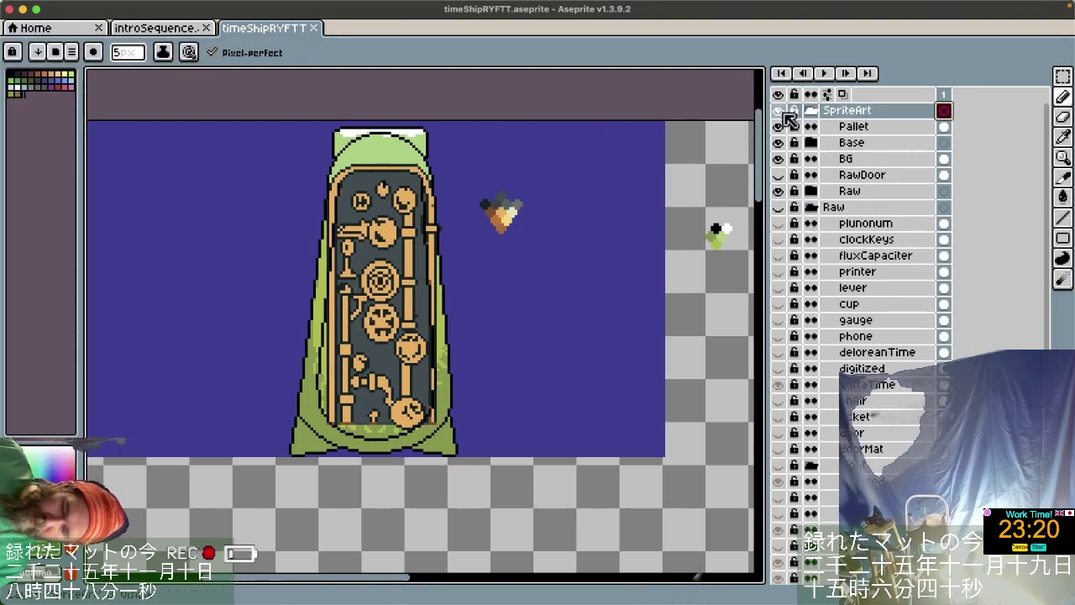
pyautogui.click(778, 110)
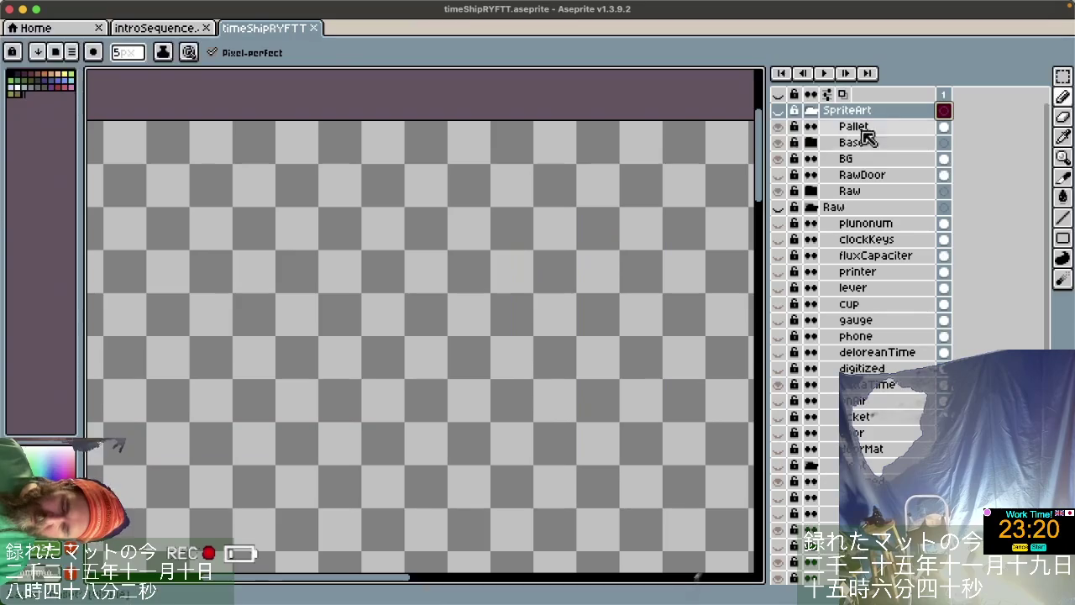
pyautogui.click(945, 191)
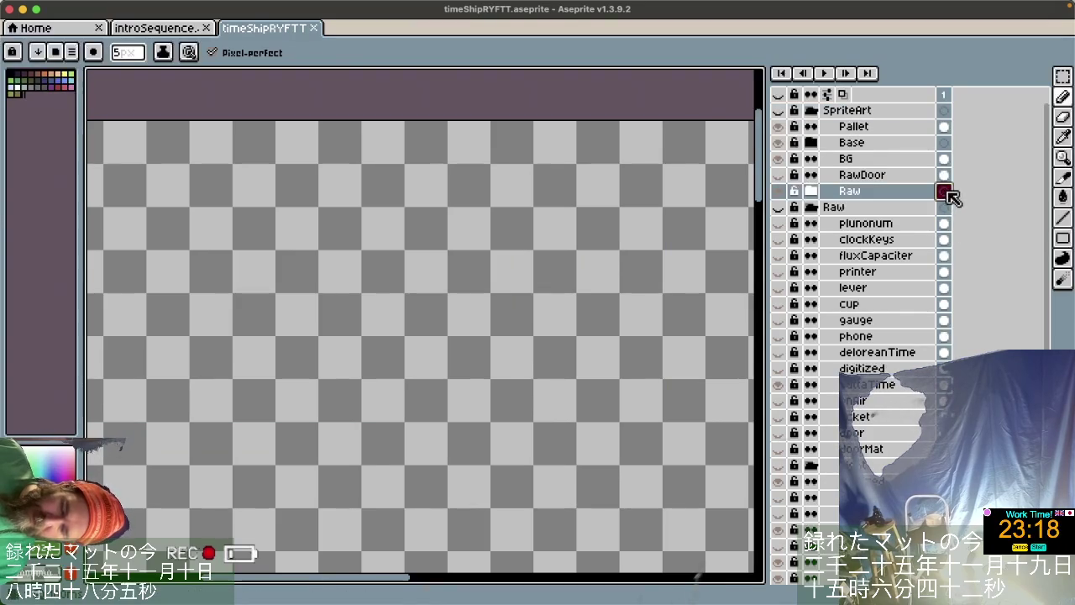
pyautogui.click(781, 191)
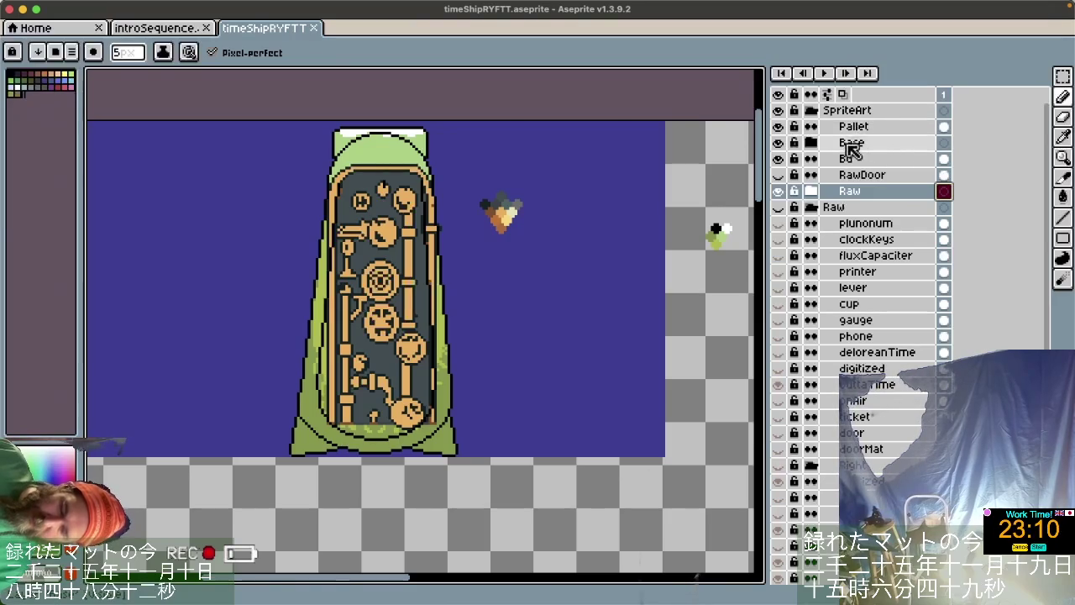
# Hide the Base door artwork and blue background, expand Base, and collapse the lower Raw group.
pyautogui.click(780, 142)
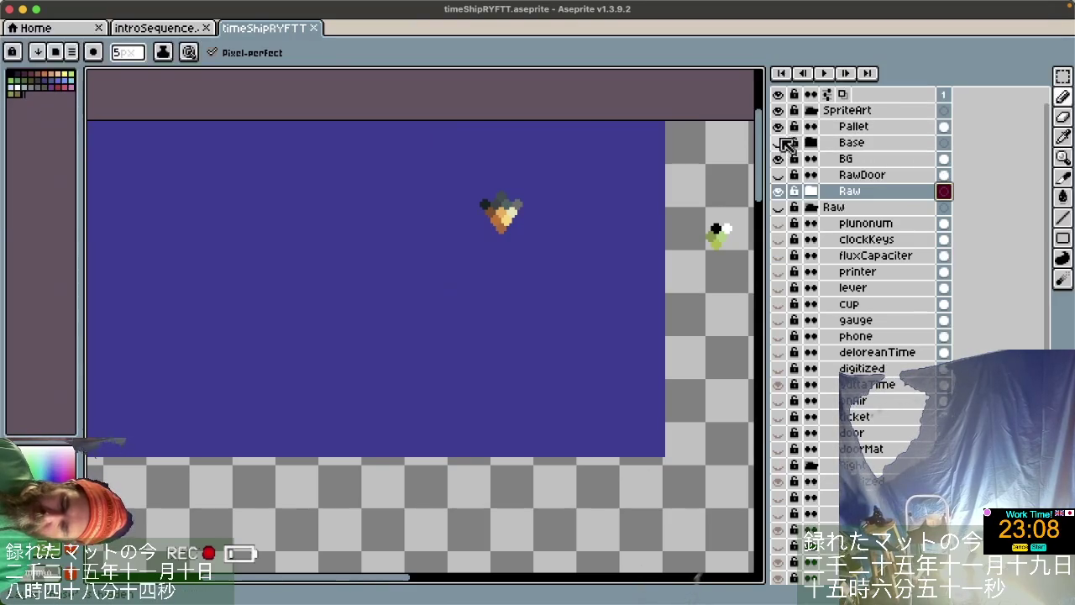
pyautogui.click(779, 159)
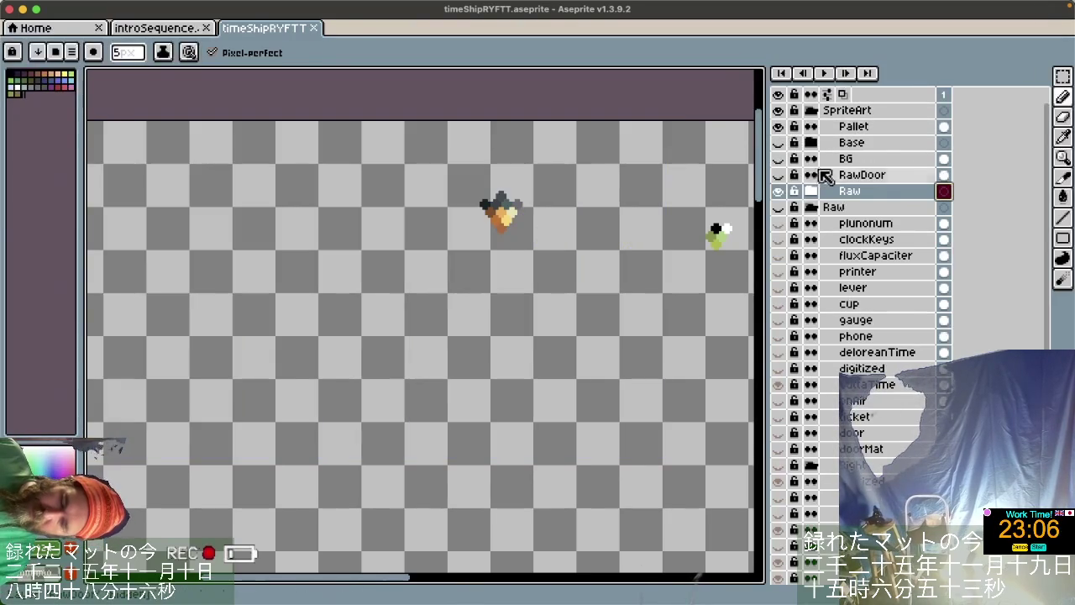
pyautogui.click(780, 208)
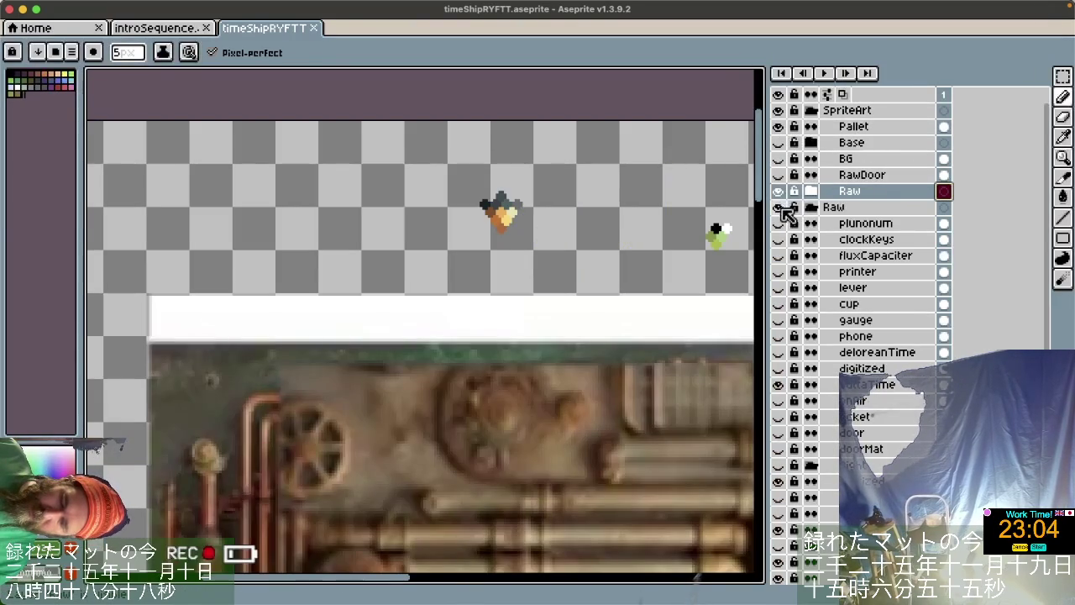
pyautogui.click(779, 208)
pyautogui.scroll(-2, 913, 318)
pyautogui.scroll(2, 914, 298)
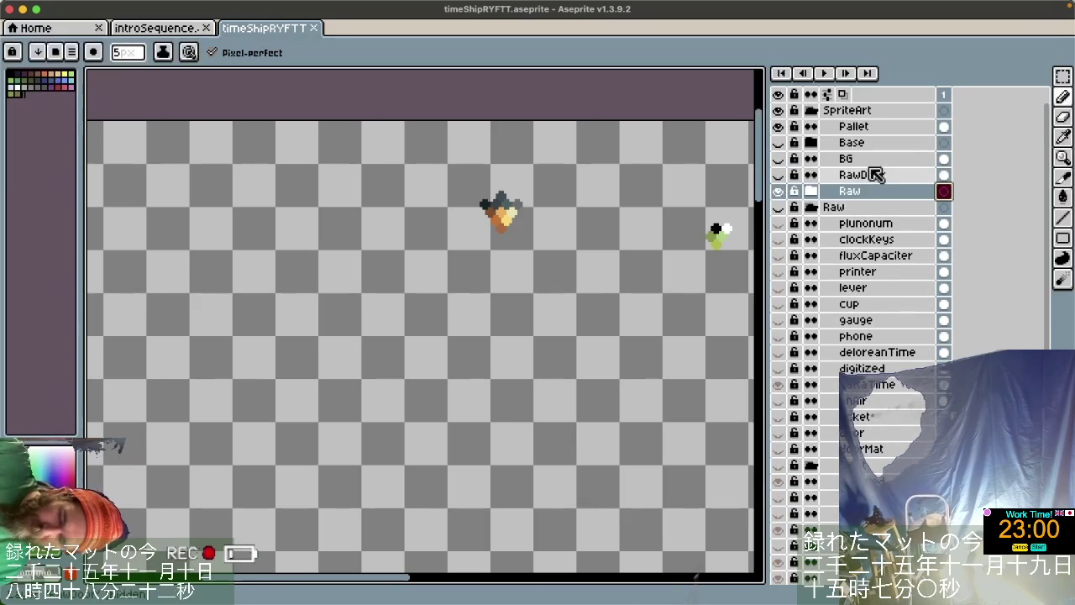
pyautogui.click(813, 143)
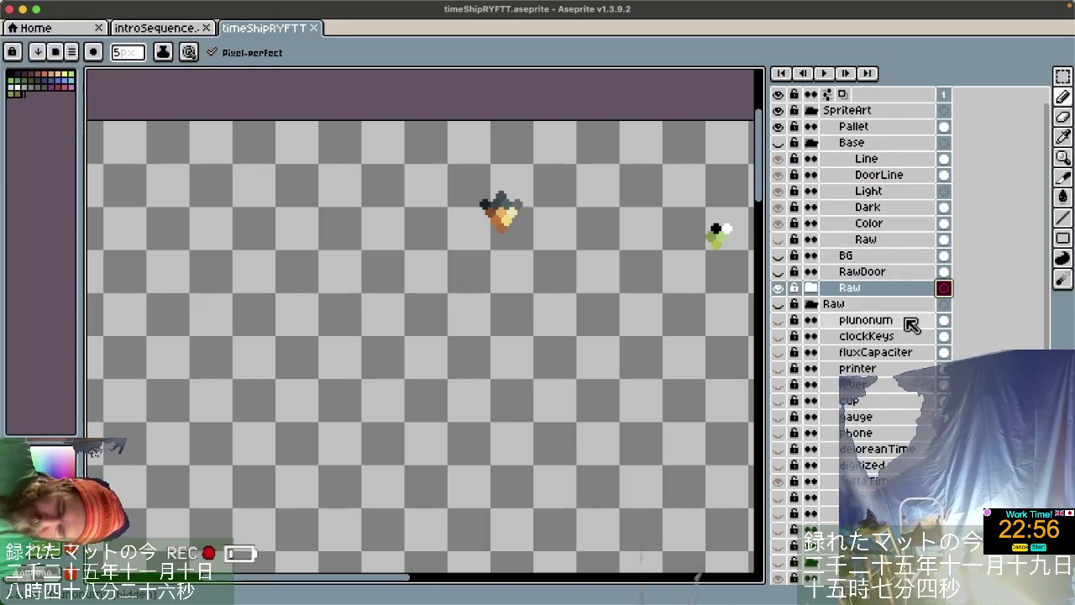
pyautogui.scroll(-3, 915, 400)
pyautogui.scroll(-1, 915, 401)
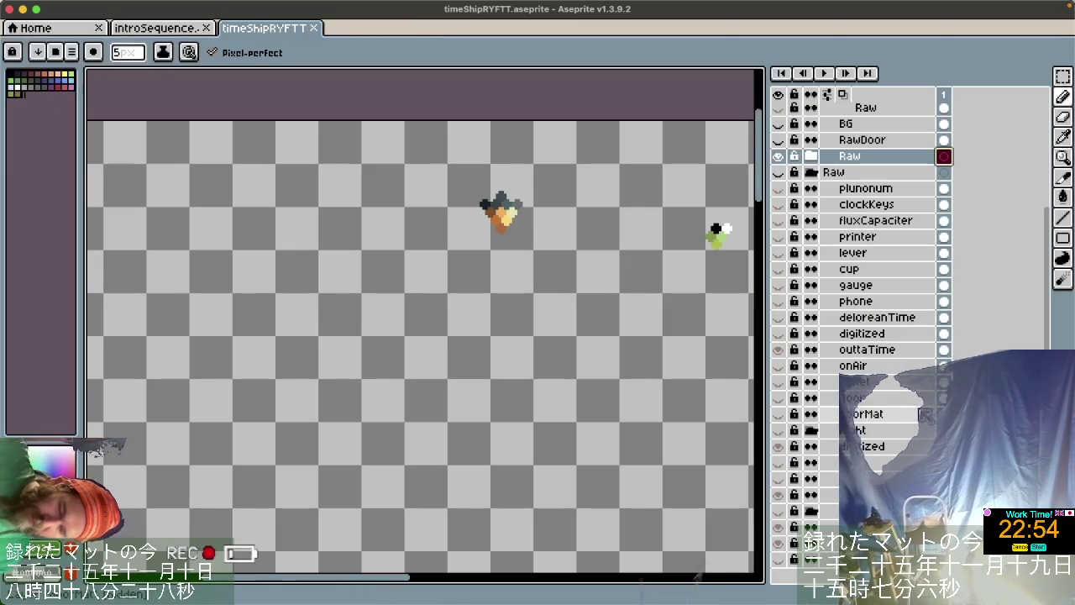
pyautogui.click(811, 172)
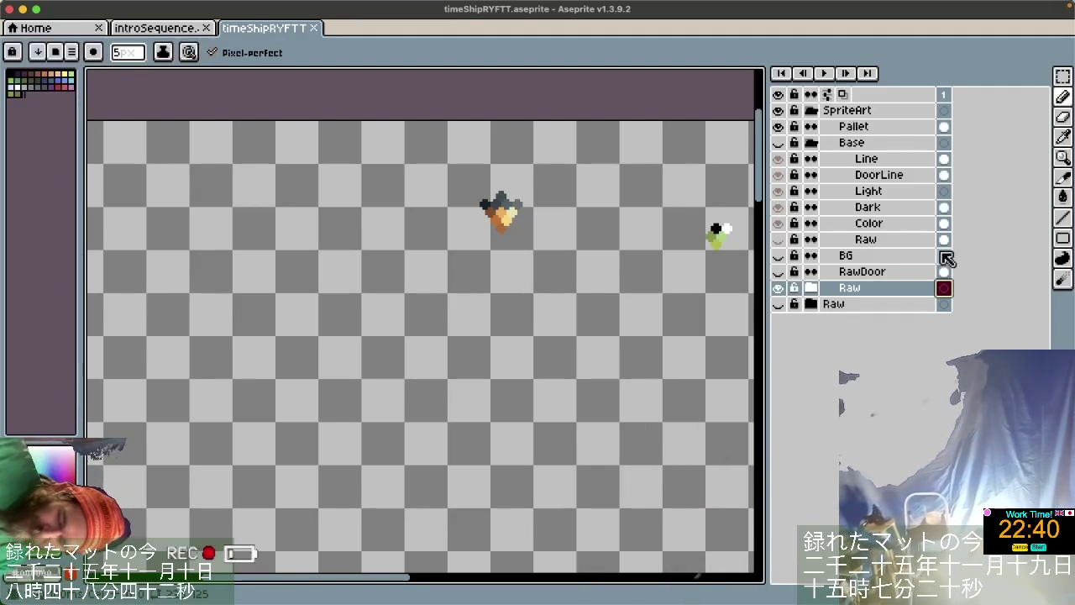
# Show Base's Raw layer with the tent photo, zoom out, then hide SpriteArt's Raw layer.
pyautogui.click(778, 239)
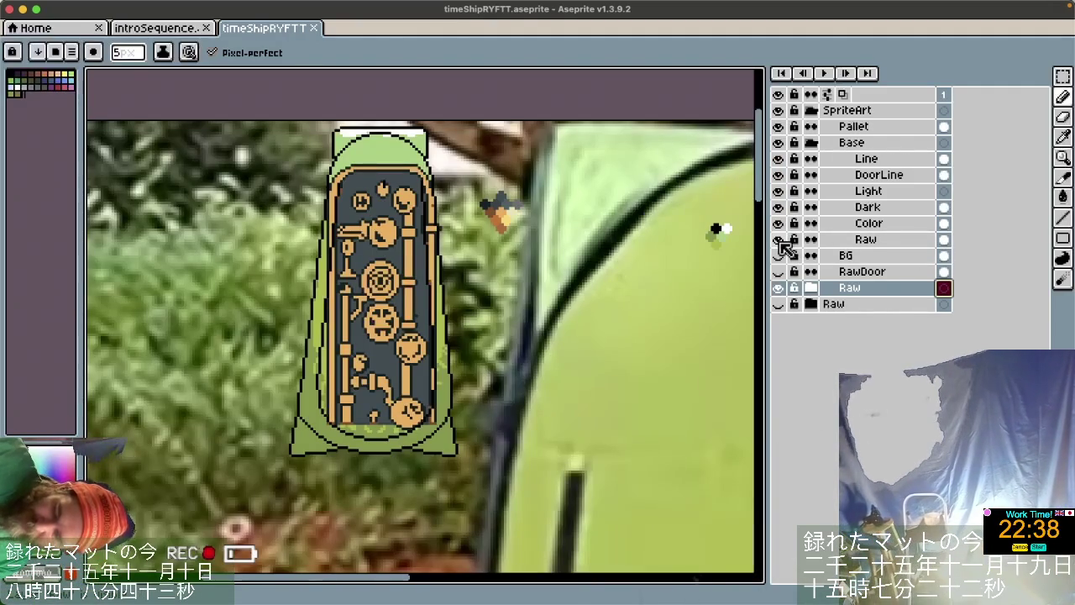
pyautogui.scroll(-2, 607, 391)
pyautogui.scroll(-1, 701, 374)
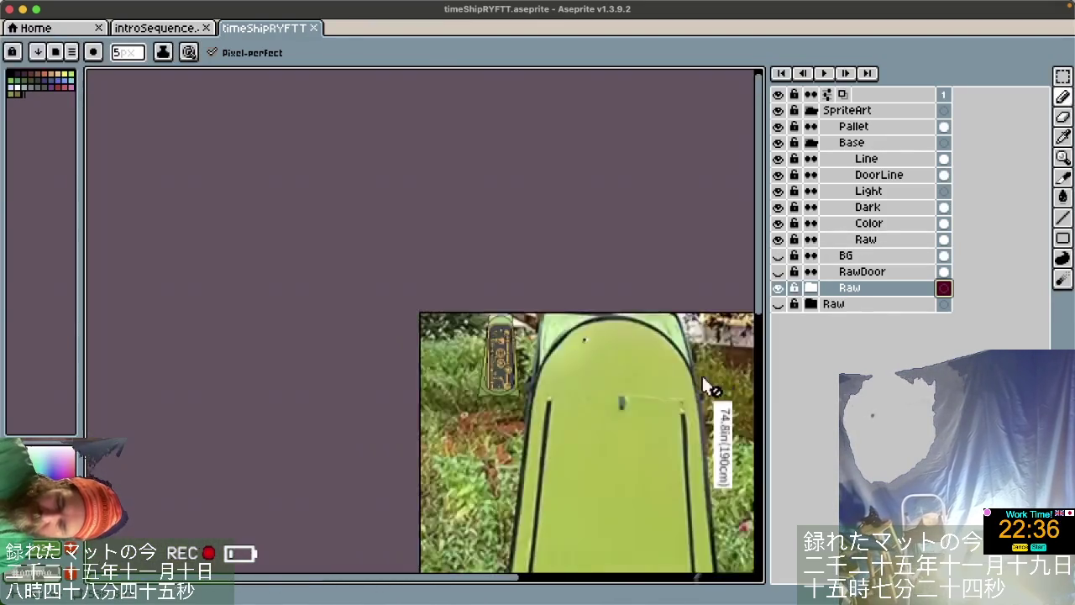
pyautogui.scroll(-1, 701, 374)
pyautogui.scroll(-2, 670, 417)
pyautogui.hscroll(2, 670, 417)
pyautogui.scroll(-3, 671, 418)
pyautogui.hscroll(2, 671, 418)
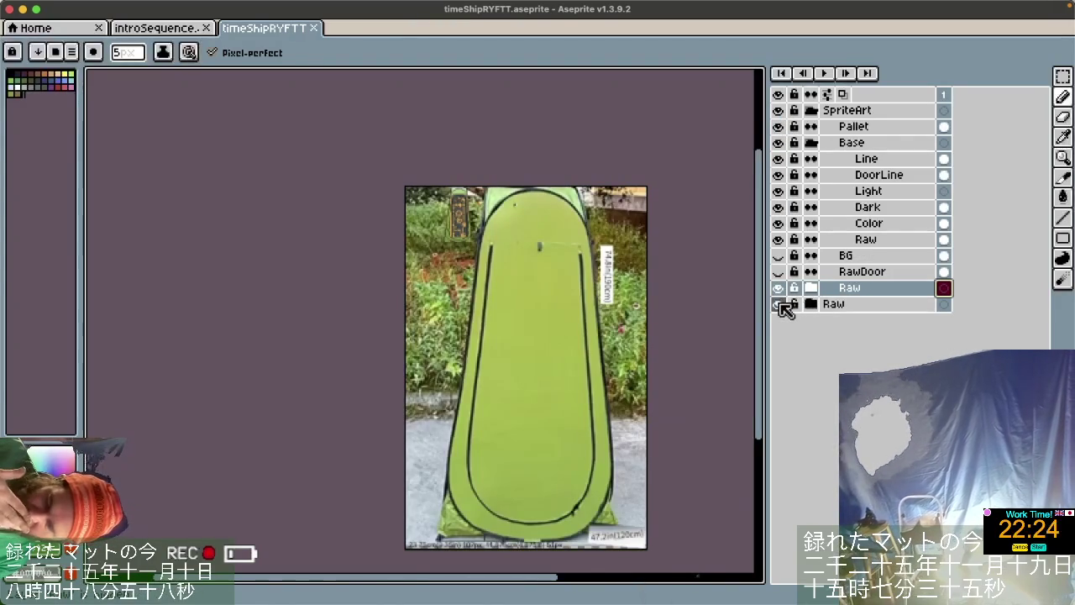
pyautogui.click(778, 287)
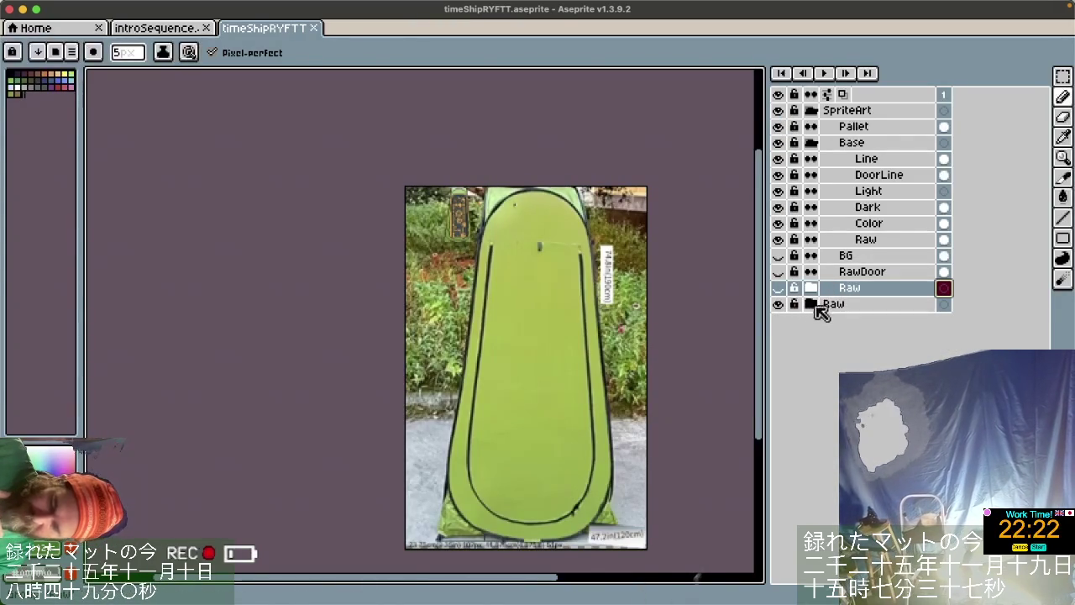
# Expand the lower Raw group and make all of its layers visible.
pyautogui.doubleClick(907, 293)
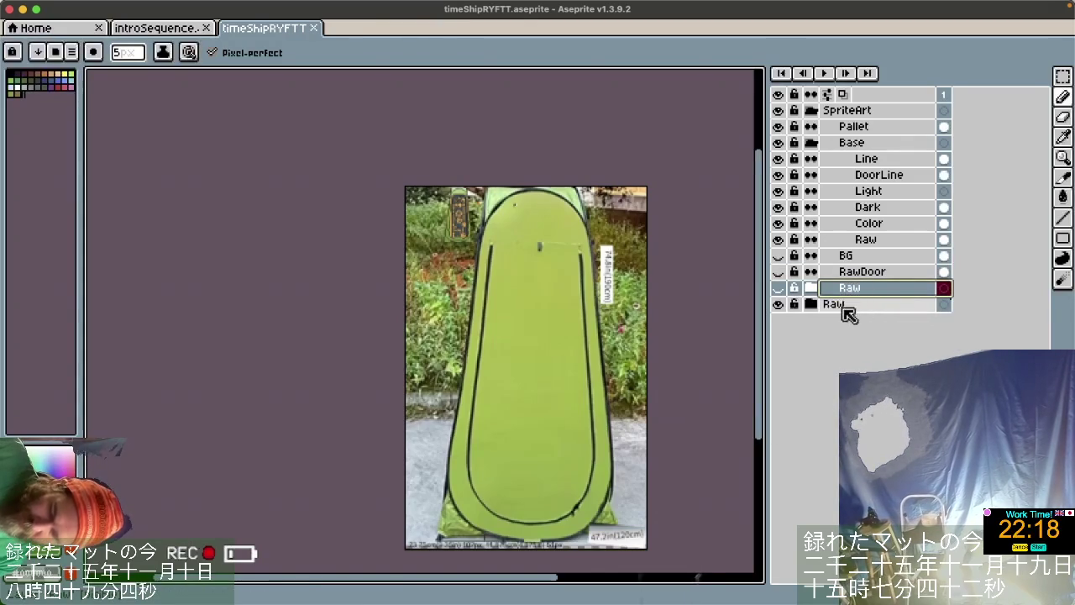
pyautogui.click(812, 304)
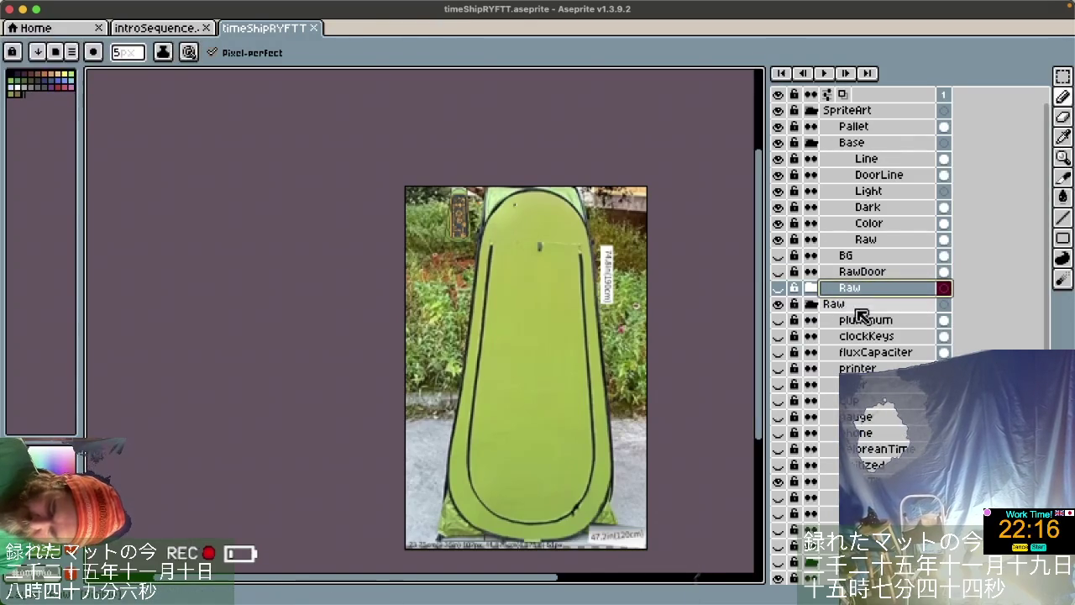
pyautogui.scroll(-3, 905, 413)
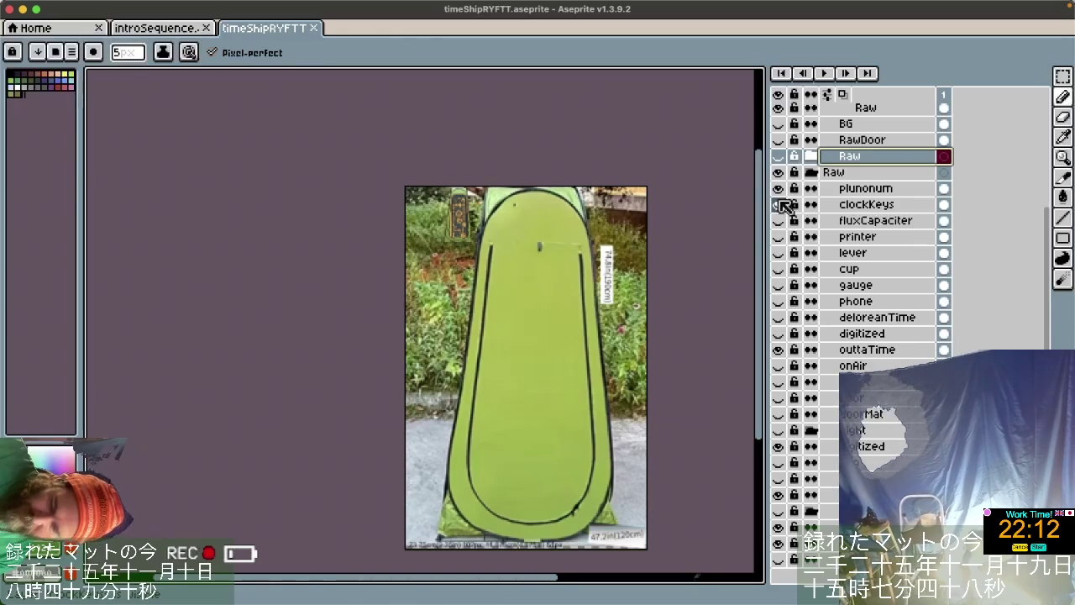
pyautogui.moveTo(779, 455); pyautogui.dragTo(783, 553)
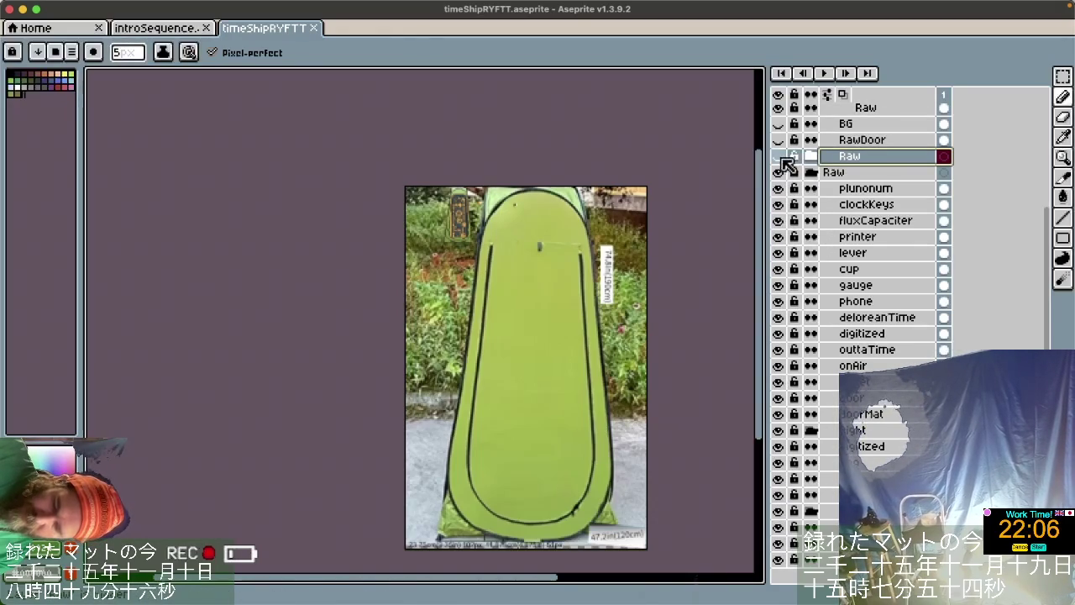
pyautogui.scroll(5, 907, 168)
pyautogui.scroll(1, 906, 194)
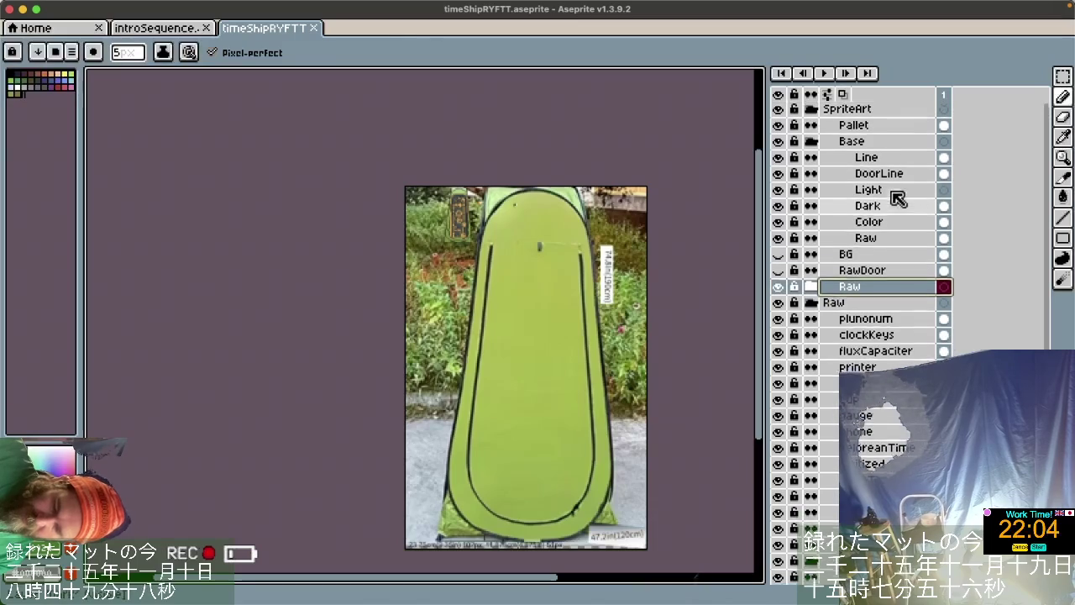
# Hide the tent photo to reveal the steampunk door collage and select the RawDoor layer.
pyautogui.click(779, 240)
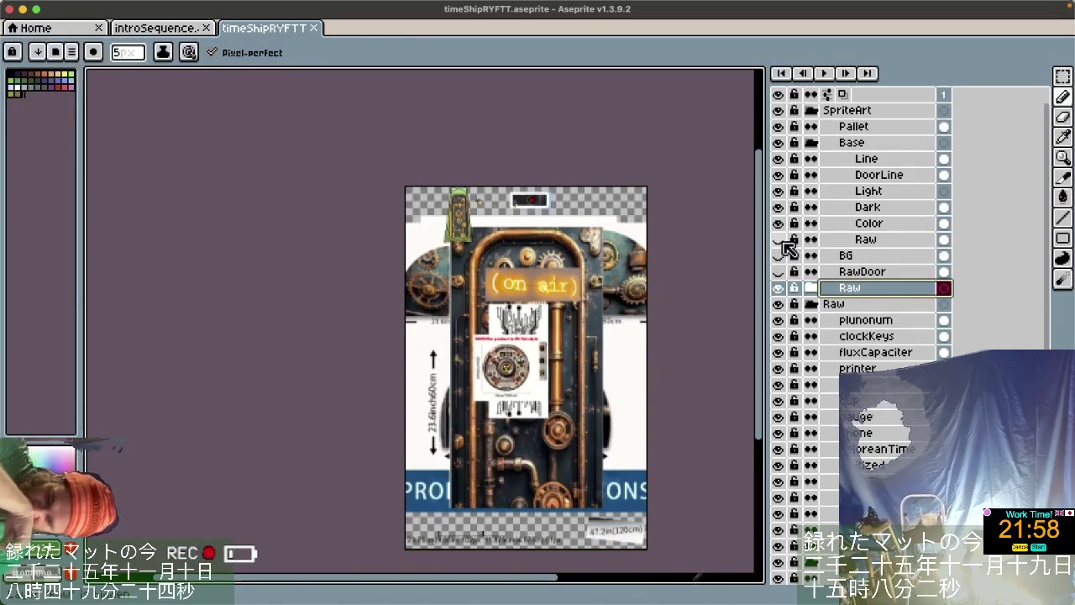
pyautogui.click(873, 322)
pyautogui.click(877, 272)
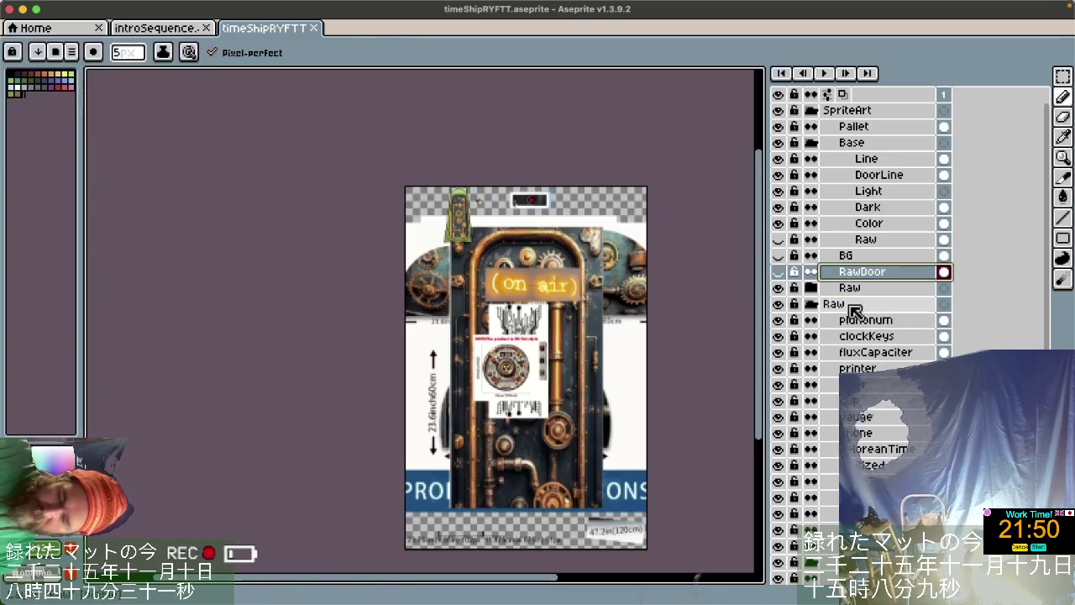
pyautogui.click(263, 6)
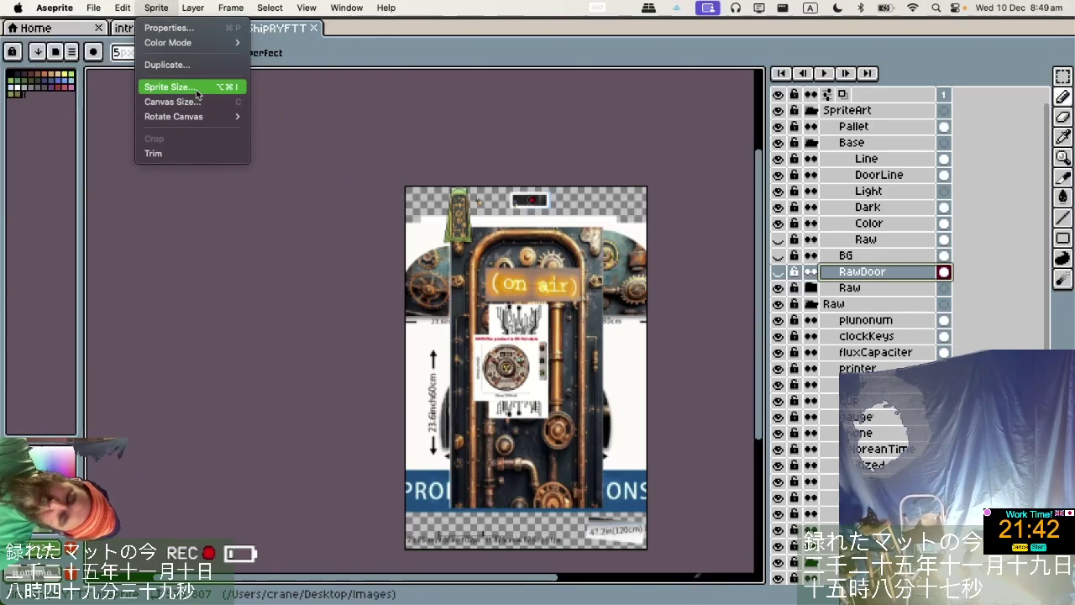
# Resize the sprite to 166 × 250 px with locked ratio, then select the Raw group's layers.
pyautogui.click(200, 87)
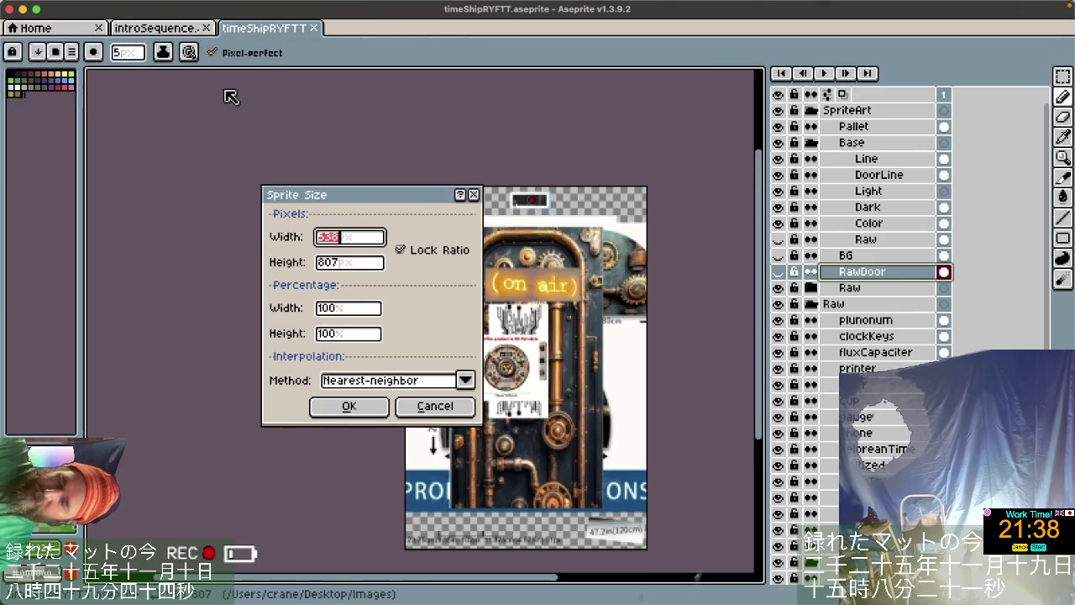
pyautogui.click(325, 264)
pyautogui.write('250')
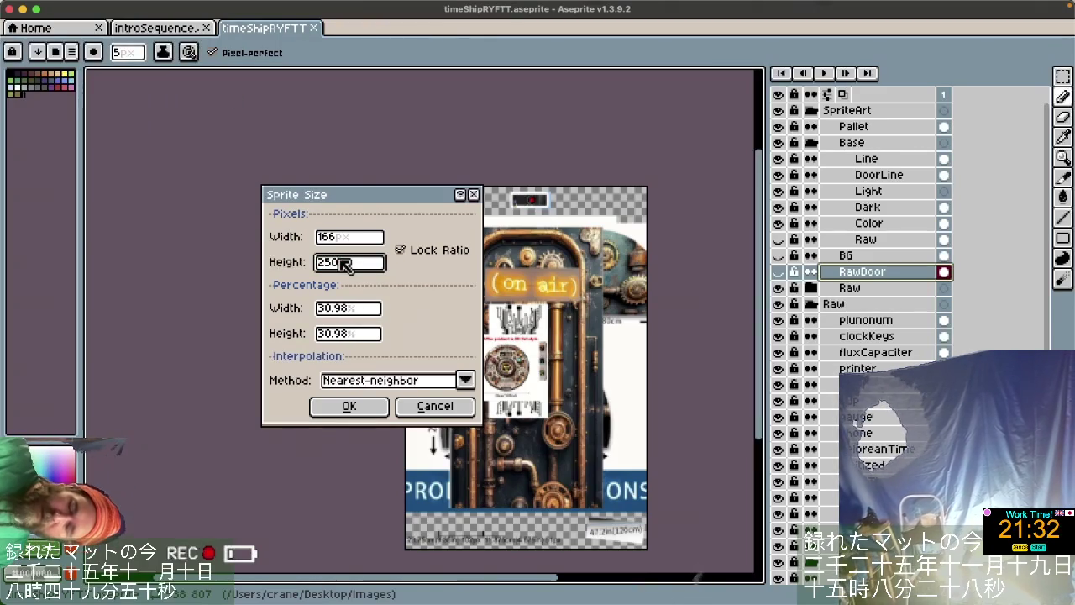
pyautogui.click(348, 407)
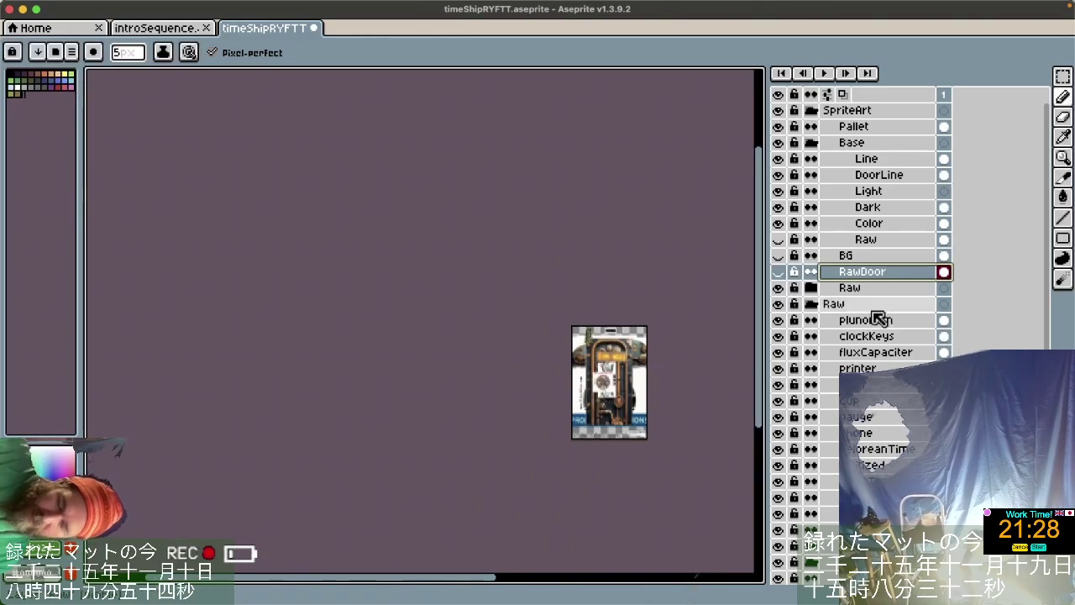
pyautogui.moveTo(882, 320); pyautogui.dragTo(873, 538)
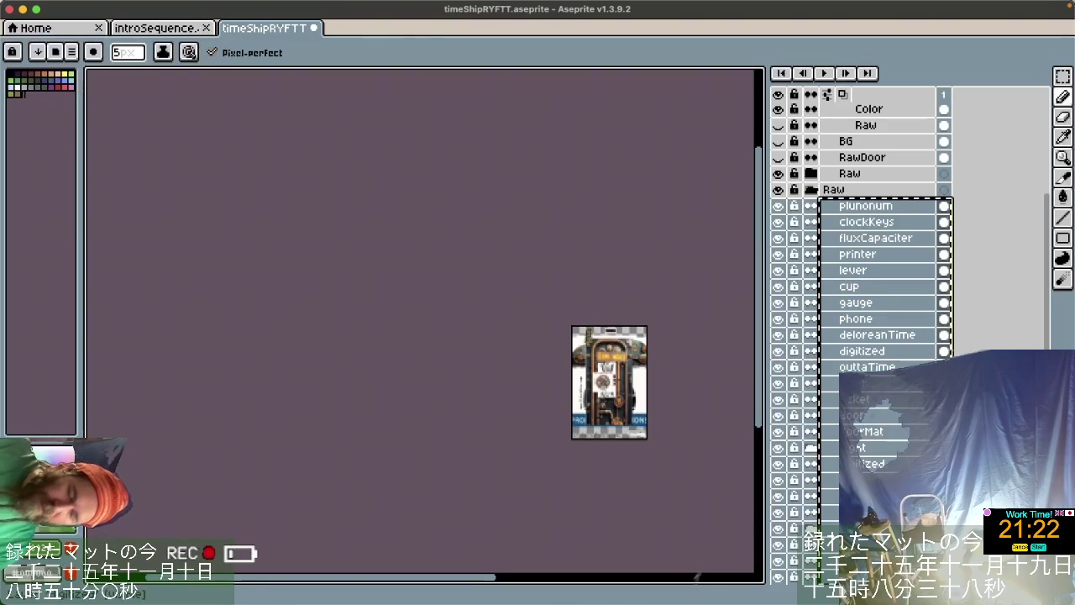
pyautogui.moveTo(873, 537); pyautogui.dragTo(889, 186)
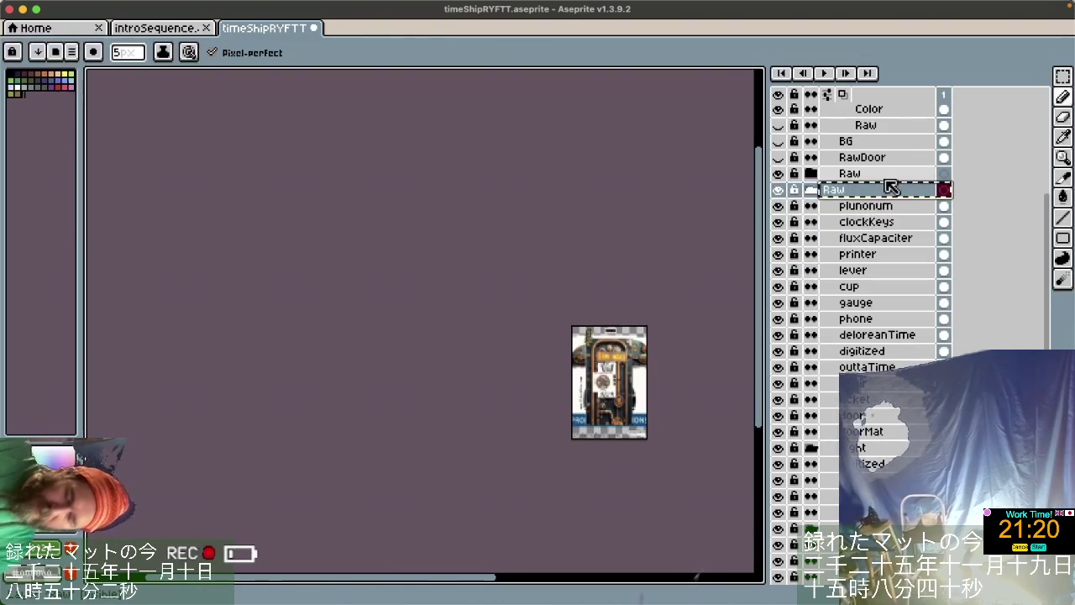
# Paste the copied Raw layers into a new blank sprite, Sprite-0001.
pyautogui.hotkey('ctrl', 'n')
pyautogui.press('Return')
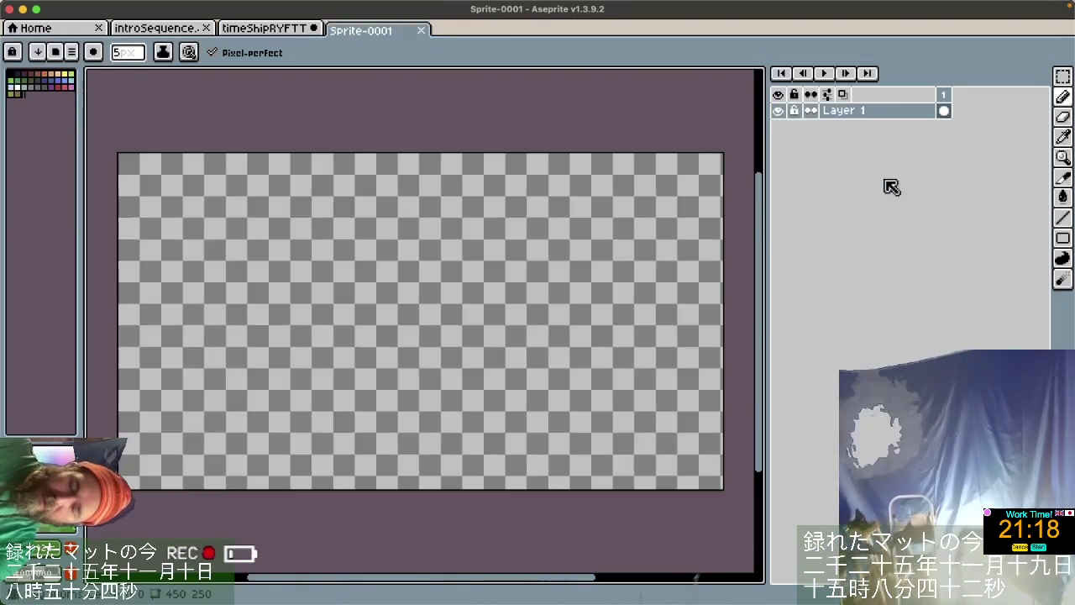
pyautogui.hotkey('ctrl', 'v')
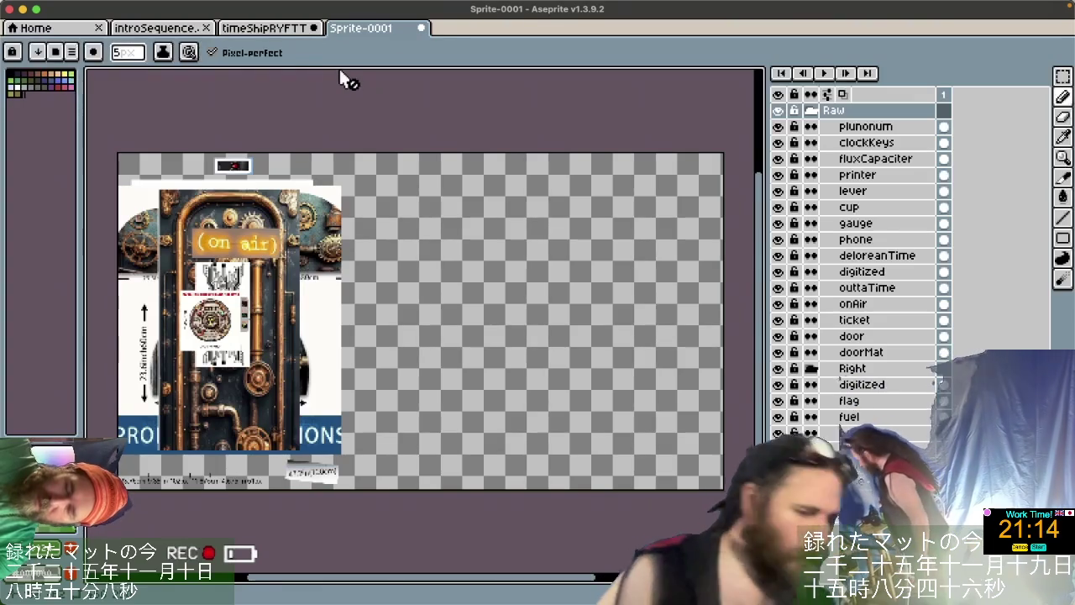
# Select RawDoor in timeShipRYFTT, then select all in Sprite-0001 and open the Raw group's properties.
pyautogui.click(256, 32)
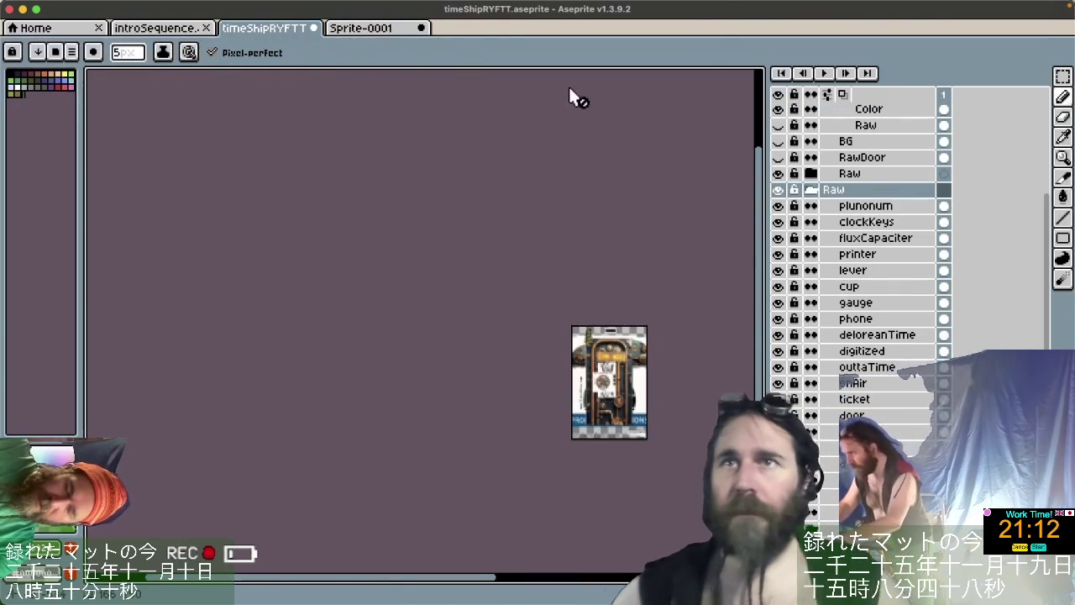
pyautogui.click(862, 157)
pyautogui.scroll(2, 646, 389)
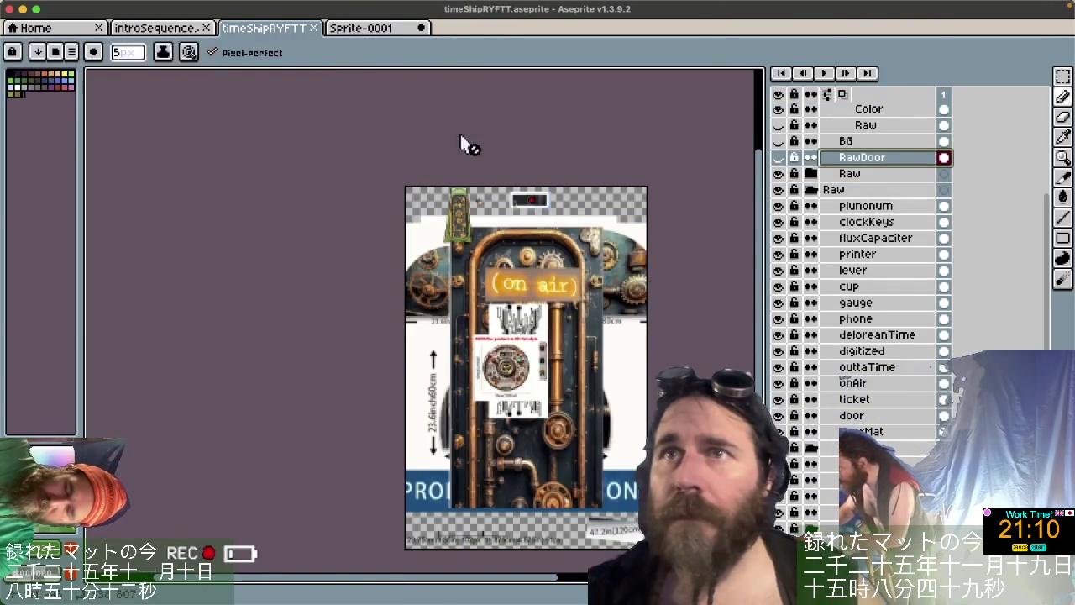
pyautogui.hotkey('ctrl', 'Tab')
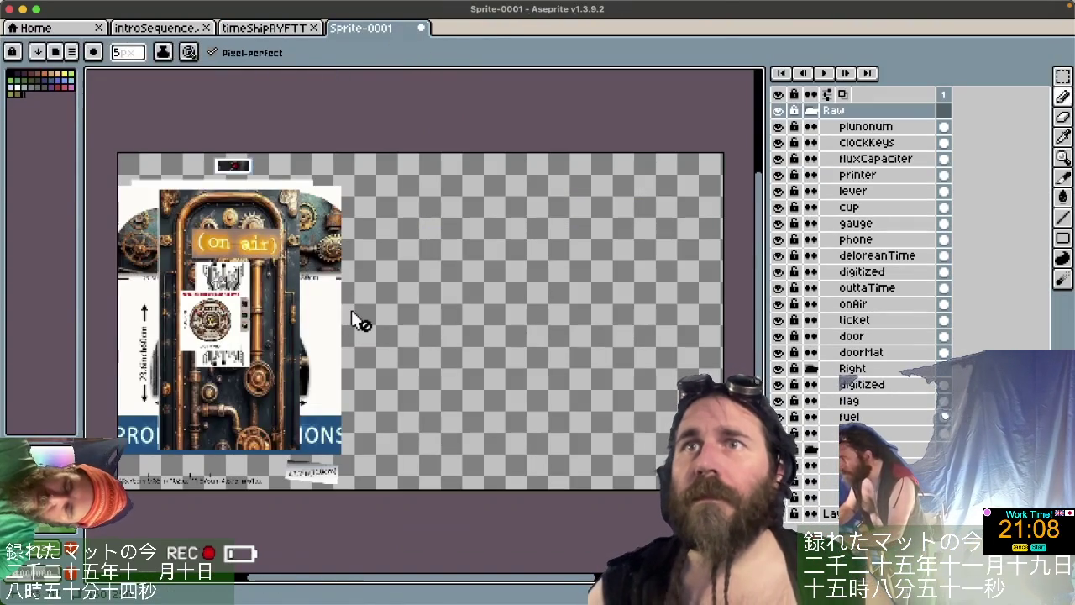
pyautogui.hotkey('ctrl', 'a')
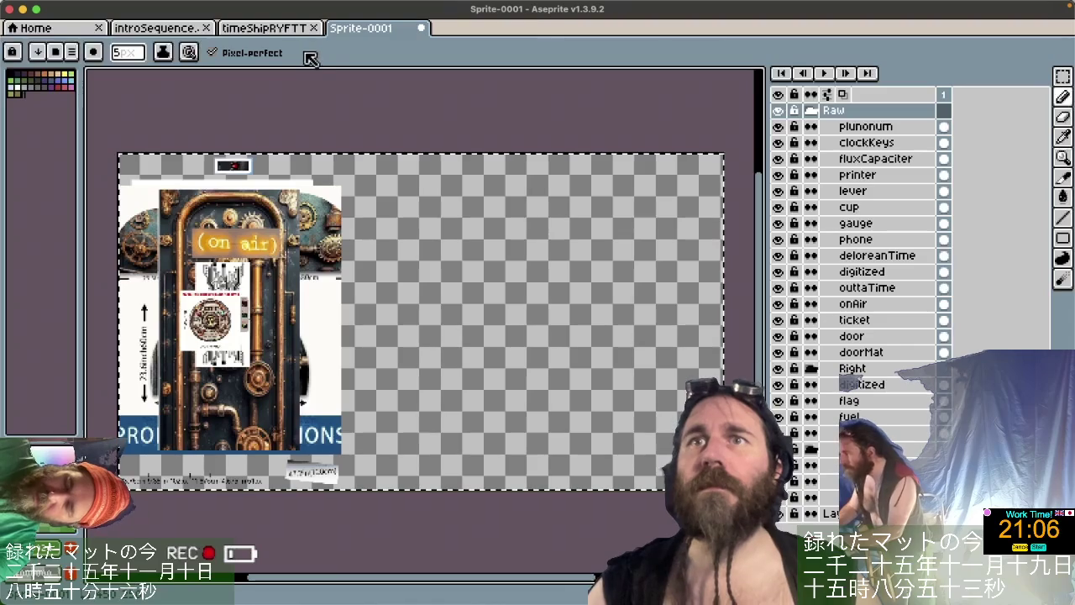
pyautogui.doubleClick(835, 112)
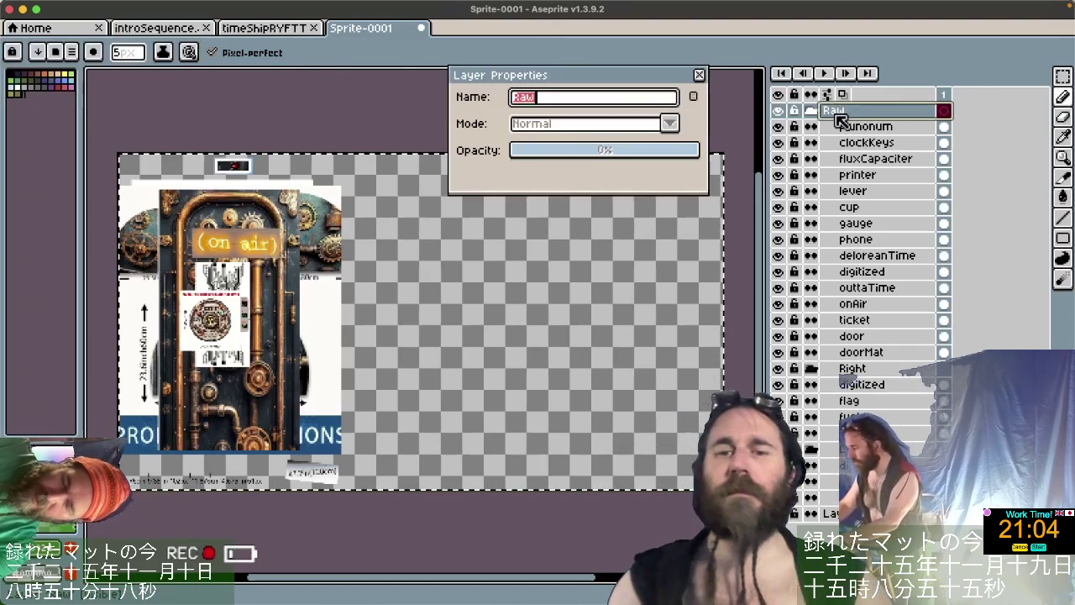
# Change the Raw group's name to SmallRaw in Layer Properties and collapse the group.
pyautogui.press('Left')
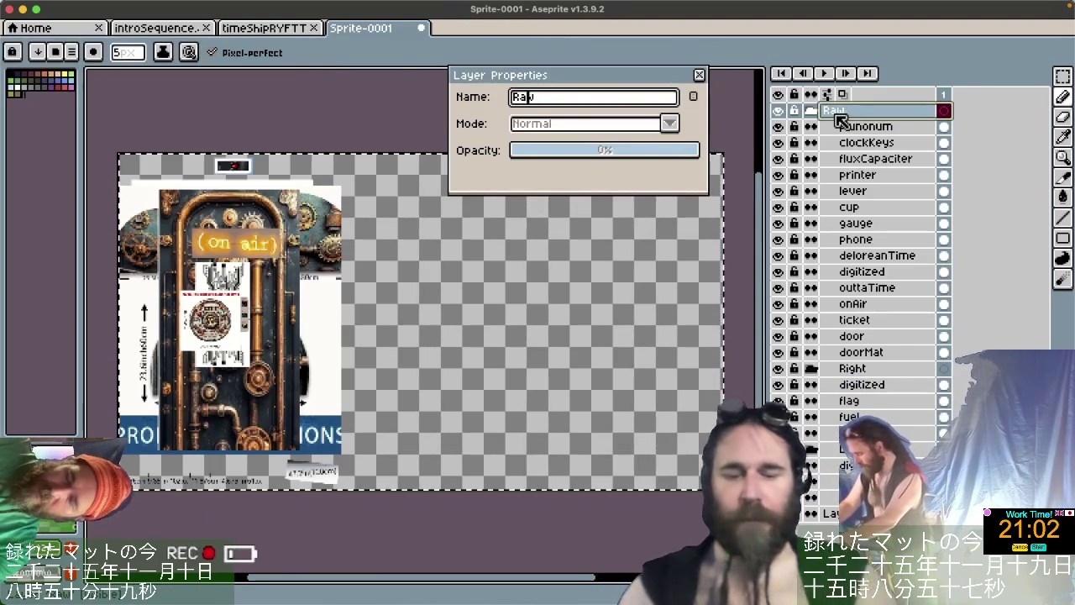
pyautogui.press('BackSpace')
pyautogui.press('Home')
pyautogui.write('Smal')
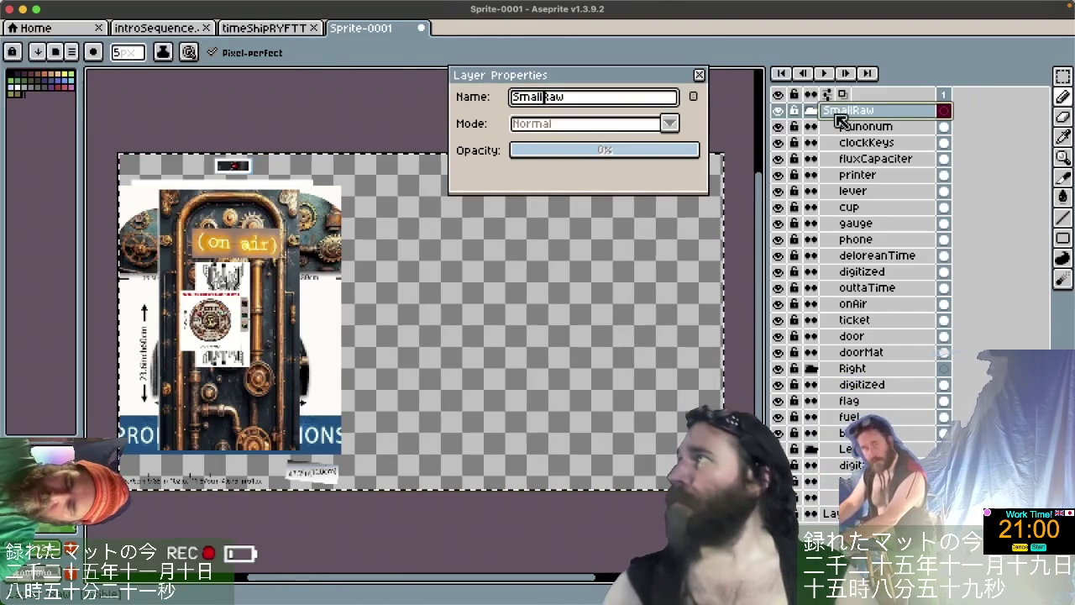
pyautogui.press('Return')
pyautogui.click(824, 110)
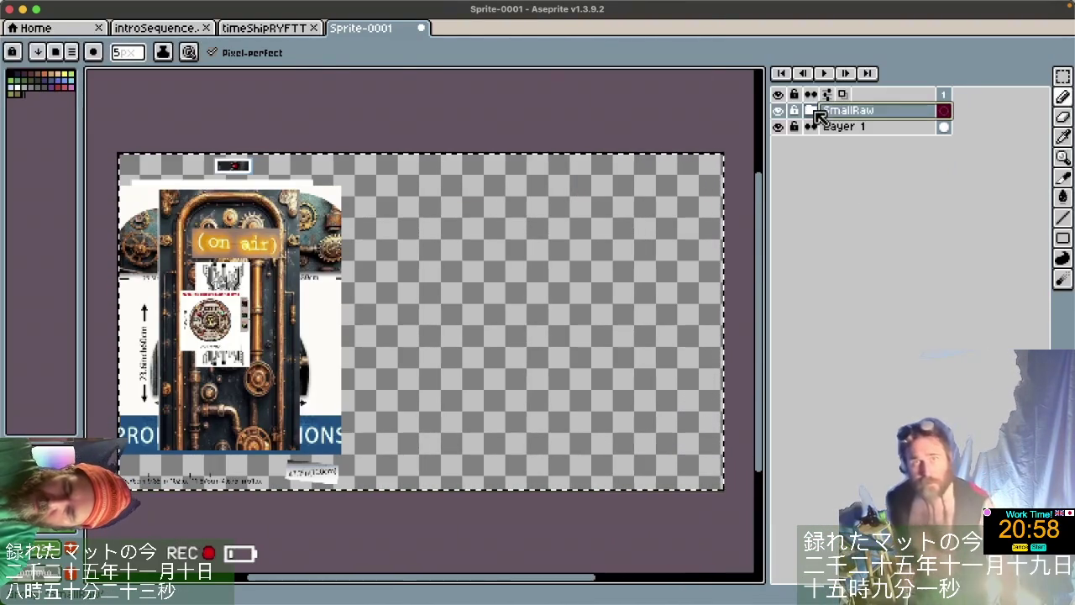
pyautogui.click(281, 29)
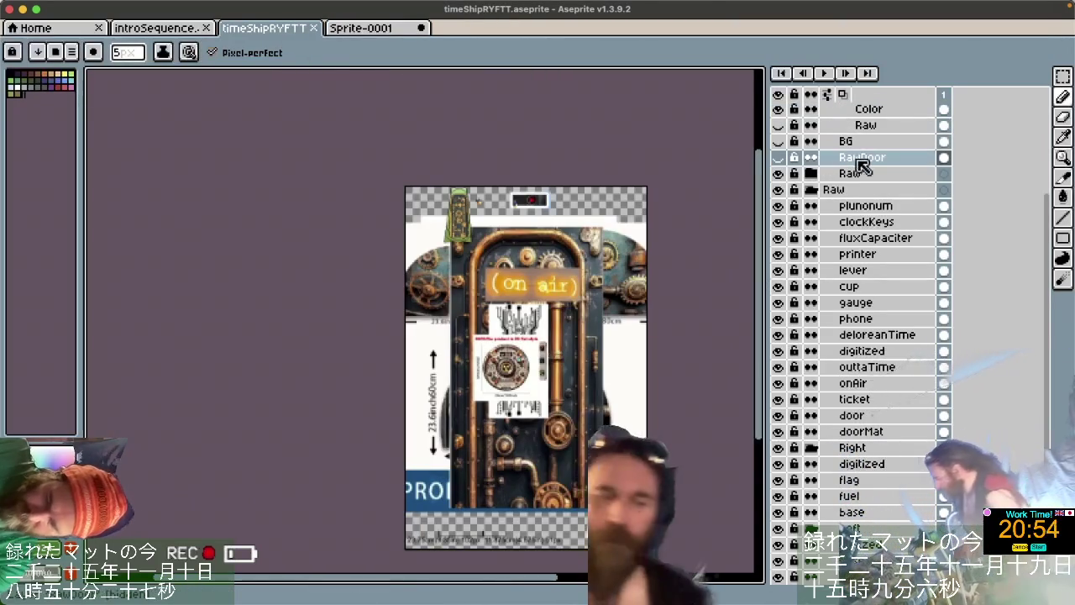
# Paste the SmallRaw group into timeShipRYFTT and move it down below RawDoor.
pyautogui.hotkey('ctrl', 'v')
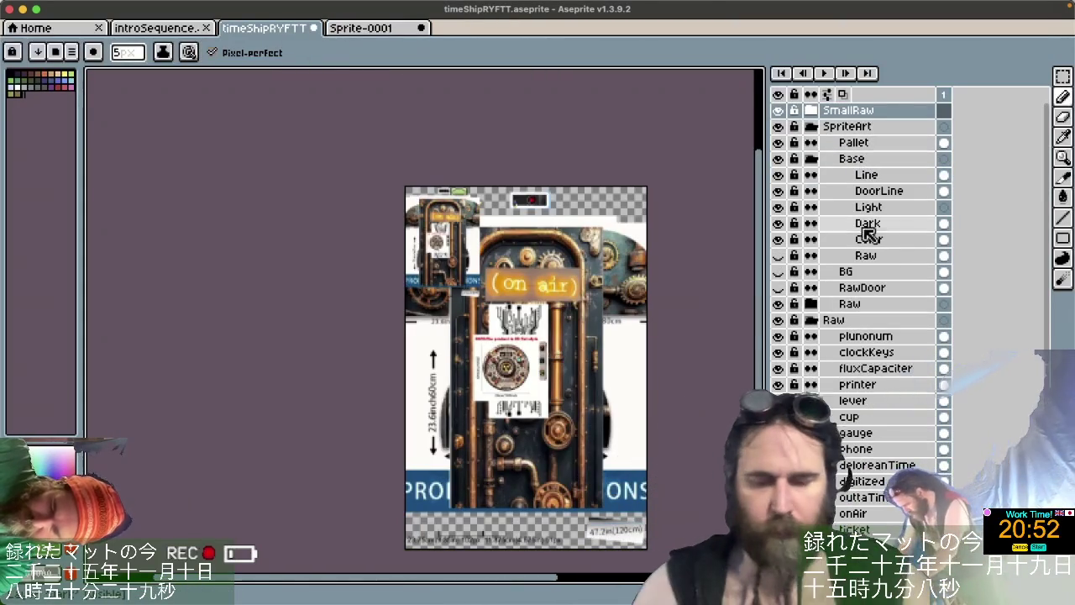
pyautogui.click(813, 112)
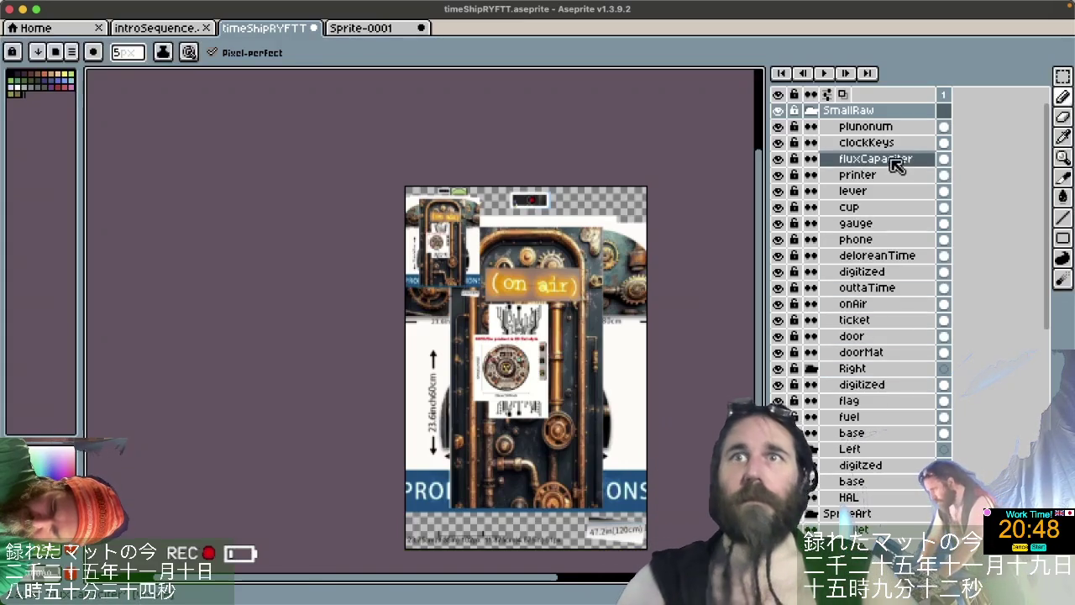
pyautogui.click(813, 113)
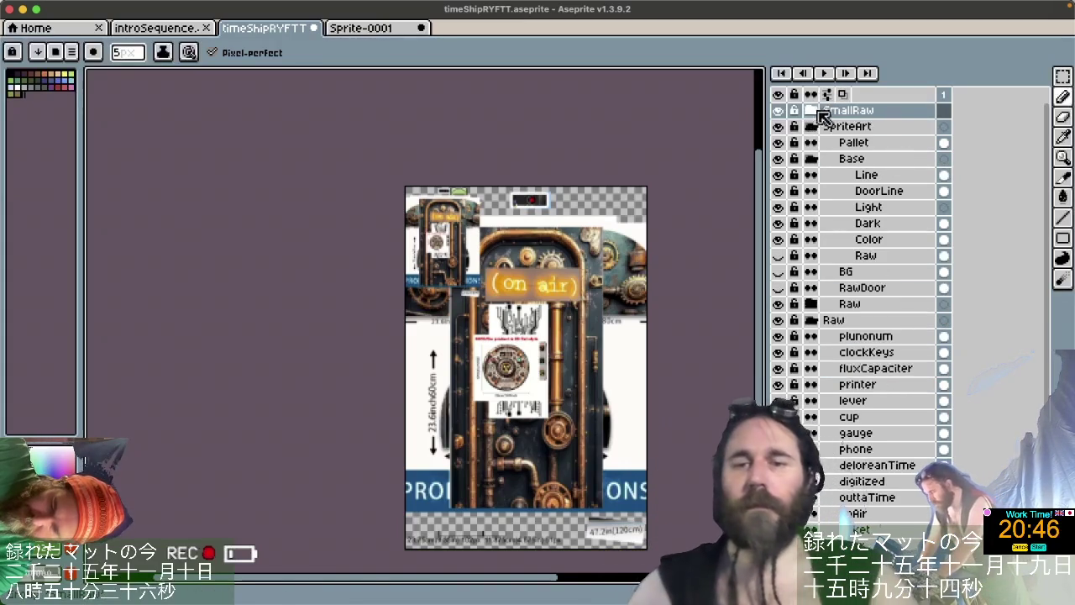
pyautogui.moveTo(834, 119); pyautogui.dragTo(882, 307)
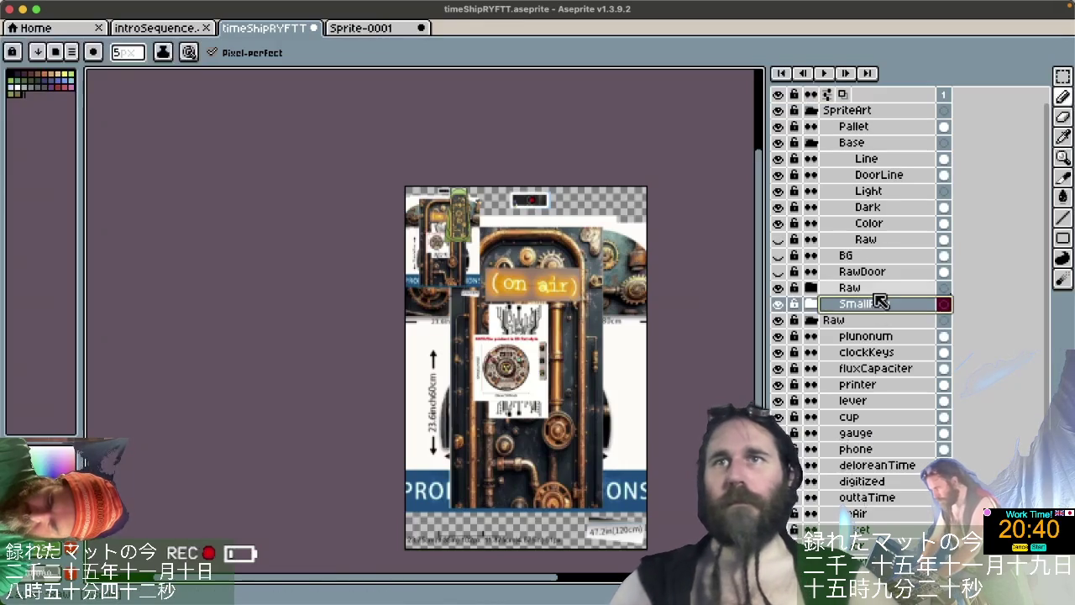
# Delete the old Raw layer and toggle SmallRaw's visibility to compare.
pyautogui.click(871, 291)
pyautogui.press('Delete')
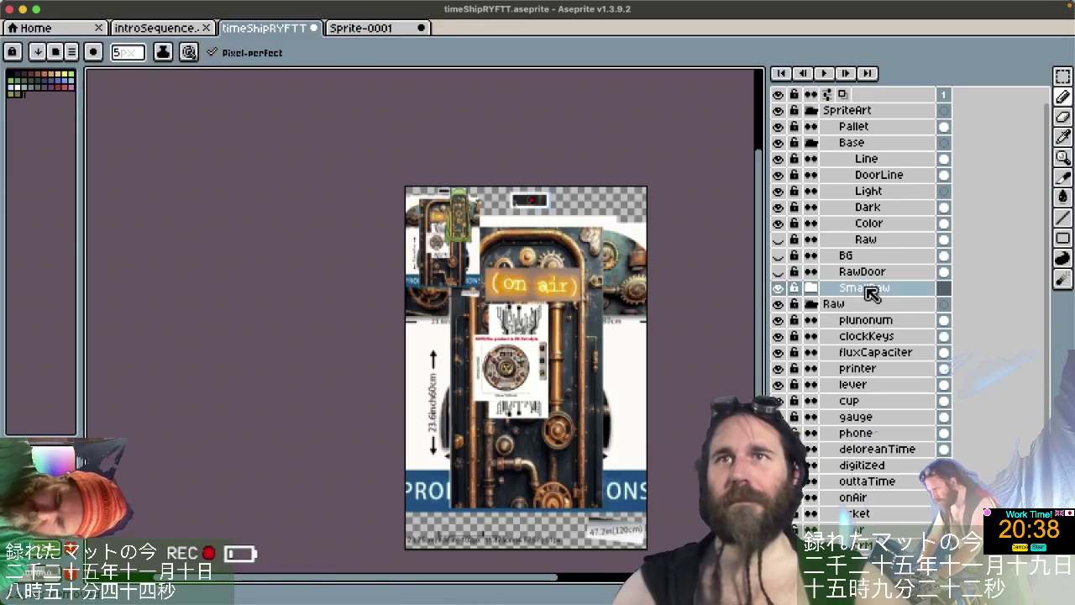
pyautogui.click(811, 303)
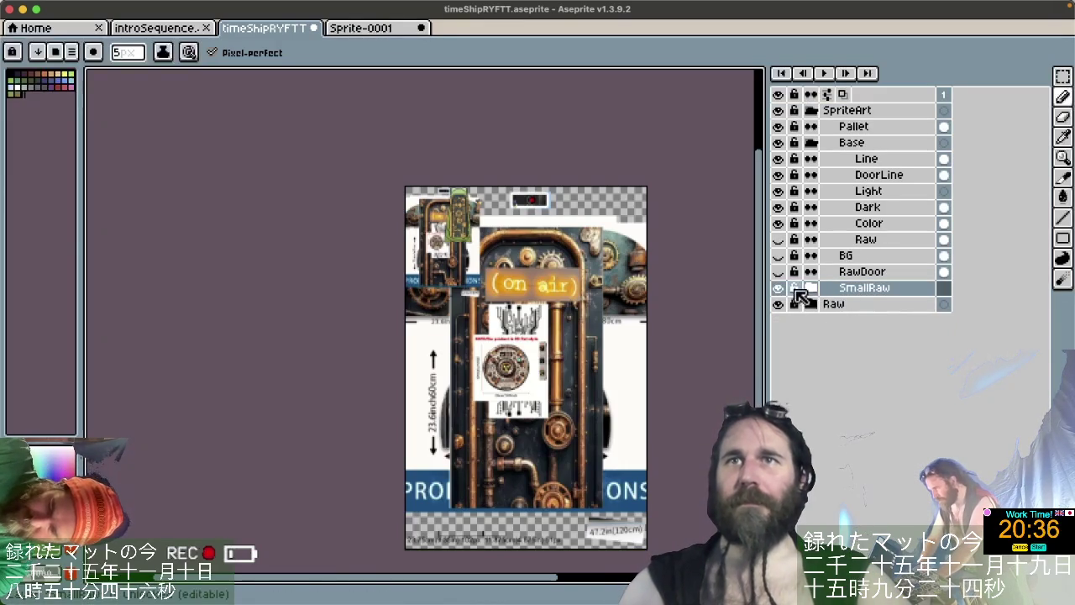
pyautogui.click(780, 288)
pyautogui.click(780, 288)
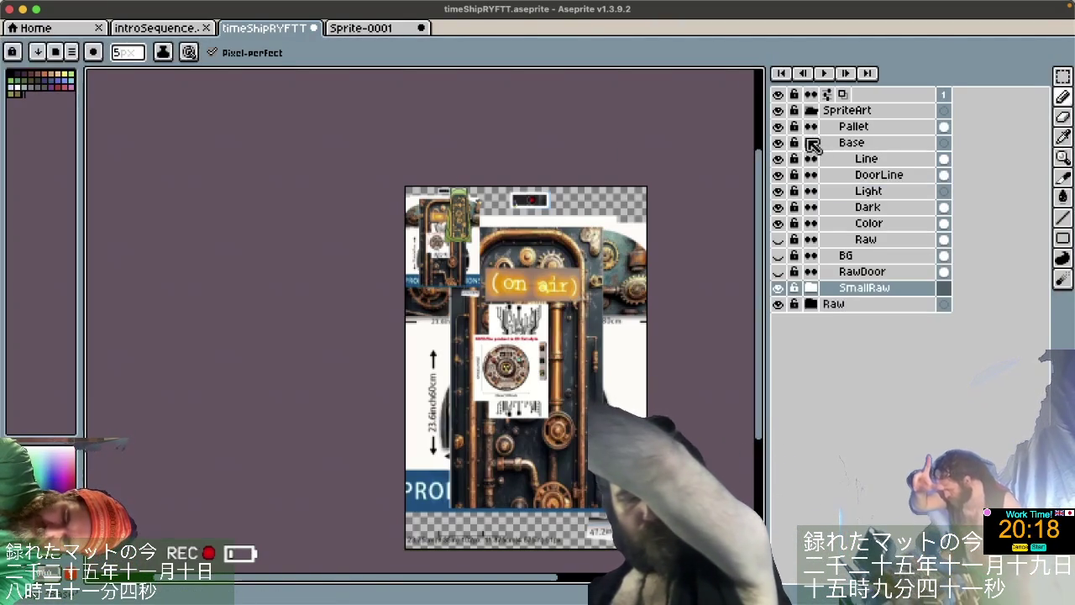
# Show the BG layer's blue background and nudge a marquee-selected image block up slightly.
pyautogui.click(779, 255)
pyautogui.scroll(1, 456, 174)
pyautogui.scroll(2, 455, 174)
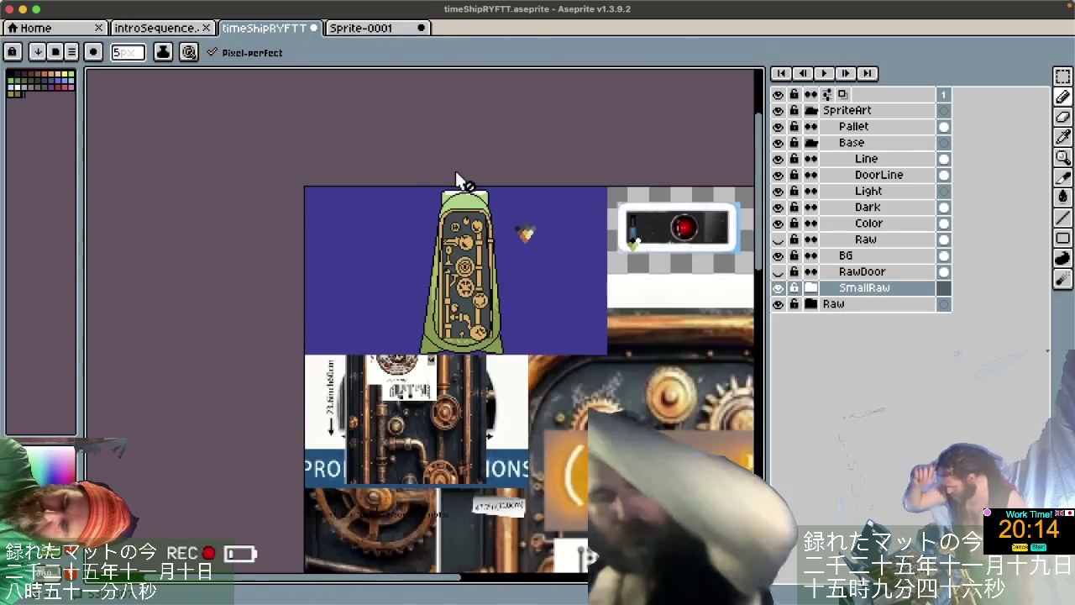
pyautogui.press('m')
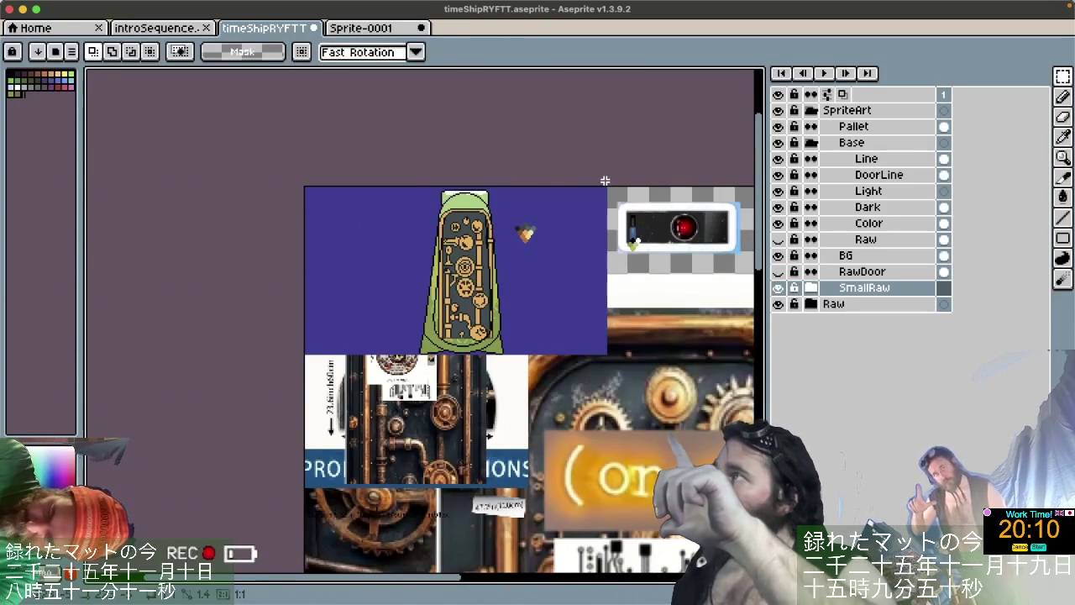
pyautogui.moveTo(474, 235); pyautogui.dragTo(300, 323)
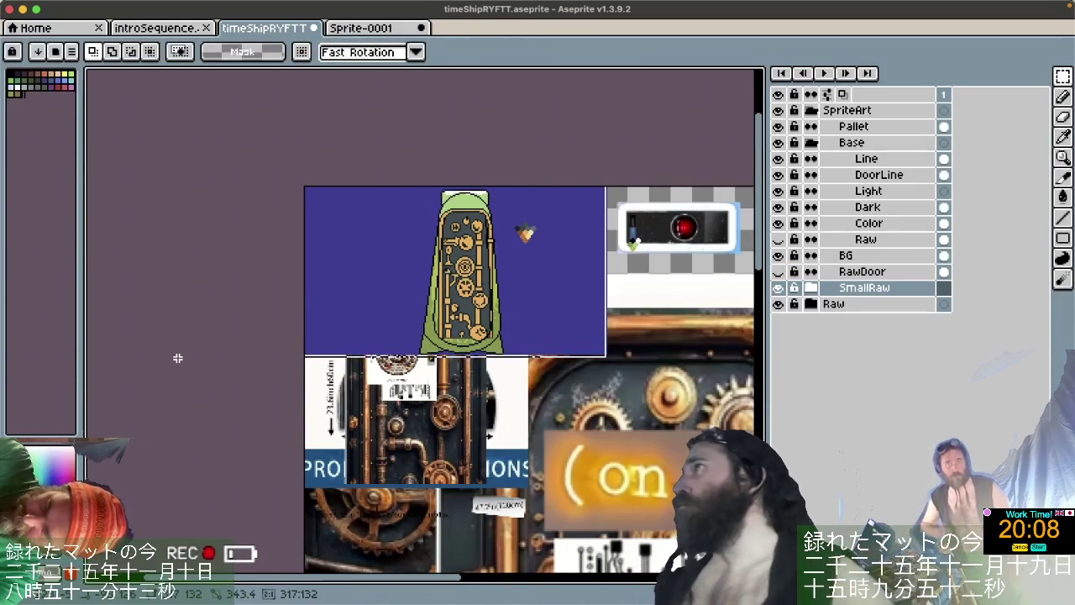
pyautogui.moveTo(177, 357); pyautogui.dragTo(177, 351)
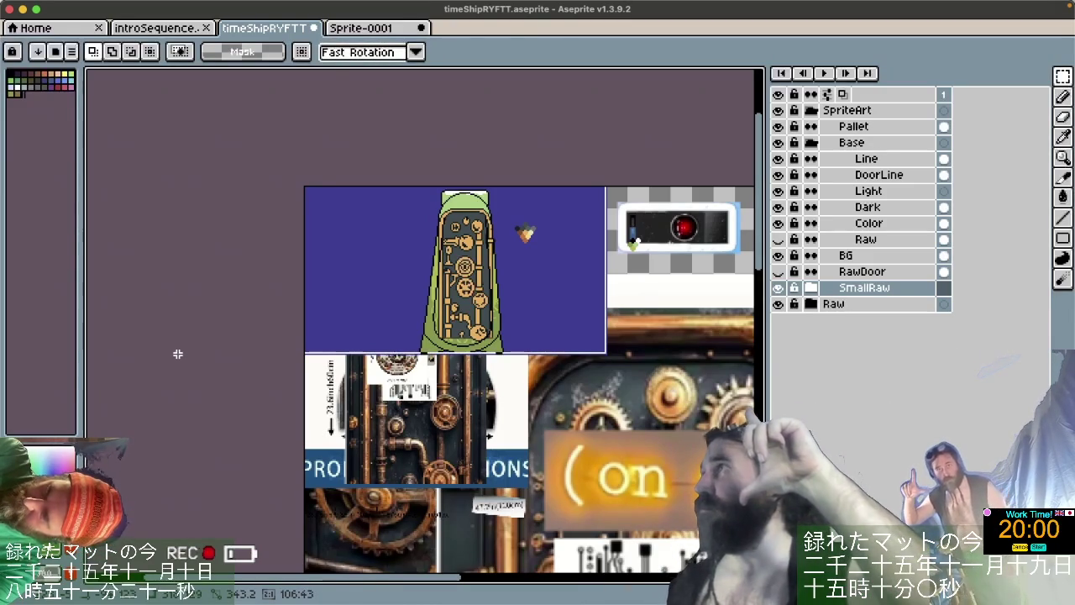
# Select the whole canvas, then undo the edits to restore the original Raw layer.
pyautogui.hotkey('ctrl', 'a')
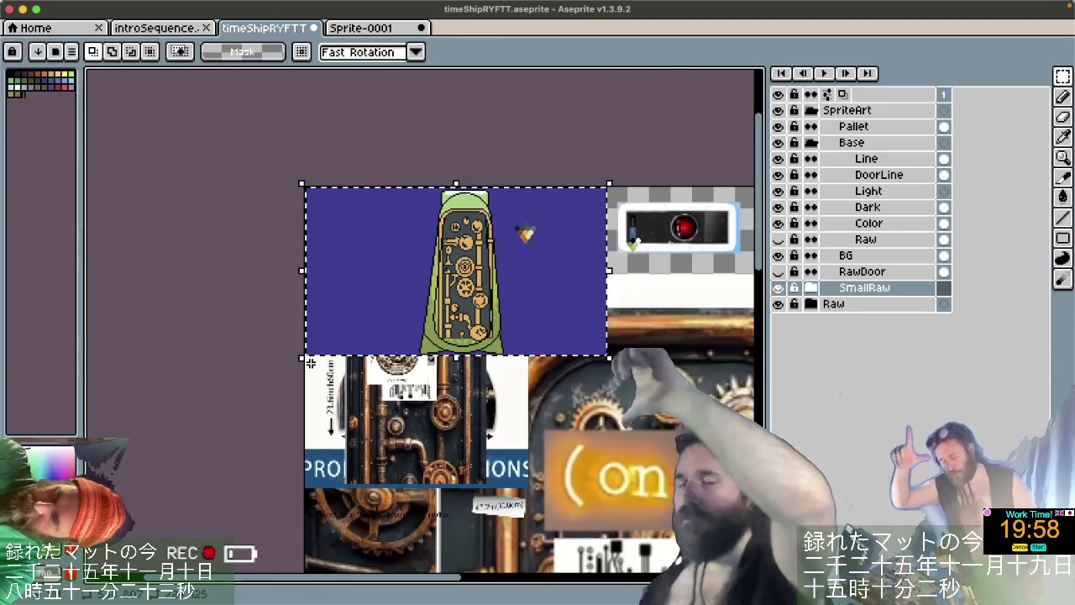
pyautogui.scroll(1, 310, 360)
pyautogui.scroll(1, 310, 362)
pyautogui.scroll(1, 311, 360)
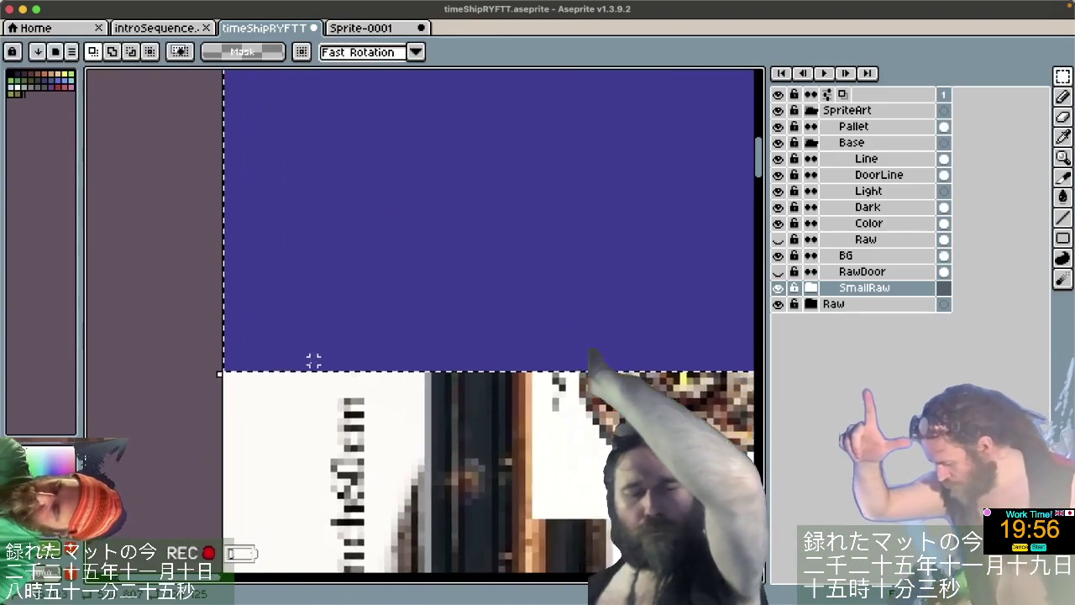
pyautogui.scroll(1, 387, 402)
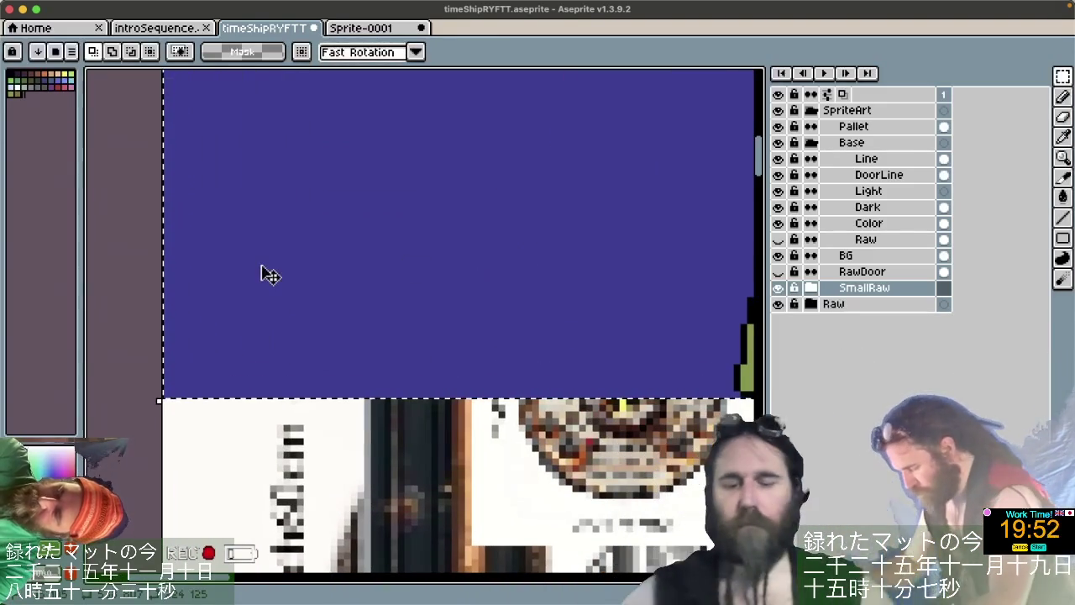
pyautogui.scroll(-1, 336, 161)
pyautogui.scroll(-1, 332, 159)
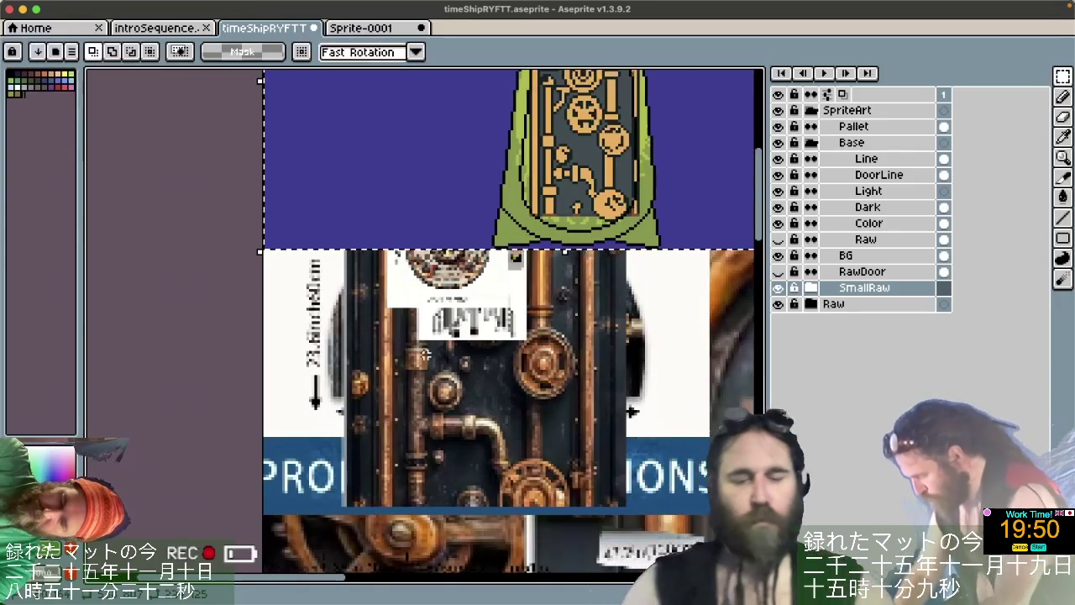
pyautogui.scroll(-3, 425, 354)
pyautogui.hotkey('ctrl', 'z')
pyautogui.hotkey('ctrl', 'z')
pyautogui.hotkey('ctrl', 'z')
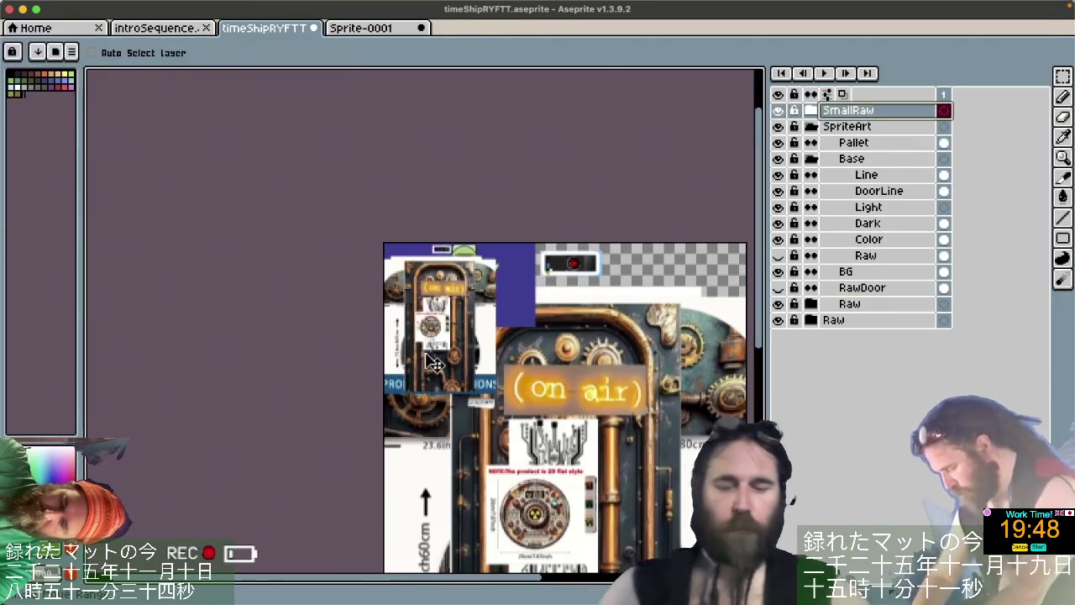
pyautogui.hotkey('ctrl', 'z')
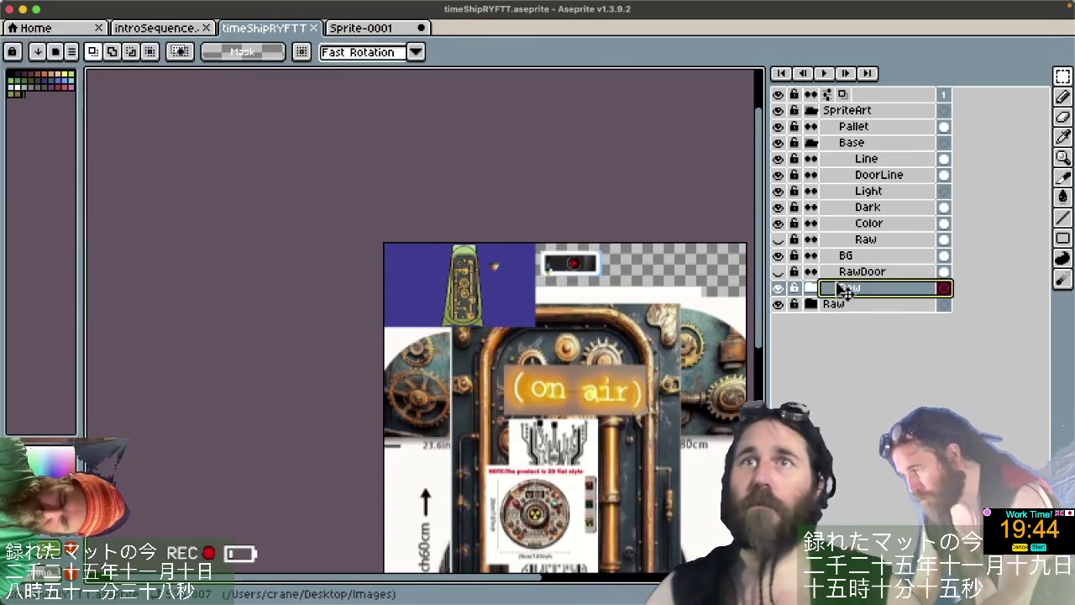
# Undo the SmallRaw paste and shrink the sprite to 83 × 125 px (15.49%), nearest-neighbour.
pyautogui.hotkey('ctrl', 'z')
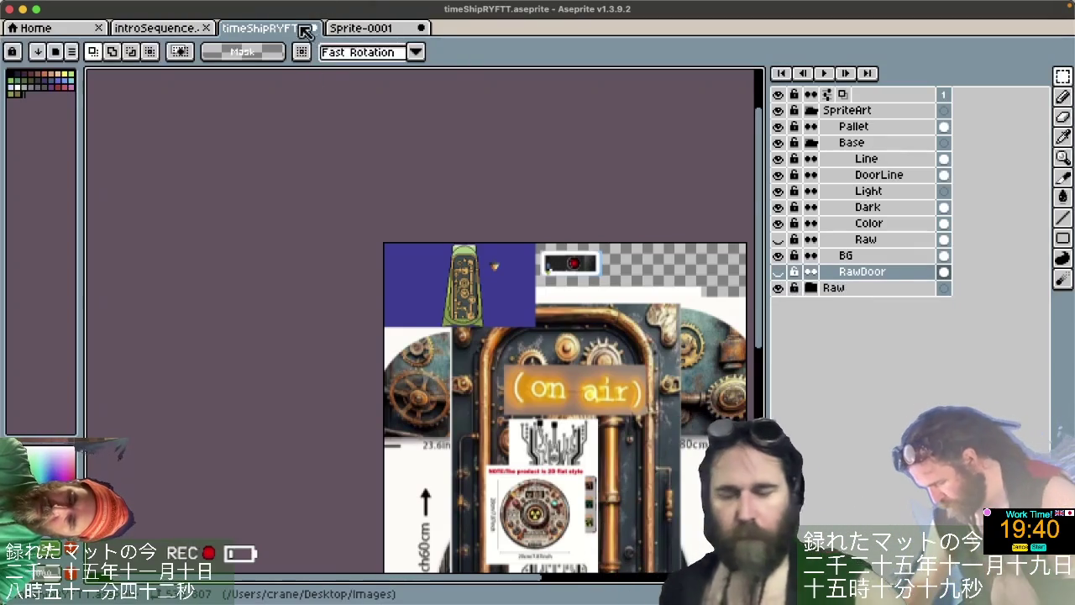
pyautogui.click(271, 8)
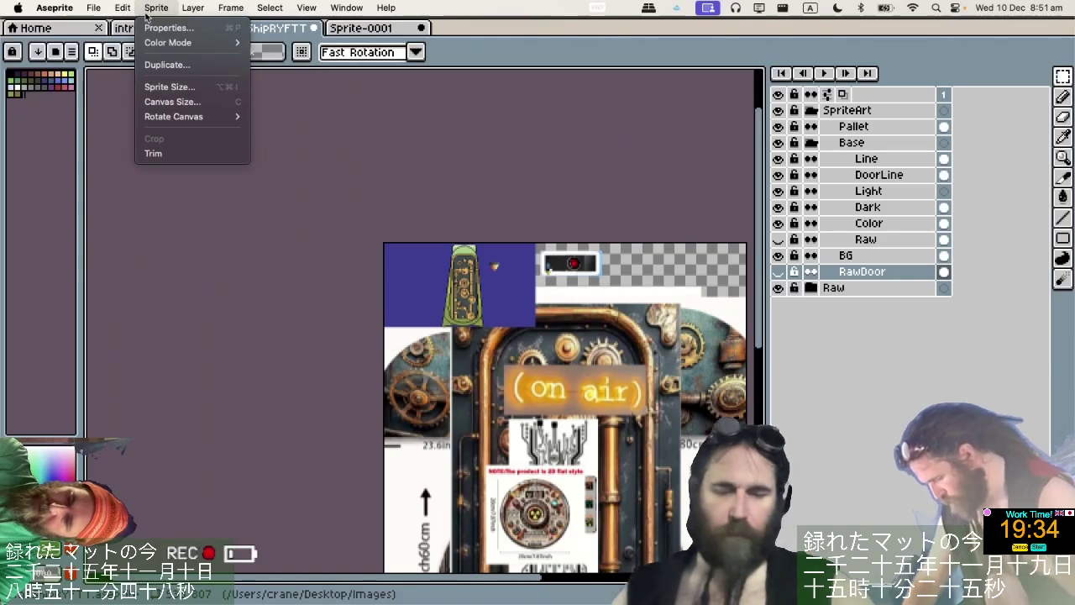
pyautogui.click(163, 88)
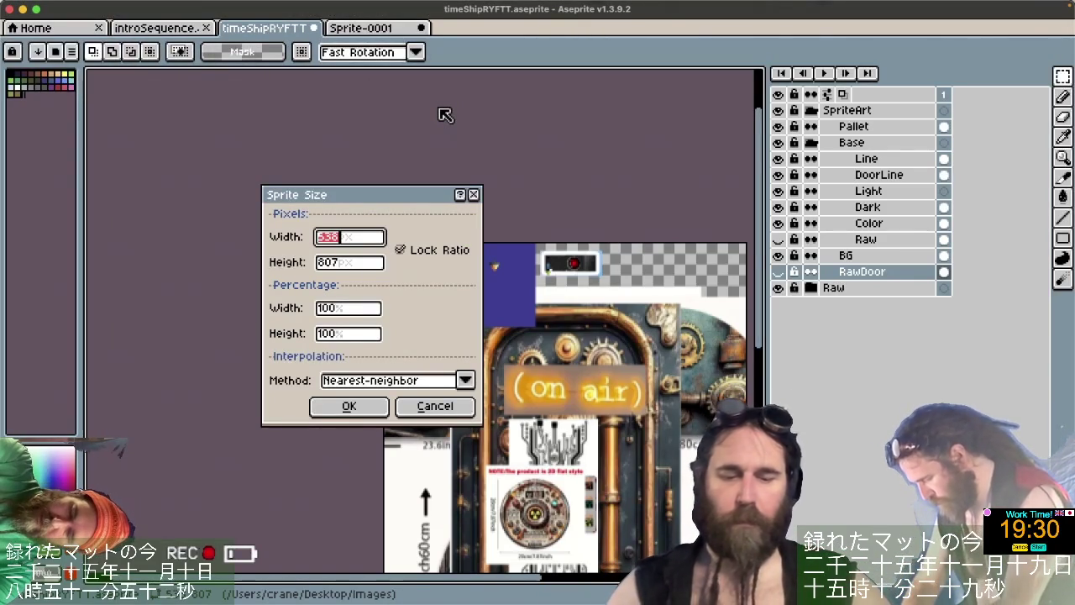
pyautogui.press('Tab')
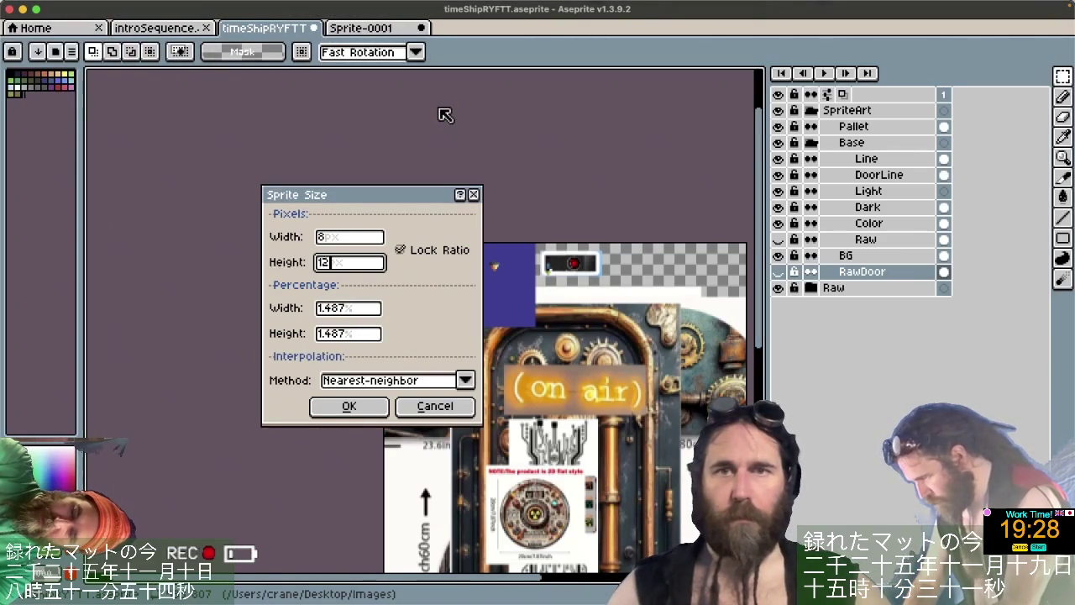
pyautogui.click(348, 405)
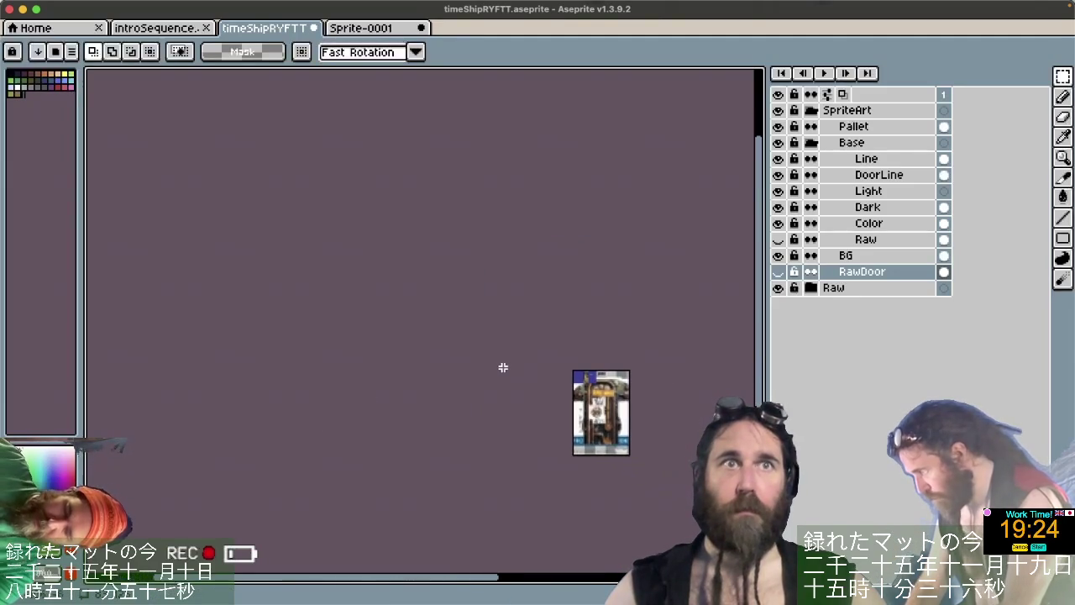
# Copy the Raw group and paste it into a new blank sprite, Sprite-0002.
pyautogui.click(835, 294)
pyautogui.doubleClick(839, 294)
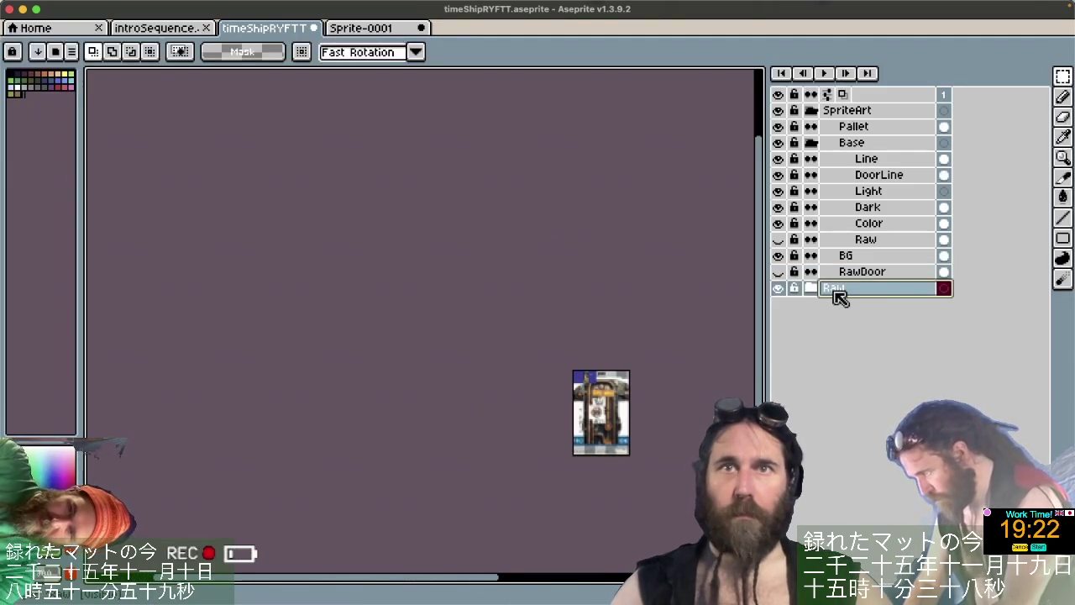
pyautogui.press('super+n')
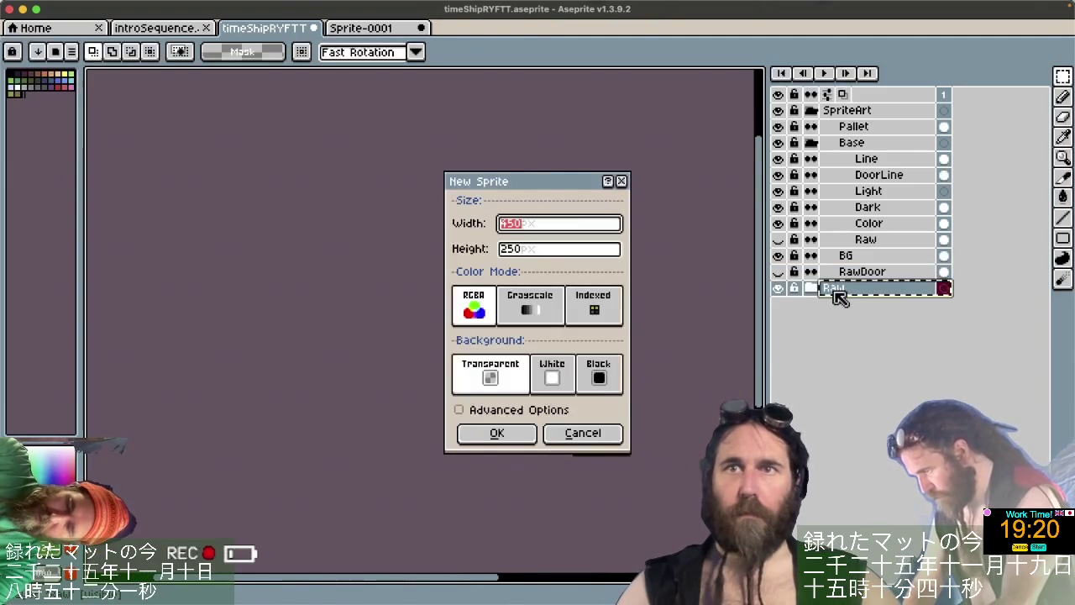
pyautogui.press('Return')
pyautogui.press('super+v')
pyautogui.press('super+z')
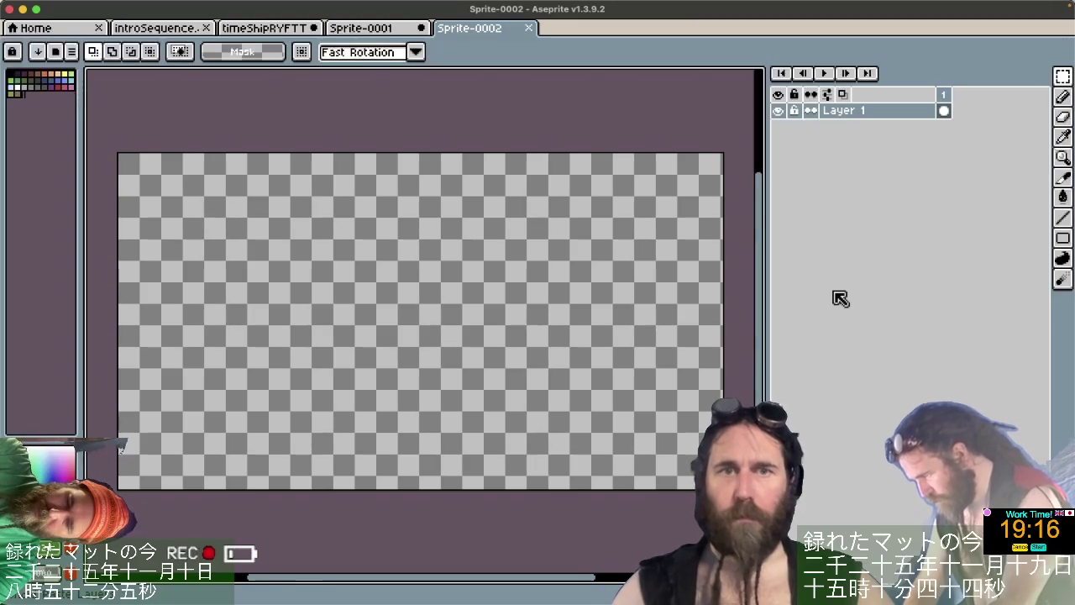
pyautogui.press('super+v')
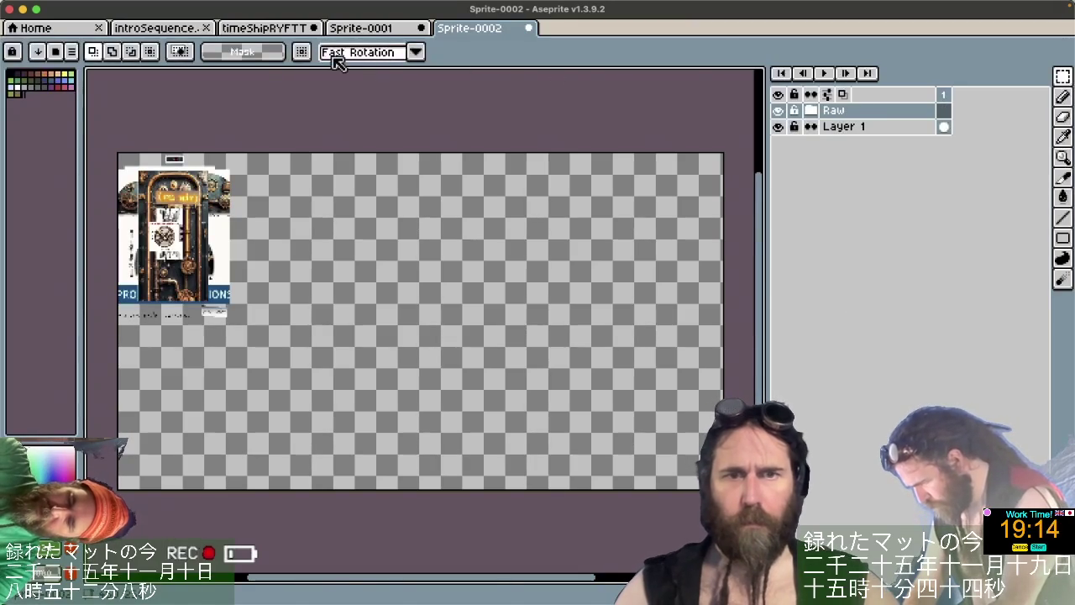
# Rename the pasted group SmallRaw in Sprite-0002 and paste it into timeShipRYFTT.
pyautogui.click(285, 30)
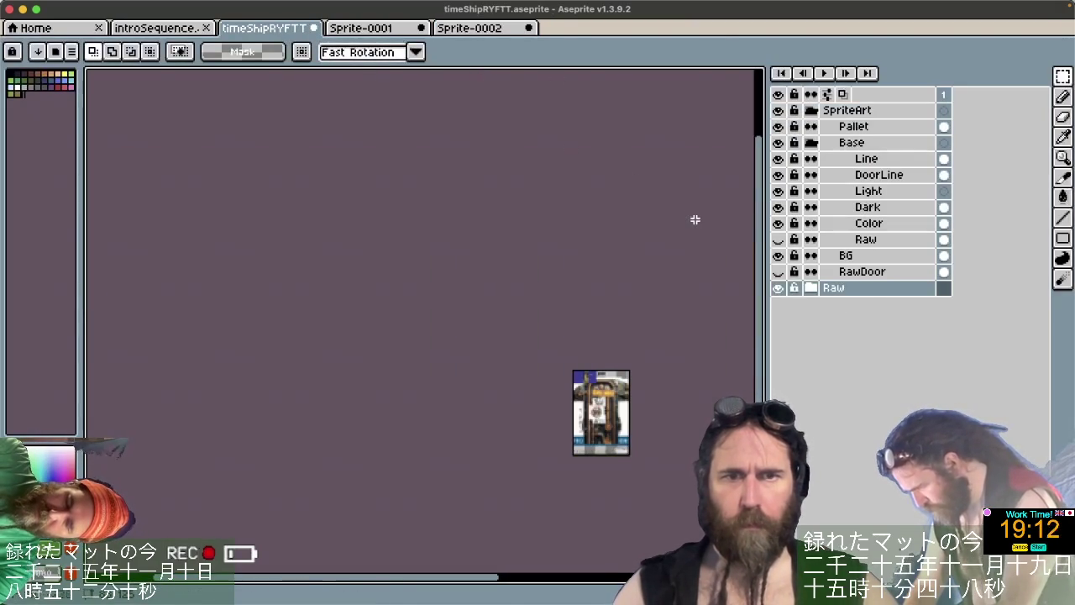
pyautogui.doubleClick(840, 287)
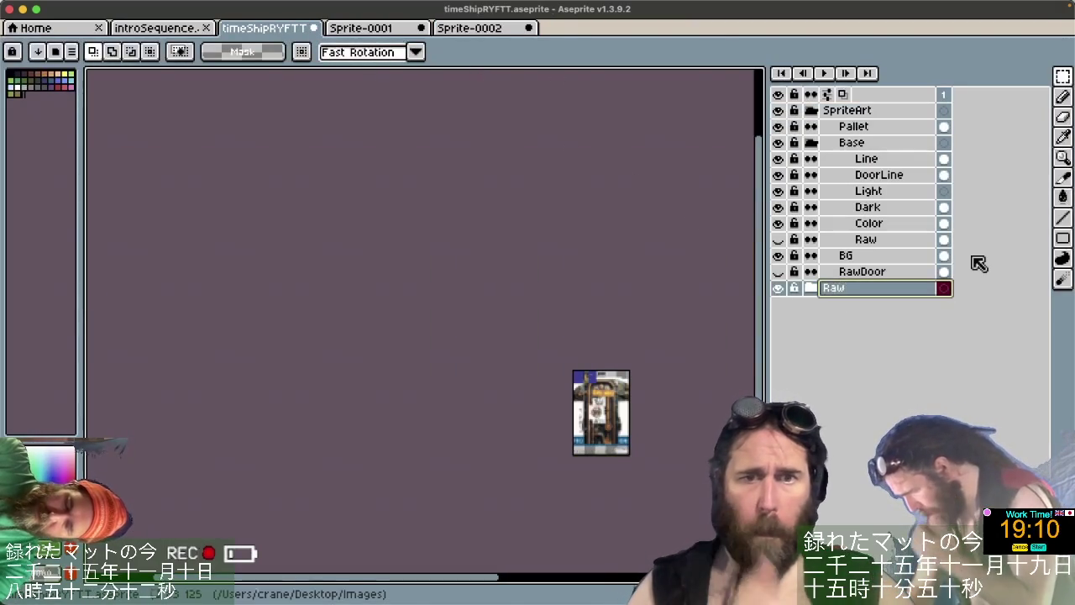
pyautogui.click(976, 267)
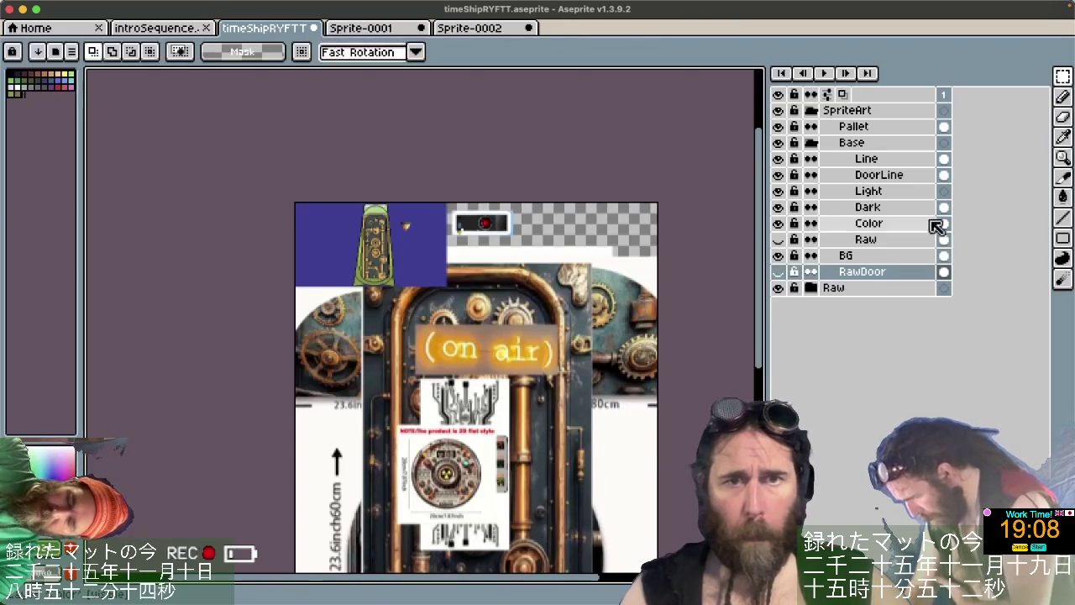
pyautogui.click(470, 28)
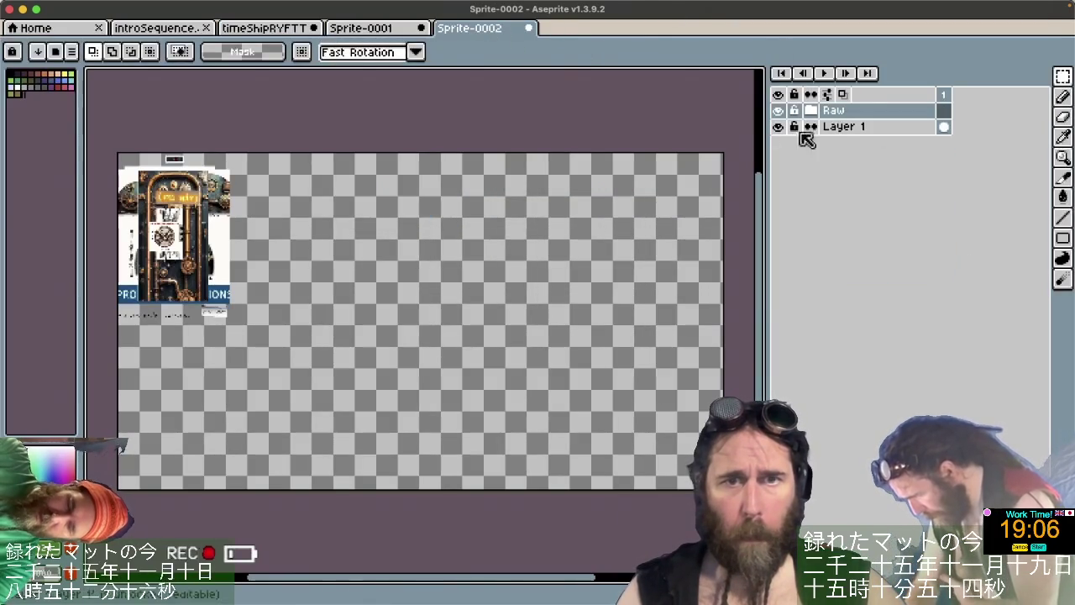
pyautogui.doubleClick(844, 115)
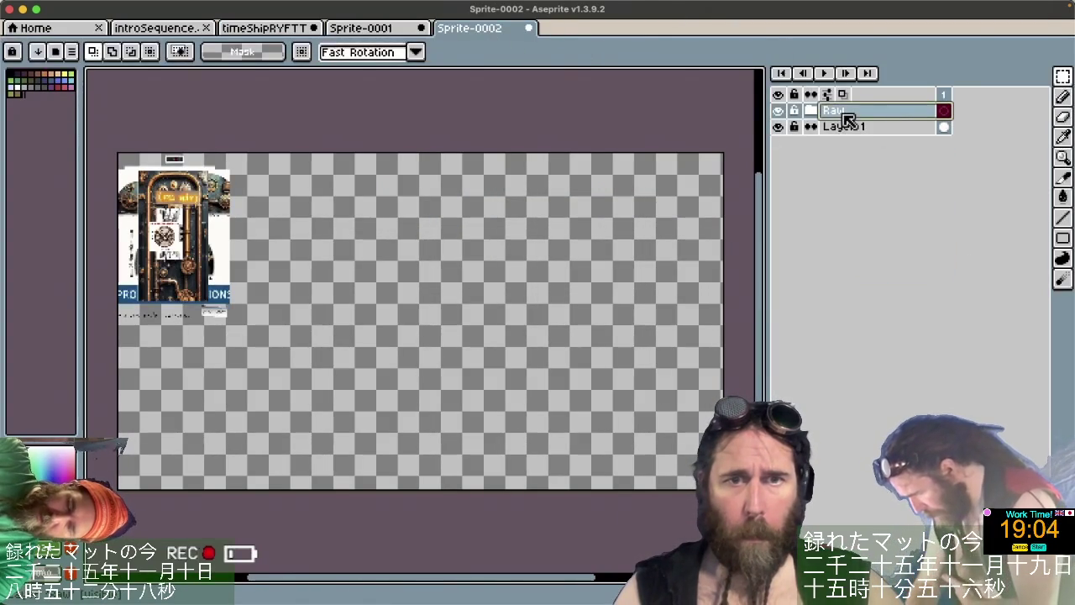
pyautogui.doubleClick(846, 121)
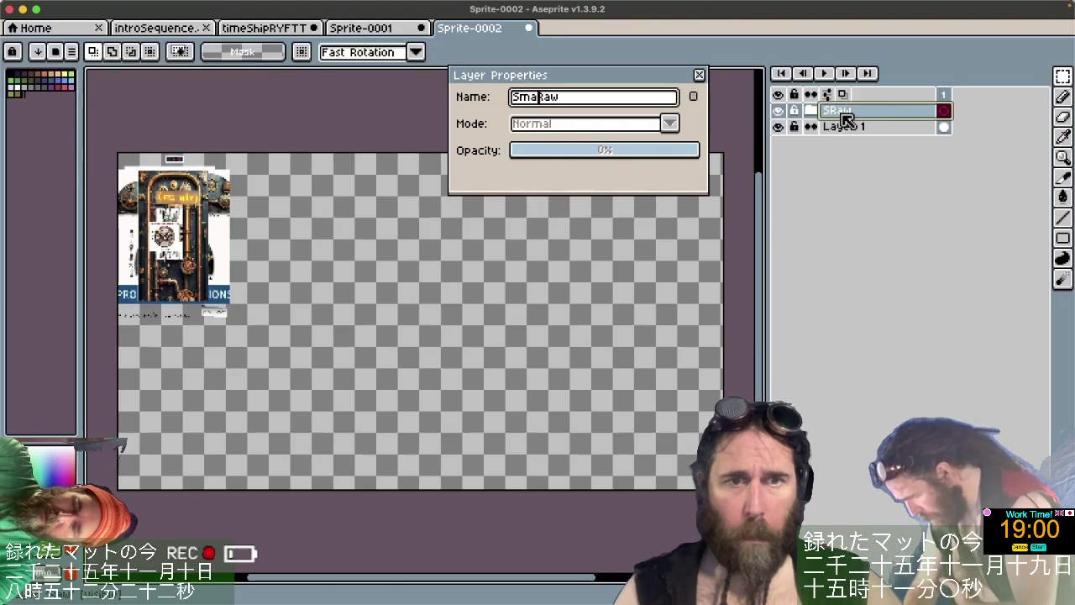
pyautogui.write('ll')
pyautogui.press('Return')
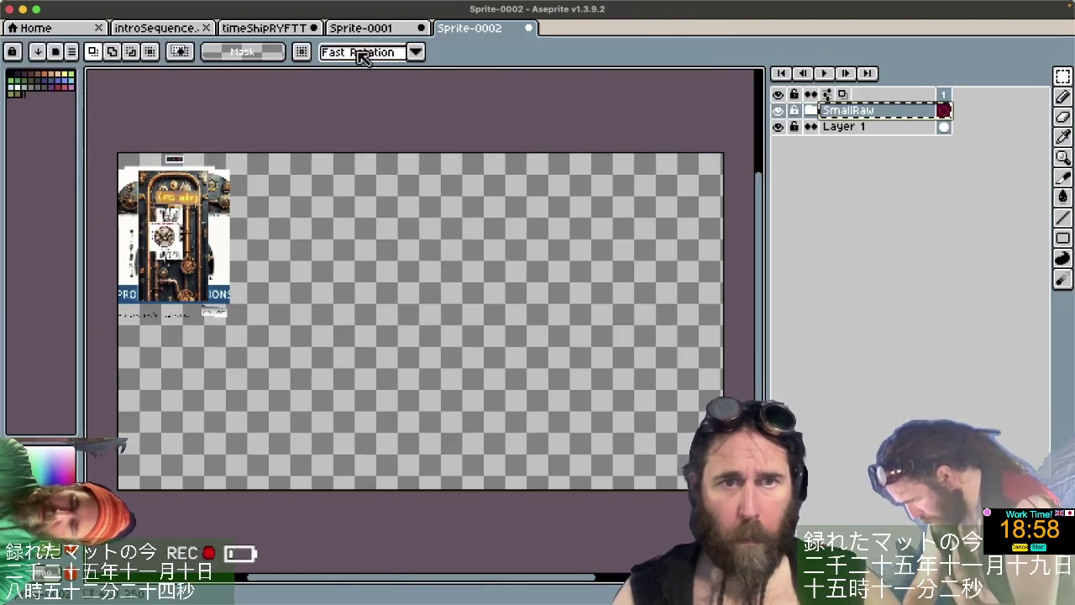
pyautogui.click(276, 27)
pyautogui.hotkey('ctrl', 'v')
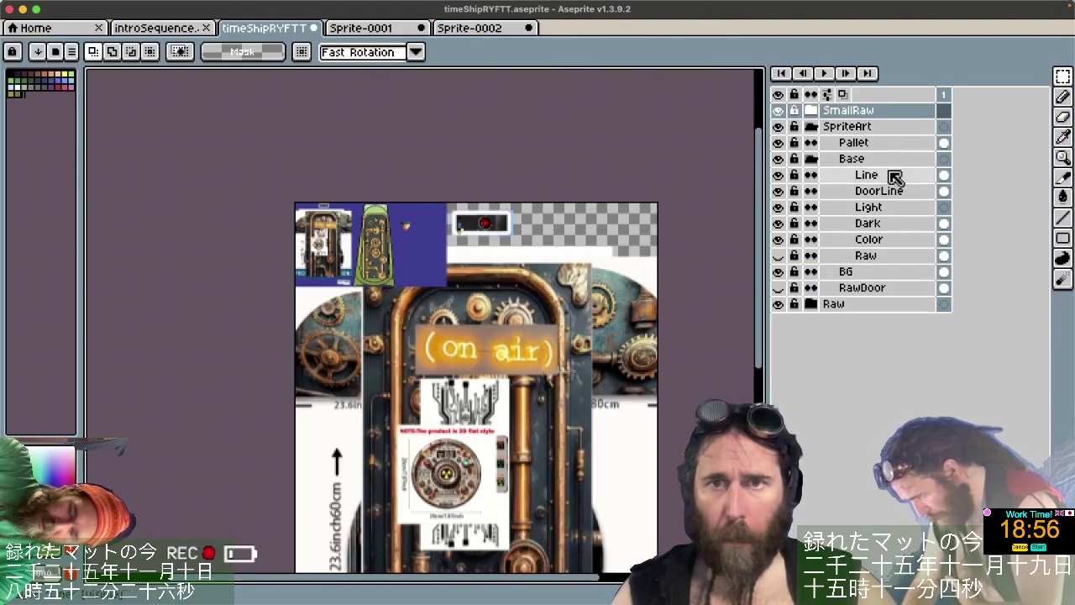
# Close the Sprite-0002 and Sprite-0001 scratch sprites without saving.
pyautogui.click(513, 30)
pyautogui.click(534, 343)
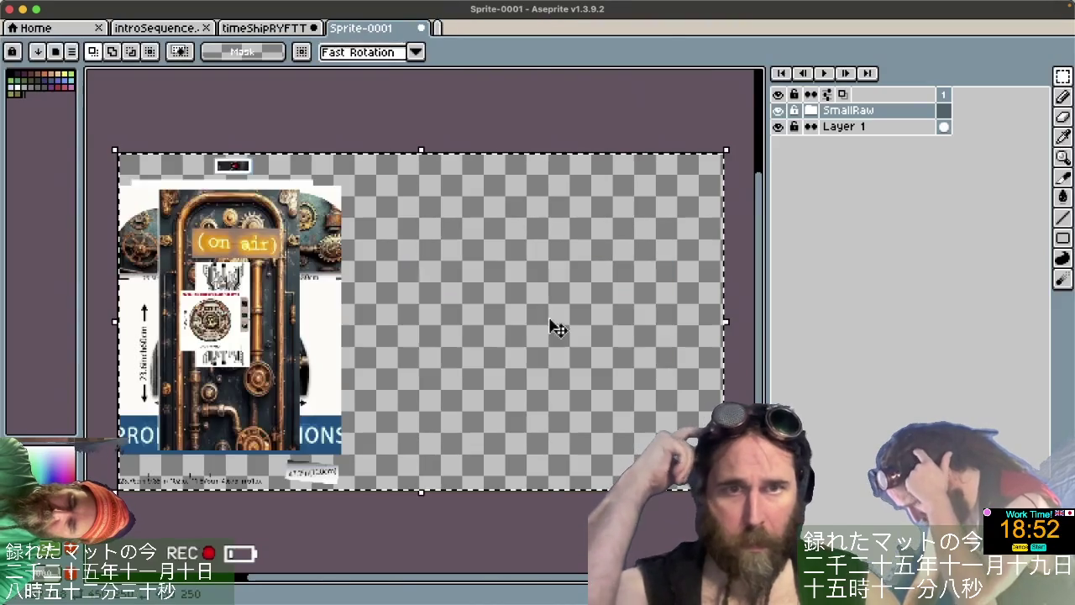
pyautogui.click(420, 28)
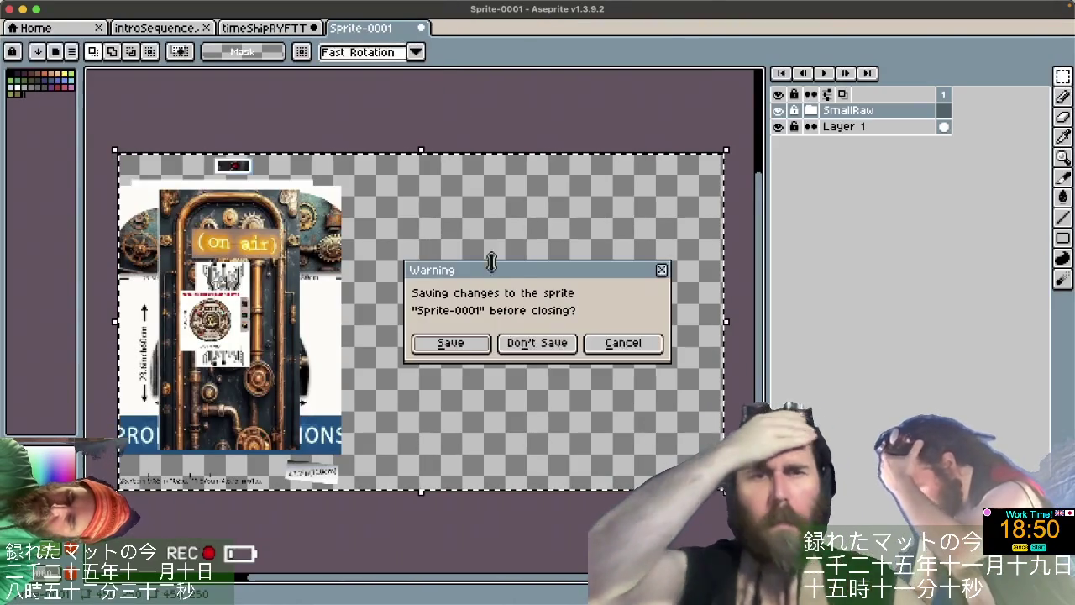
pyautogui.click(527, 344)
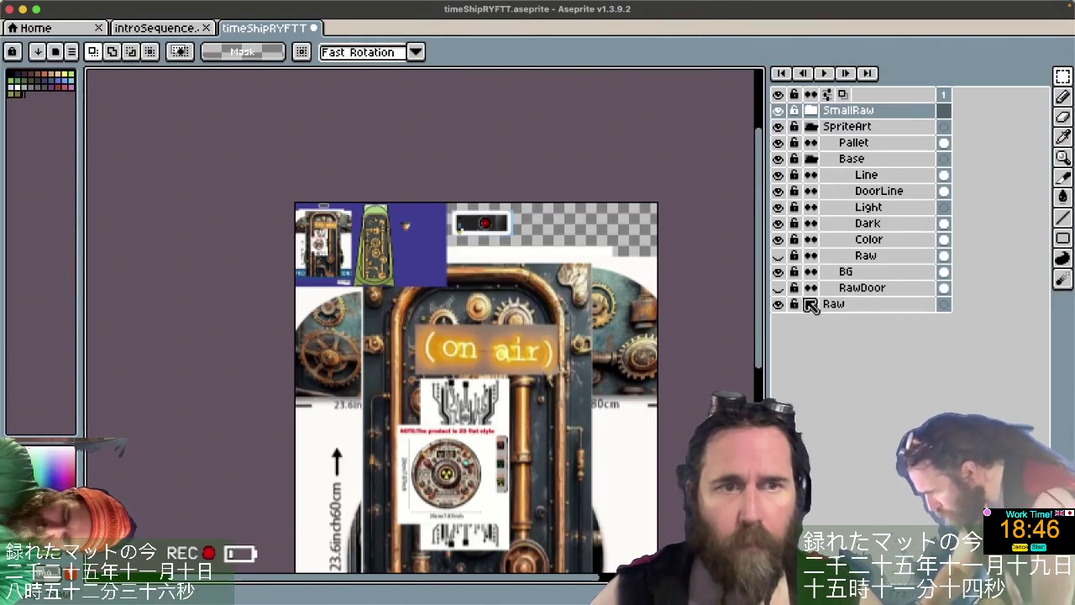
# Hide the large Raw reference and all SmallRaw layers except plunonum.
pyautogui.click(779, 304)
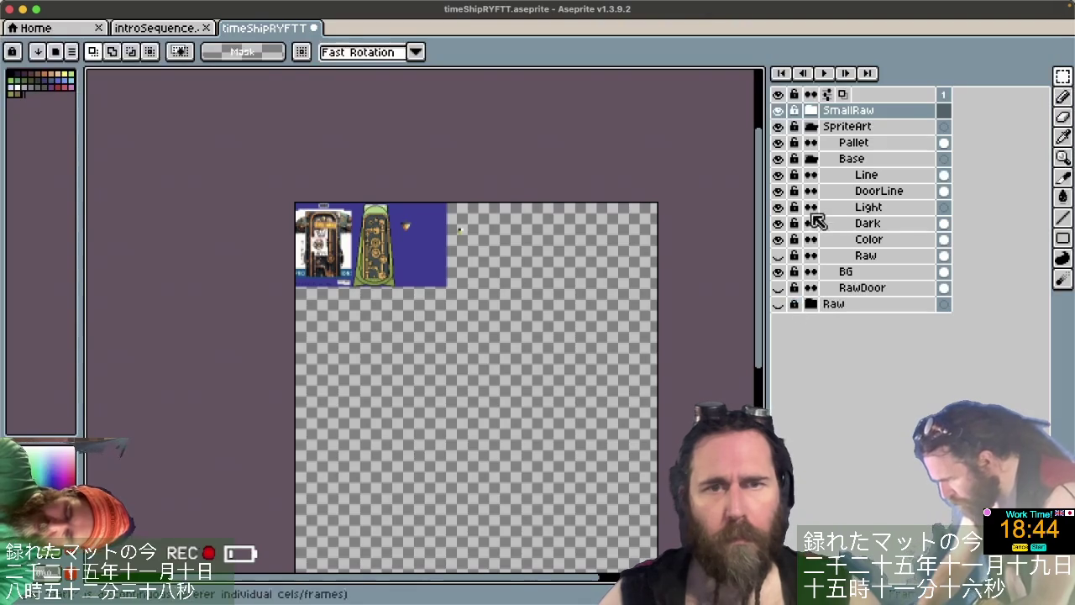
pyautogui.click(811, 111)
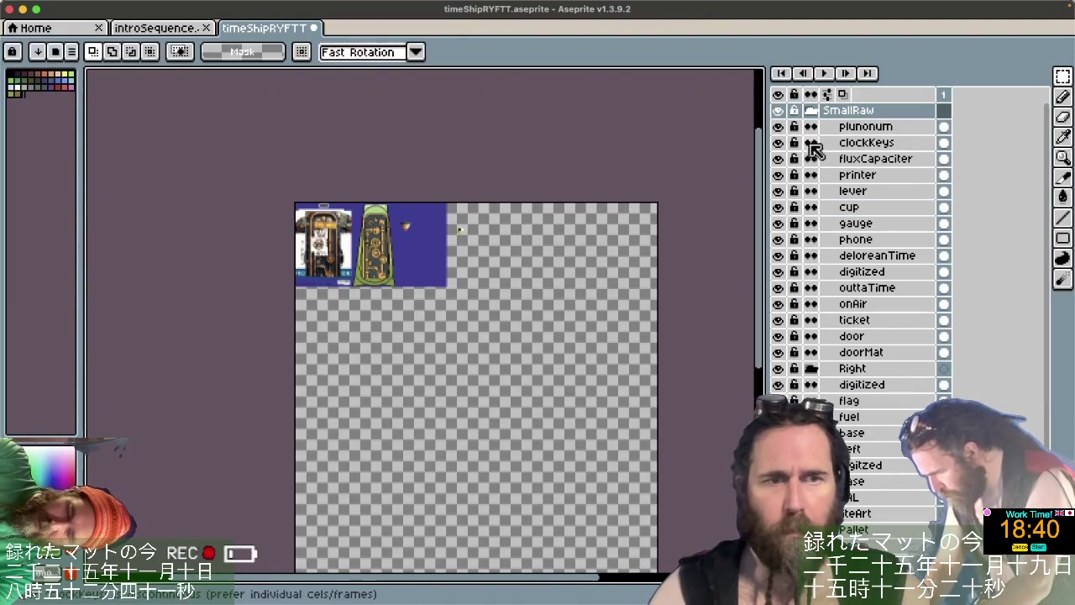
pyautogui.moveTo(778, 143); pyautogui.dragTo(777, 255)
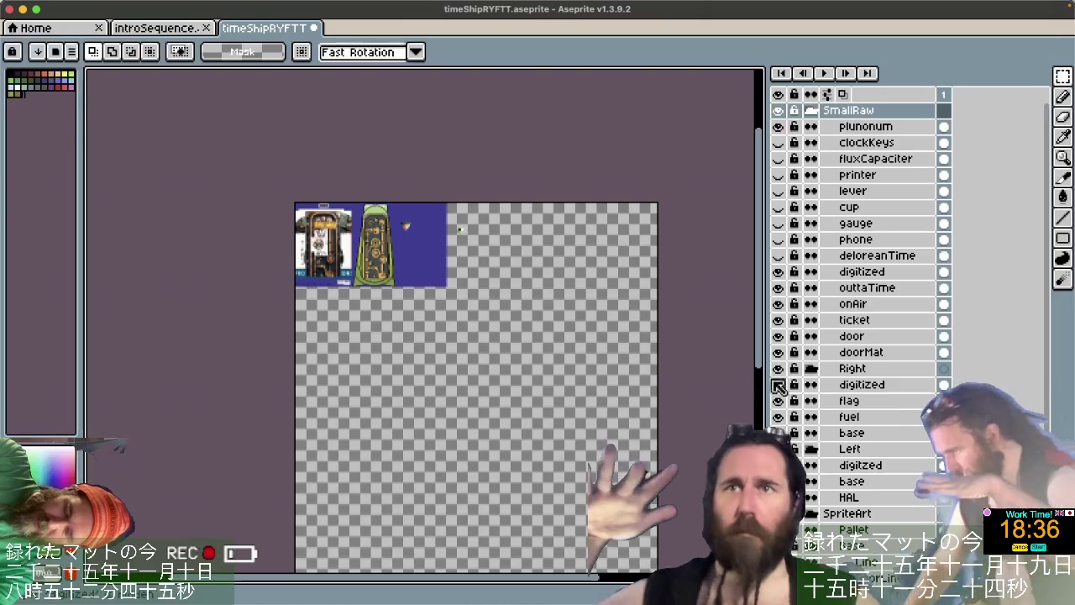
pyautogui.moveTo(777, 383); pyautogui.dragTo(781, 271)
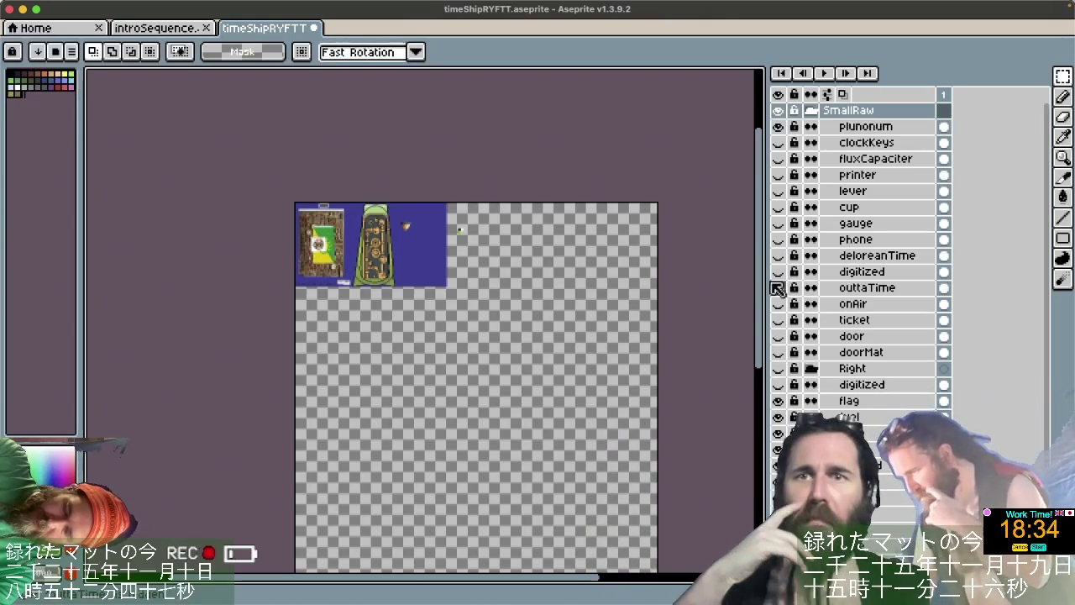
pyautogui.click(778, 401)
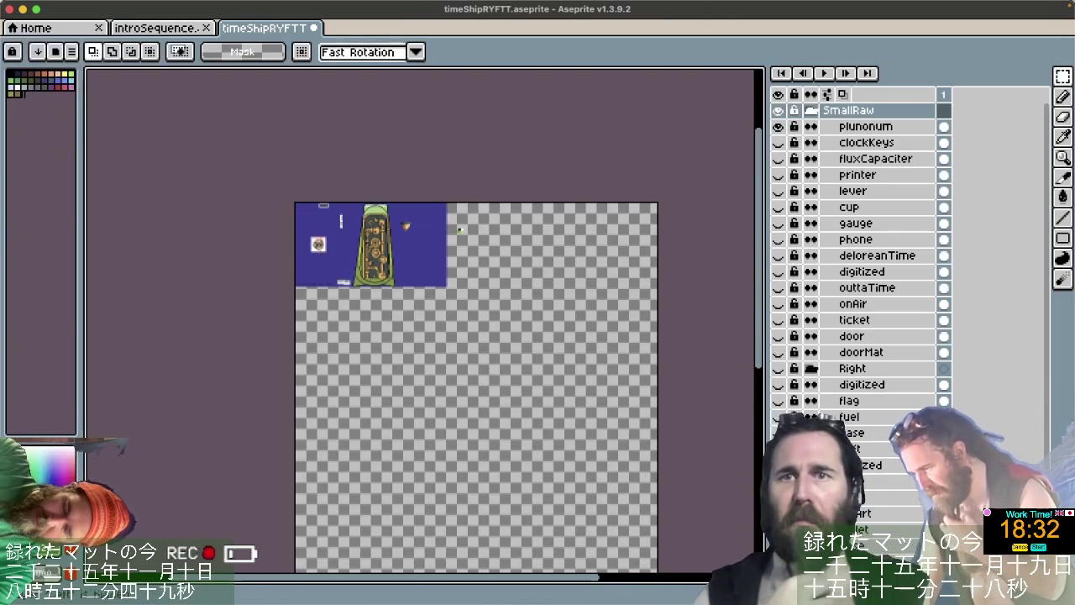
# Hide the fuel layer while keeping the ship base layer visible.
pyautogui.click(778, 433)
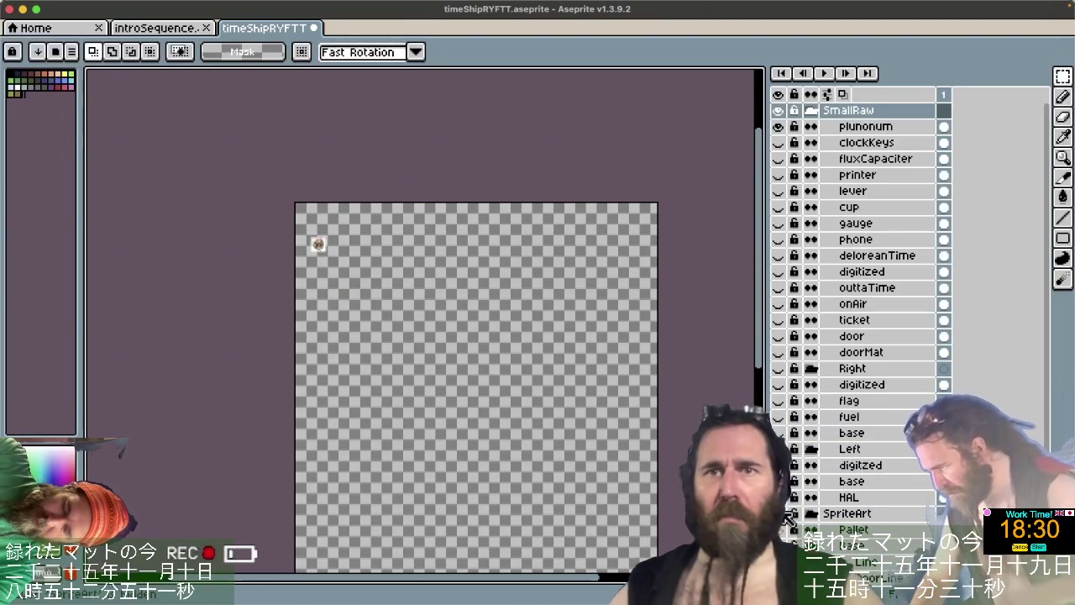
pyautogui.click(777, 433)
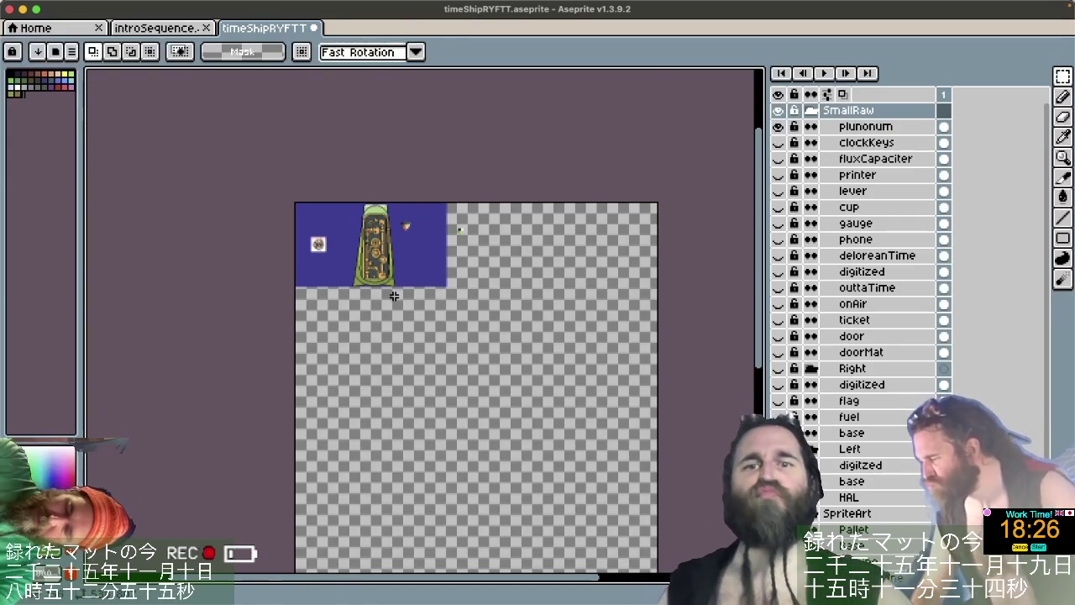
pyautogui.scroll(5, 393, 295)
pyautogui.scroll(-1, 394, 295)
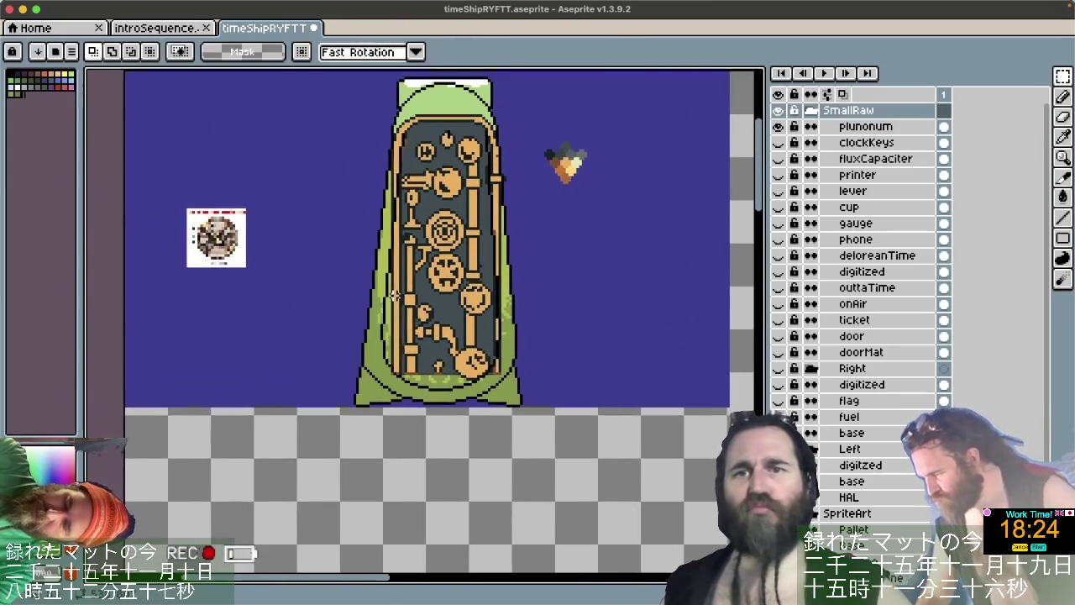
pyautogui.scroll(2, 394, 296)
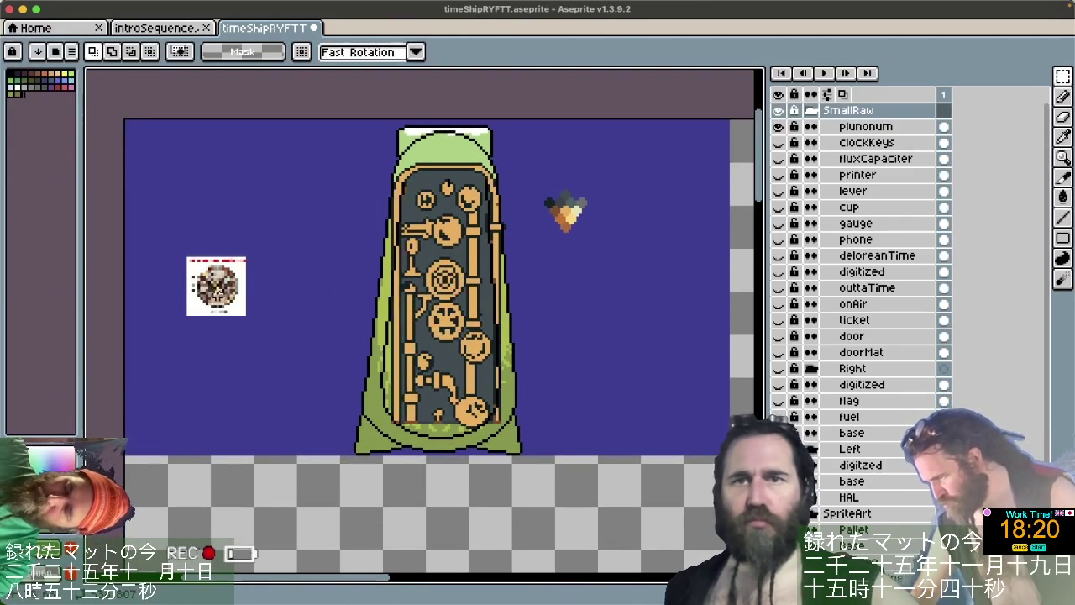
# Add a new empty Layer 1 and move it to the top of the stack.
pyautogui.scroll(2, 217, 294)
pyautogui.scroll(1, 217, 294)
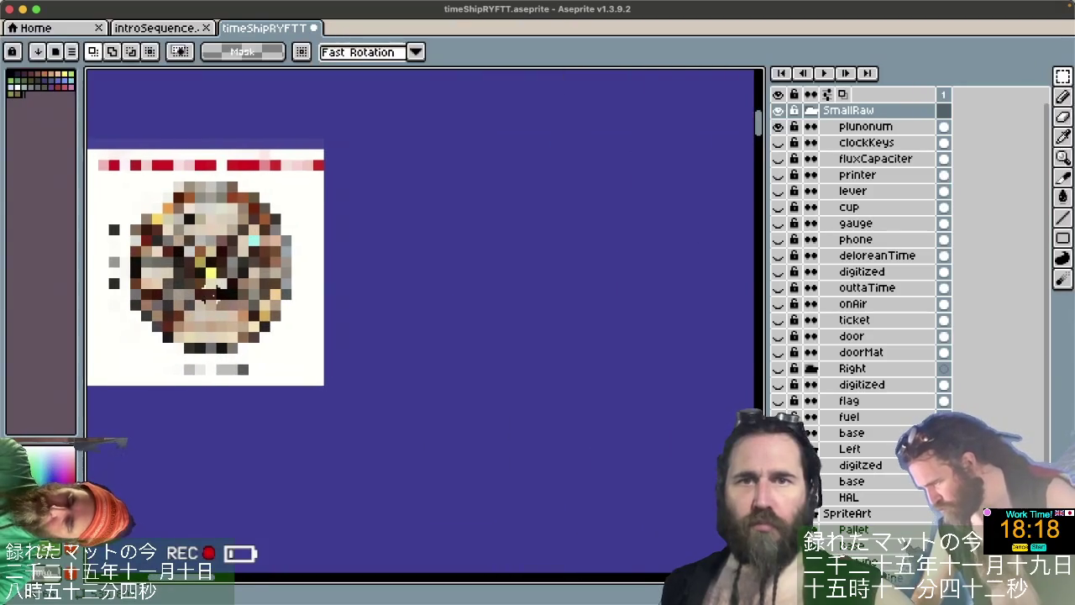
pyautogui.scroll(-1, 217, 294)
pyautogui.scroll(-1, 215, 295)
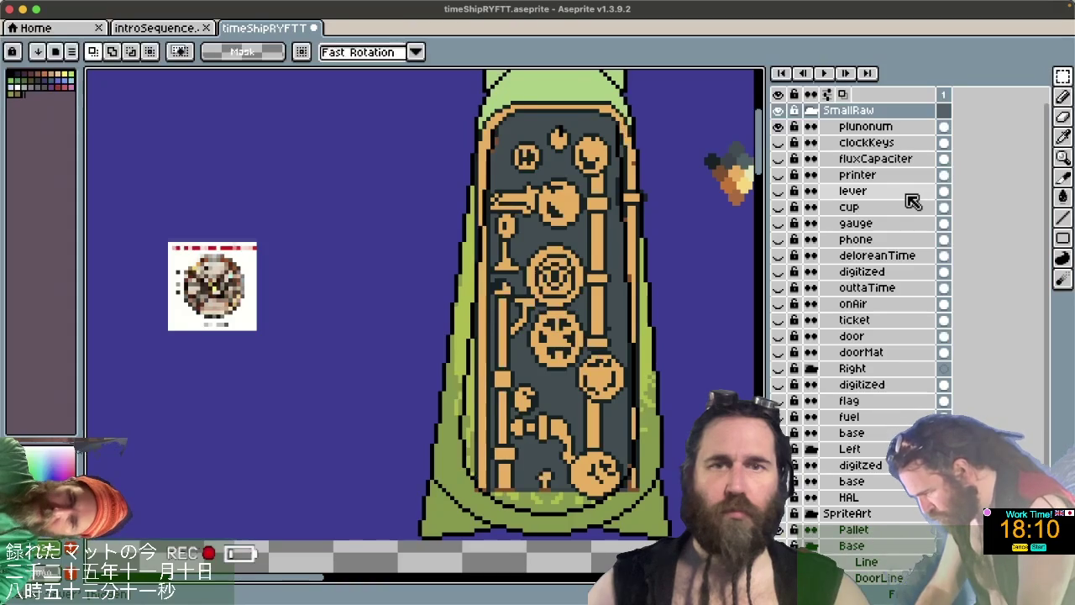
pyautogui.hotkey('shift', 'n')
pyautogui.moveTo(891, 128); pyautogui.dragTo(892, 112)
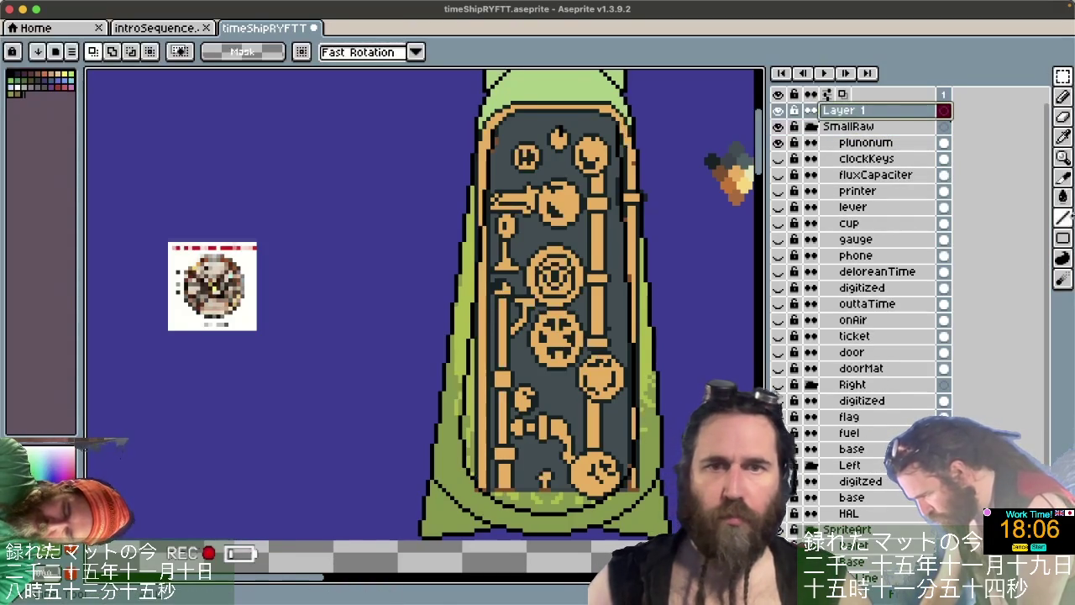
# Draw a black ellipse outline around the small clock reference, undoing attempts until it fits.
pyautogui.click(1063, 240)
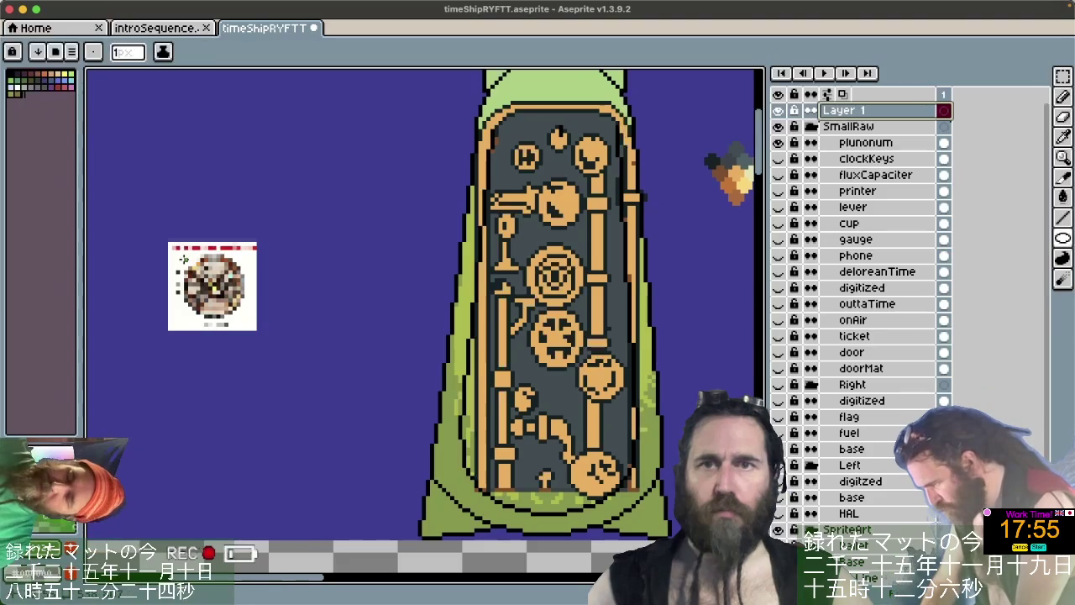
pyautogui.moveTo(183, 259); pyautogui.dragTo(242, 318)
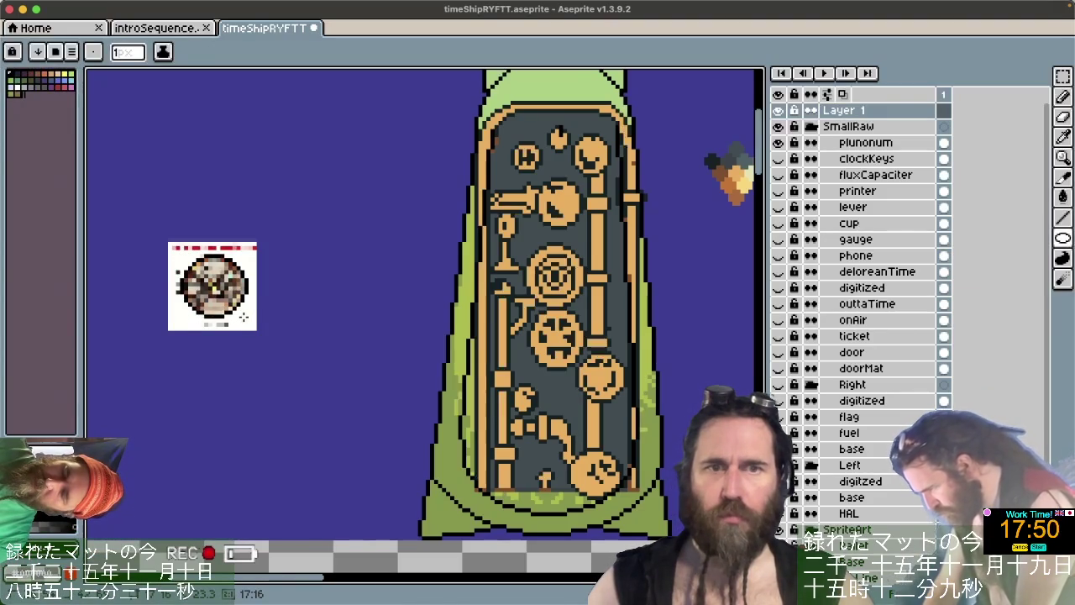
pyautogui.moveTo(243, 317); pyautogui.dragTo(247, 311)
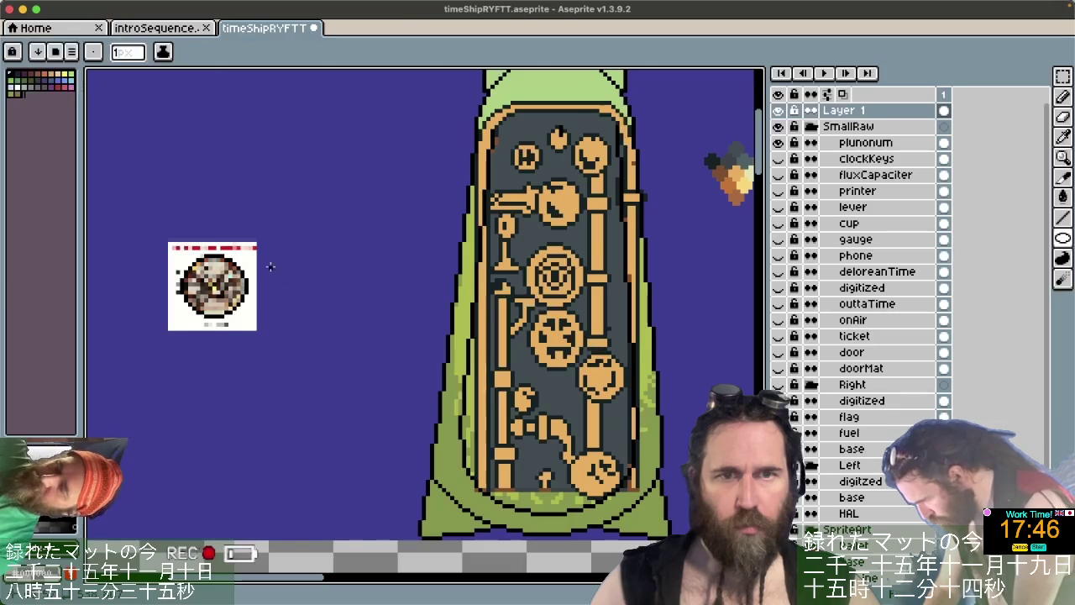
pyautogui.hotkey('ctrl', 'z')
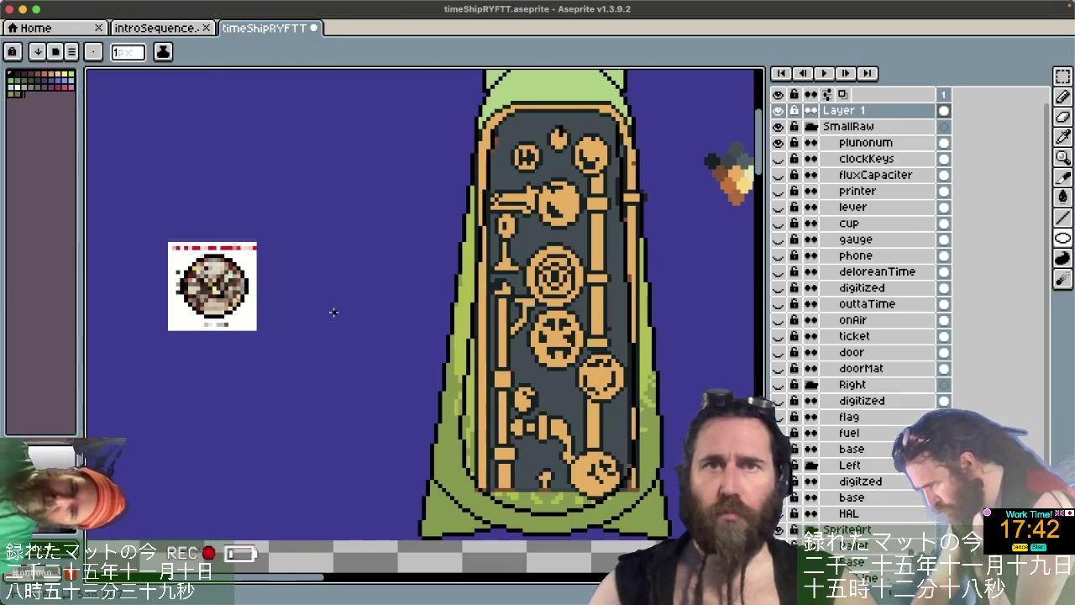
pyautogui.press('m')
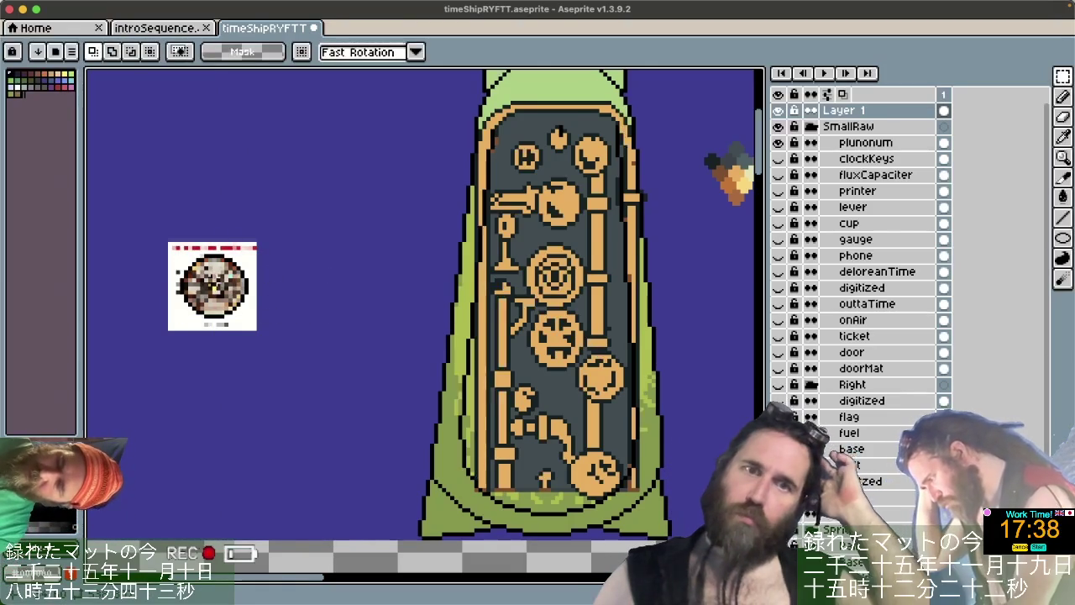
pyautogui.hotkey('ctrl', 'z')
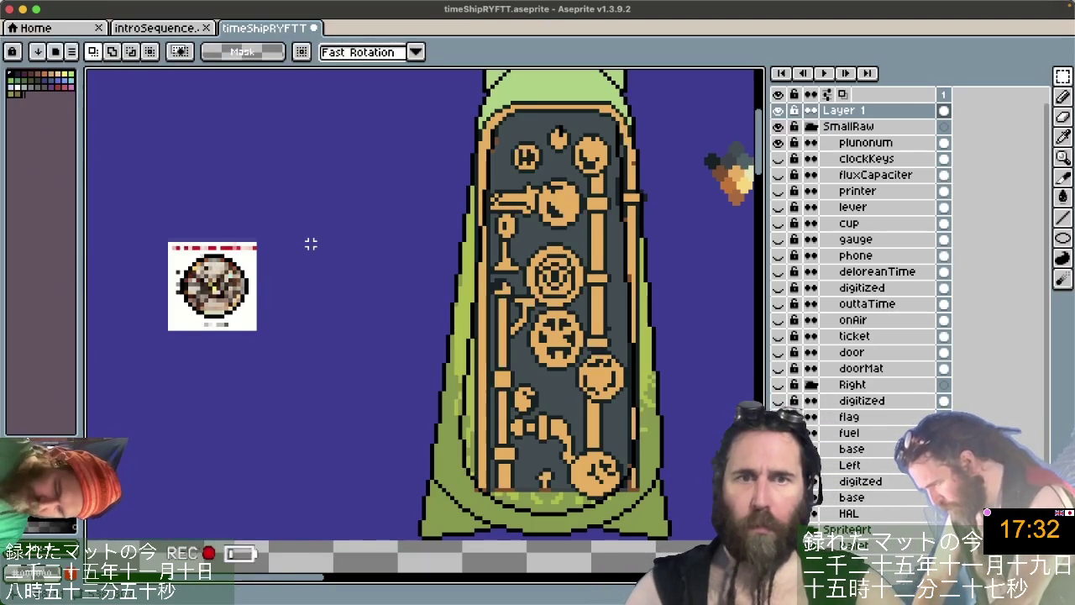
pyautogui.click(1063, 241)
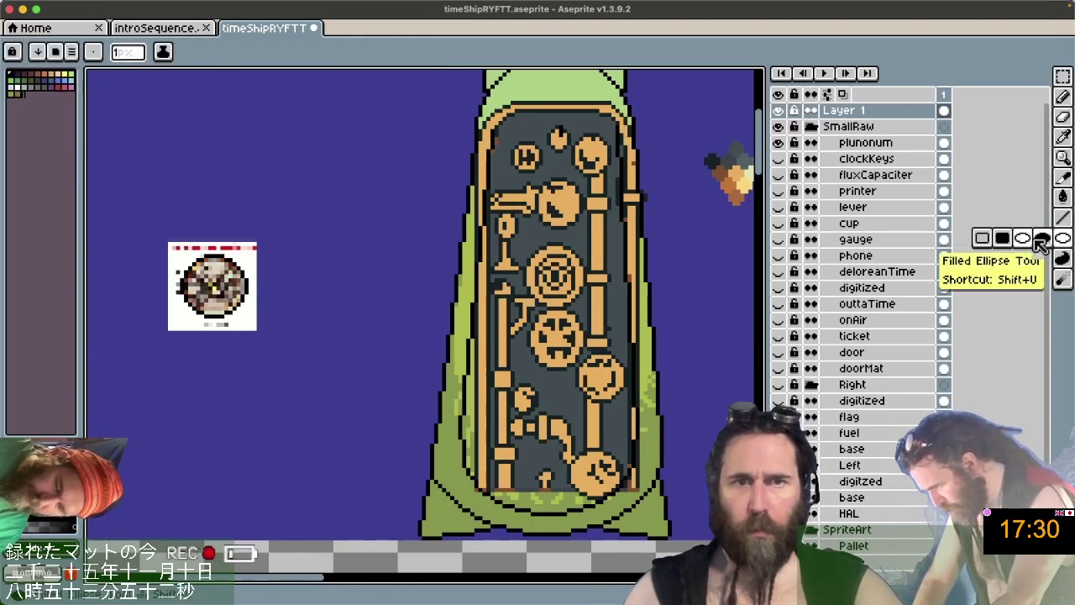
# Select the black circle and move it right onto empty canvas beside the reference photo.
pyautogui.click(1037, 239)
pyautogui.scroll(2, 222, 296)
pyautogui.scroll(1, 247, 248)
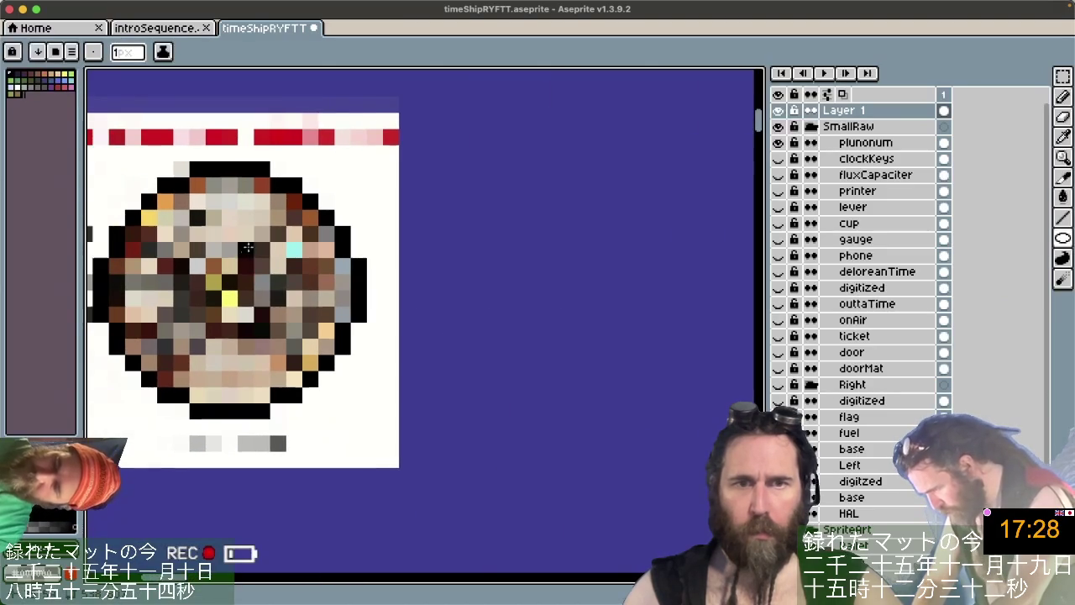
pyautogui.press('m')
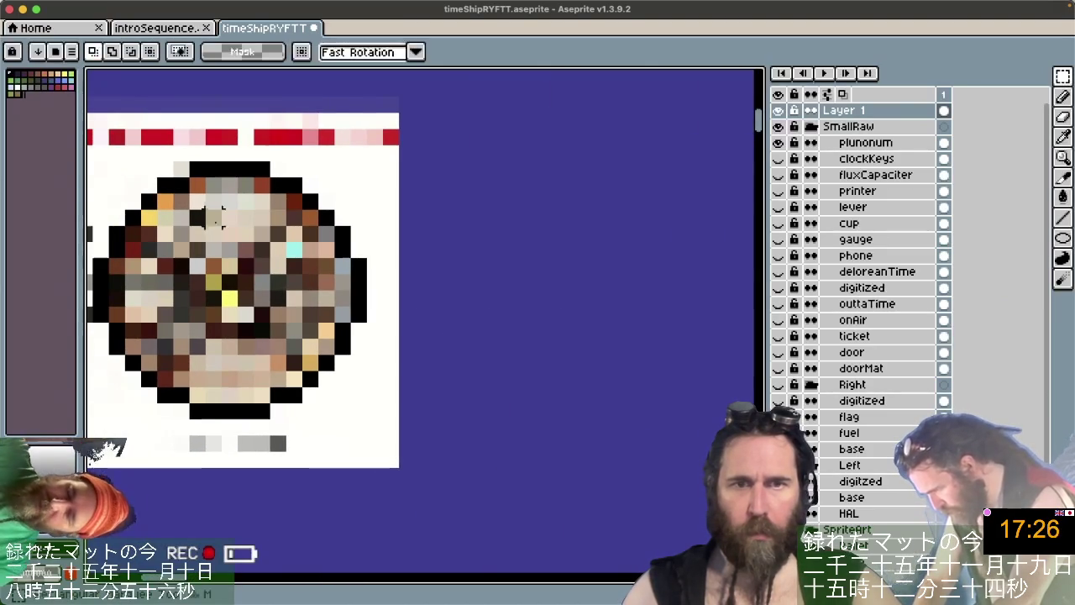
pyautogui.moveTo(91, 159); pyautogui.dragTo(369, 420)
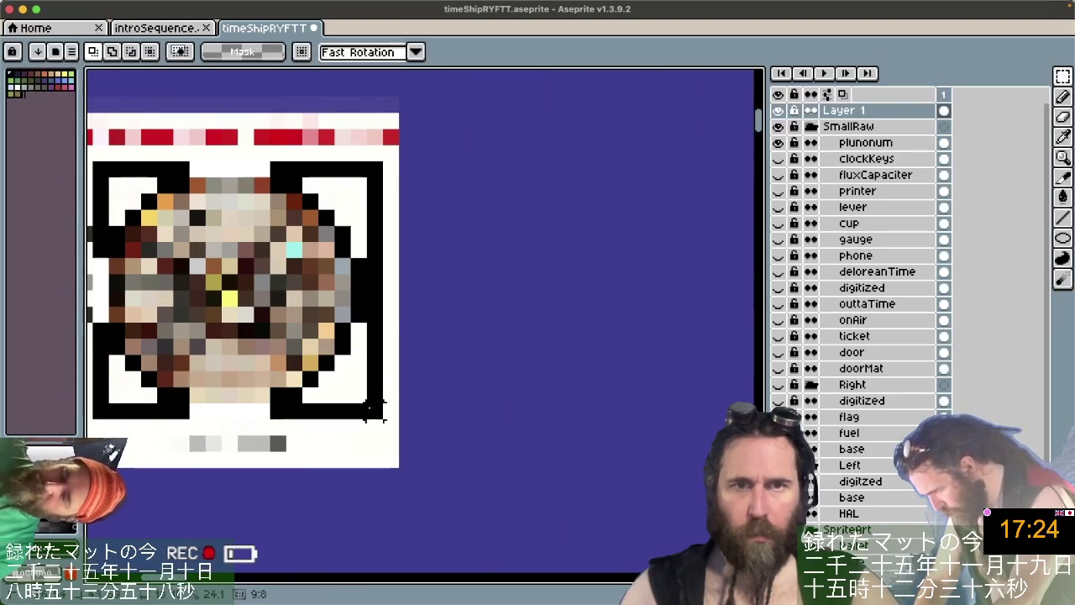
pyautogui.moveTo(300, 358); pyautogui.dragTo(651, 336)
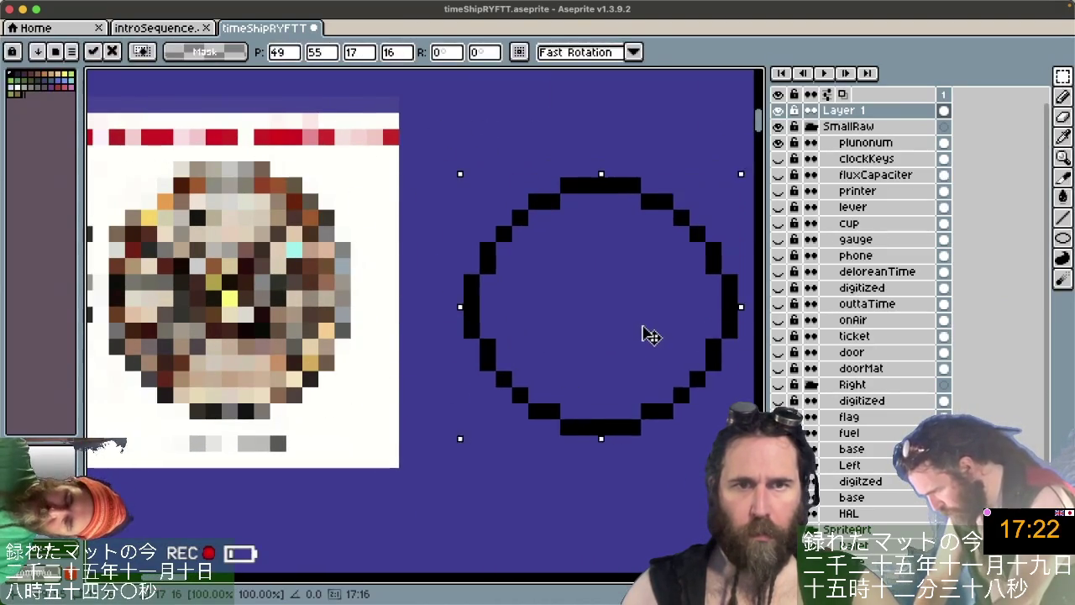
pyautogui.click(680, 457)
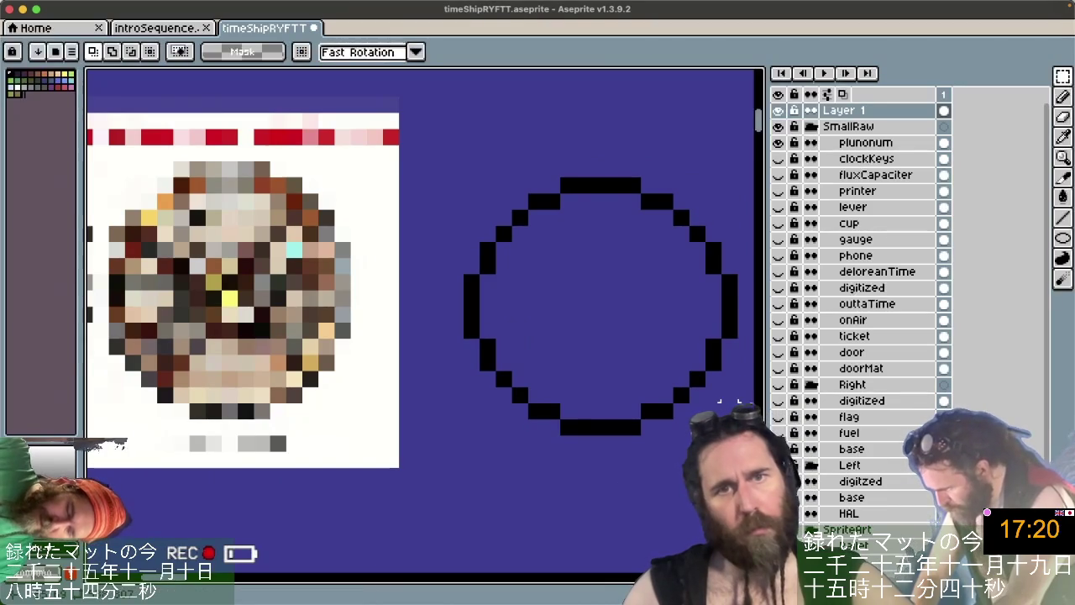
# Split the circle with a vertical pencil line, undo stray photo strokes, and add Layer 2.
pyautogui.click(1062, 196)
pyautogui.click(564, 209)
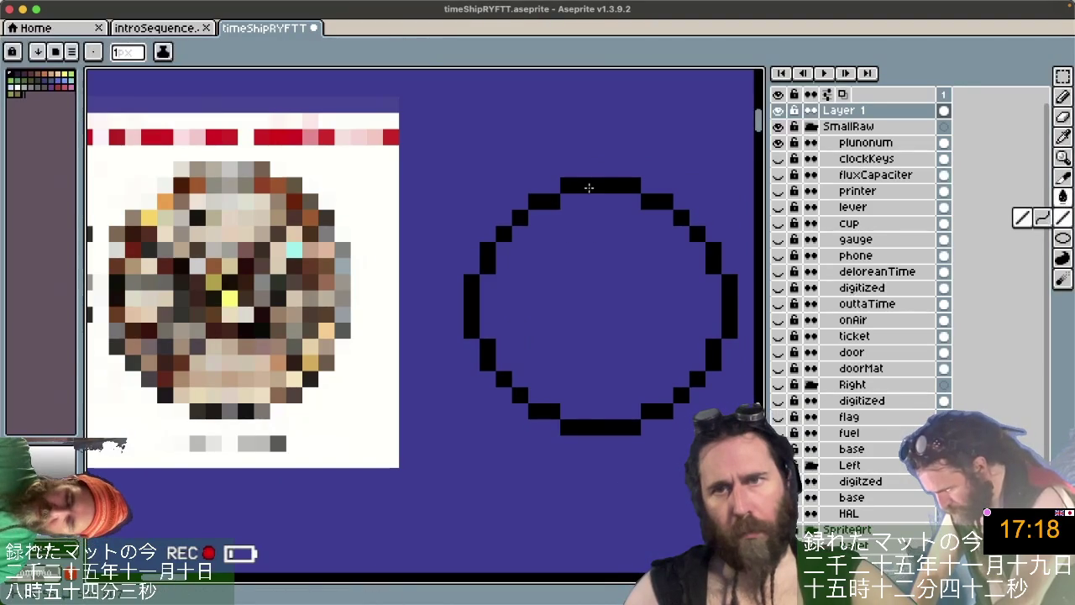
pyautogui.moveTo(598, 186); pyautogui.dragTo(597, 426)
pyautogui.moveTo(472, 298)
pyautogui.mouseDown()
pyautogui.moveTo(706, 299)
pyautogui.moveTo(478, 308)
pyautogui.mouseUp()
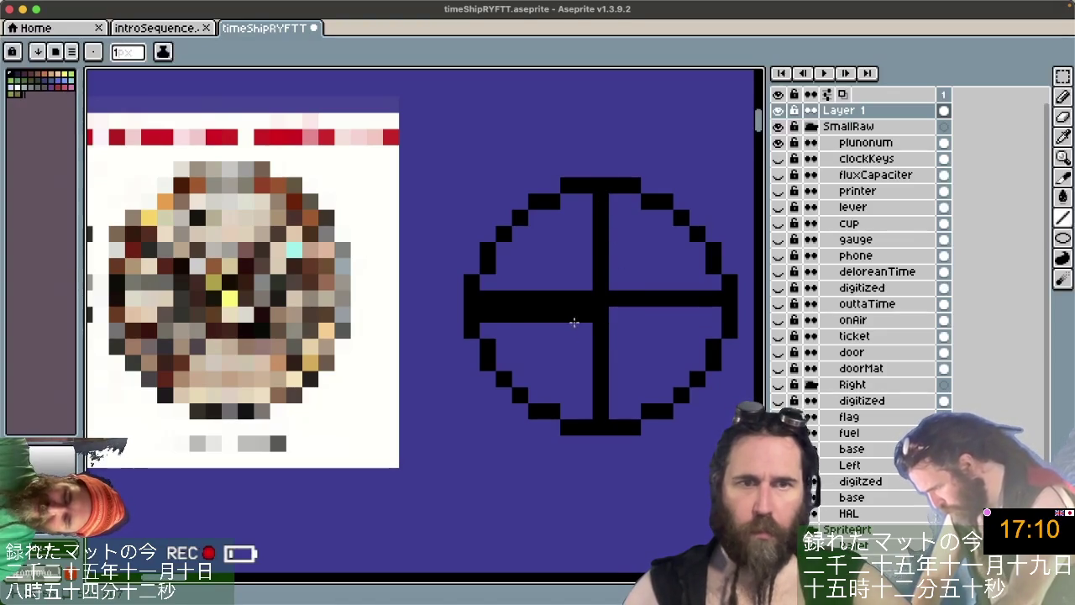
pyautogui.moveTo(291, 411); pyautogui.dragTo(296, 176)
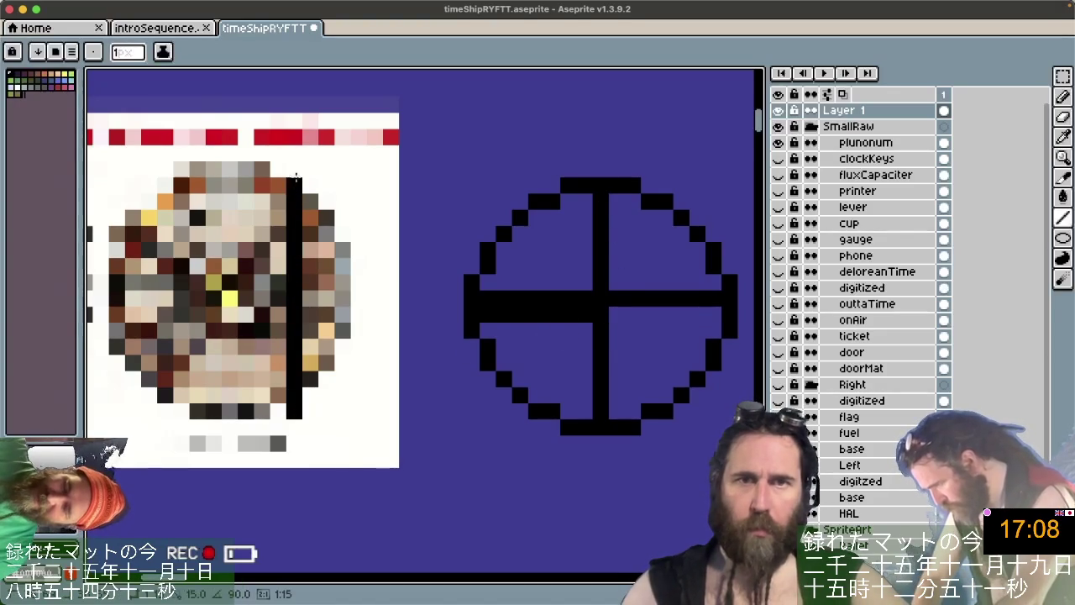
pyautogui.moveTo(95, 277); pyautogui.dragTo(409, 248)
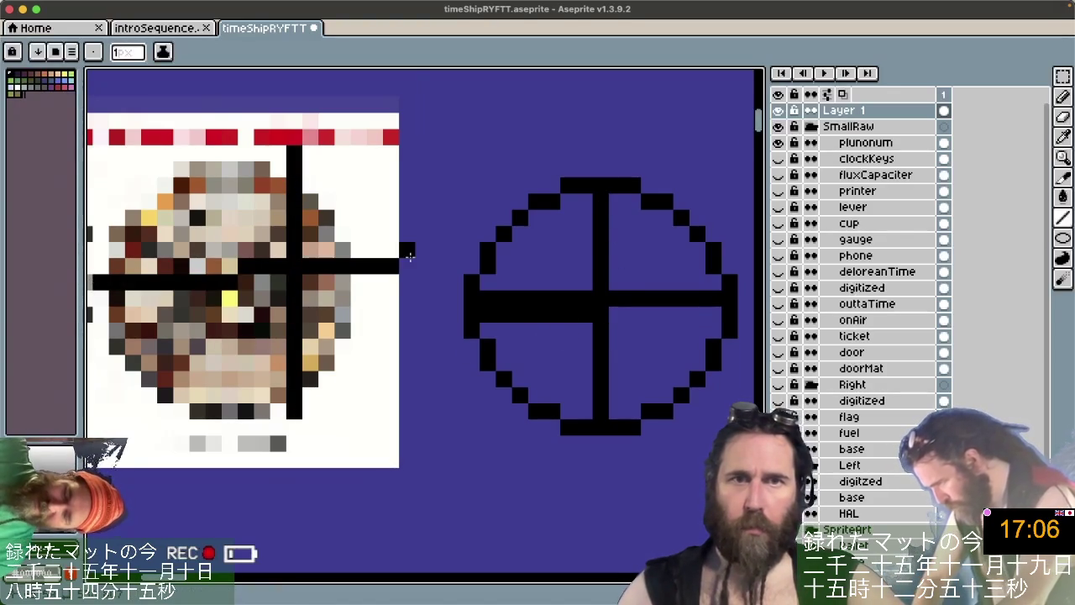
pyautogui.hotkey('ctrl', 'z')
pyautogui.hotkey('ctrl', 'z')
pyautogui.hotkey('ctrl', 'z')
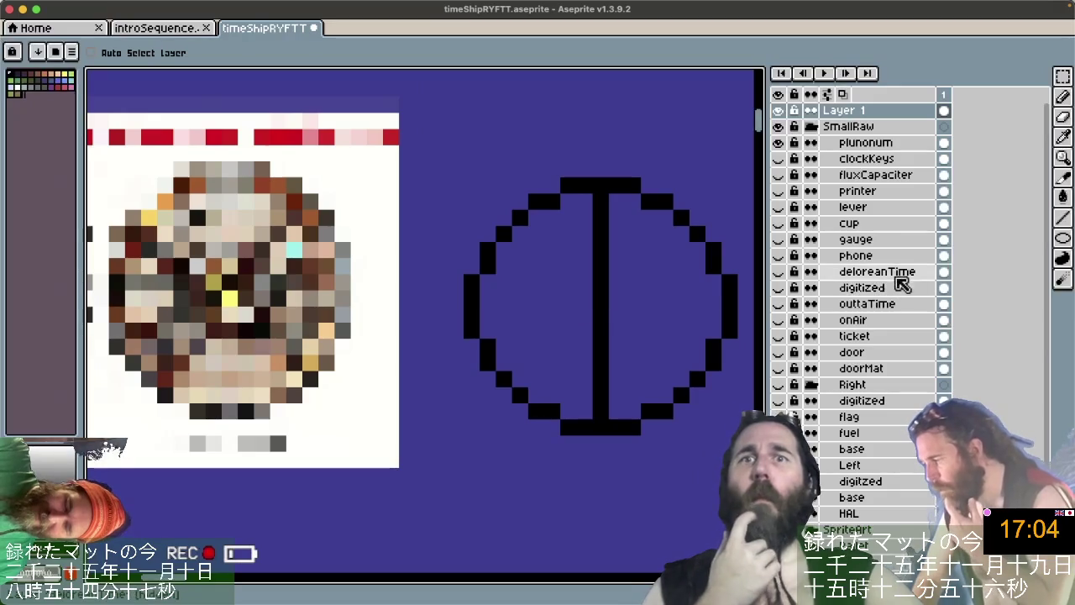
pyautogui.hotkey('shift', 'n')
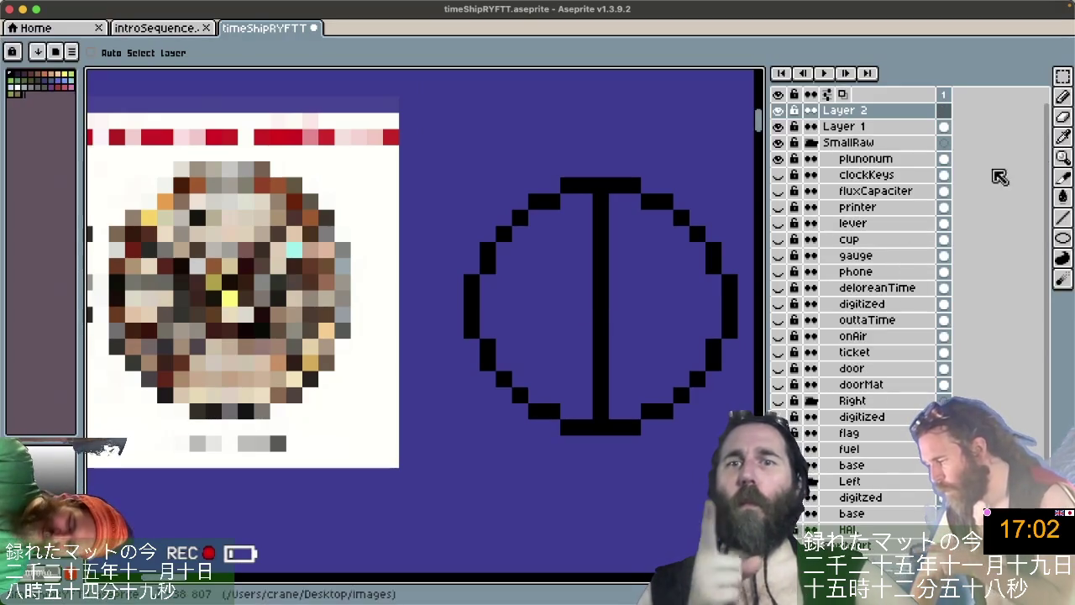
# Try drawing a thick ellipse stroke over the circle, then undo it.
pyautogui.click(1062, 239)
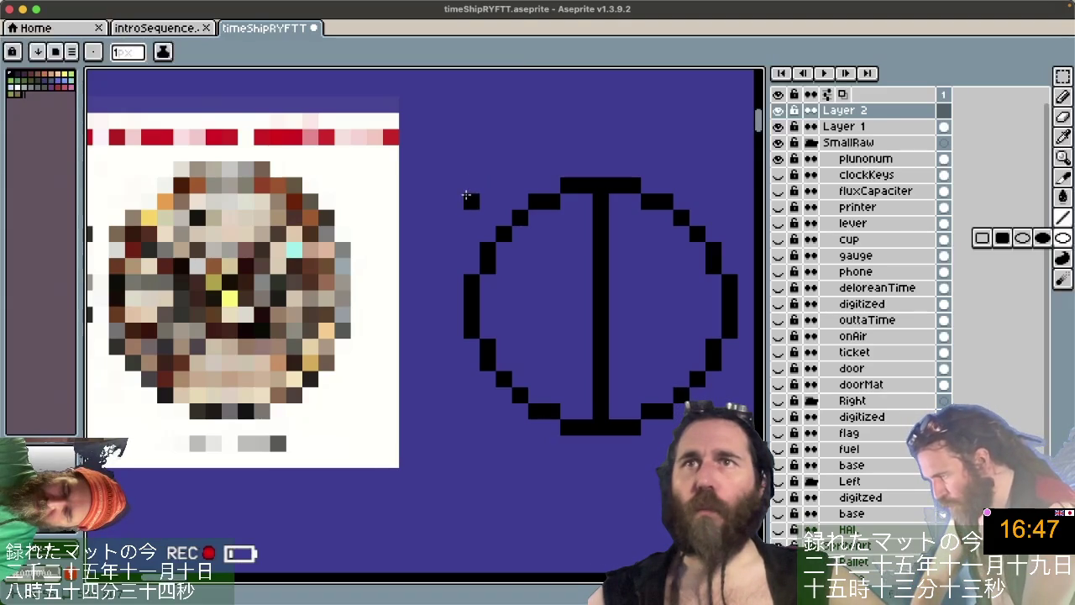
pyautogui.moveTo(469, 194); pyautogui.dragTo(621, 331)
pyautogui.hotkey('ctrl', 'z')
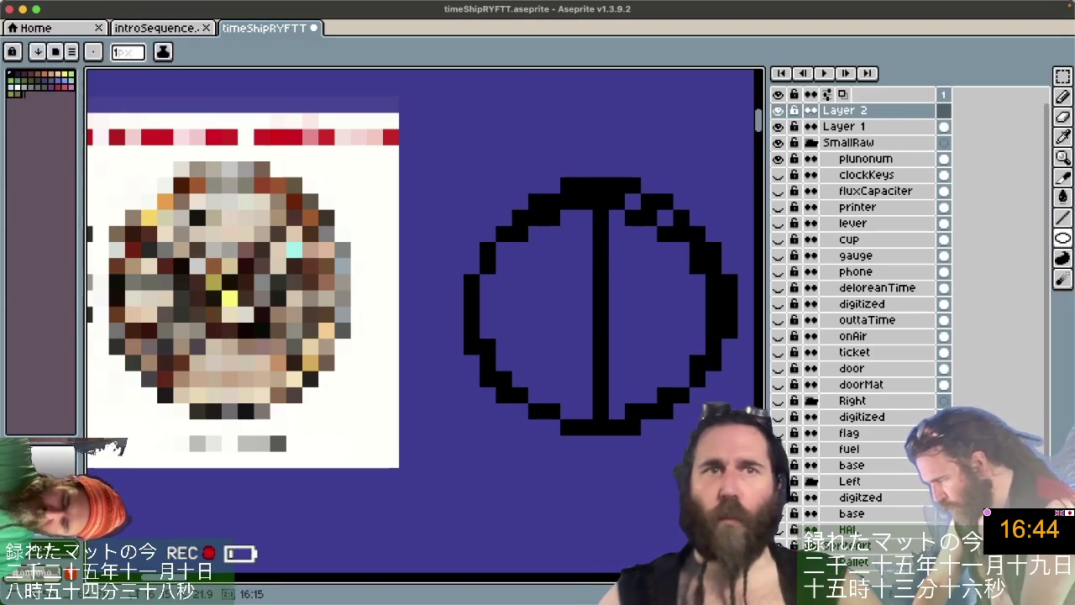
pyautogui.hotkey('ctrl', 'z')
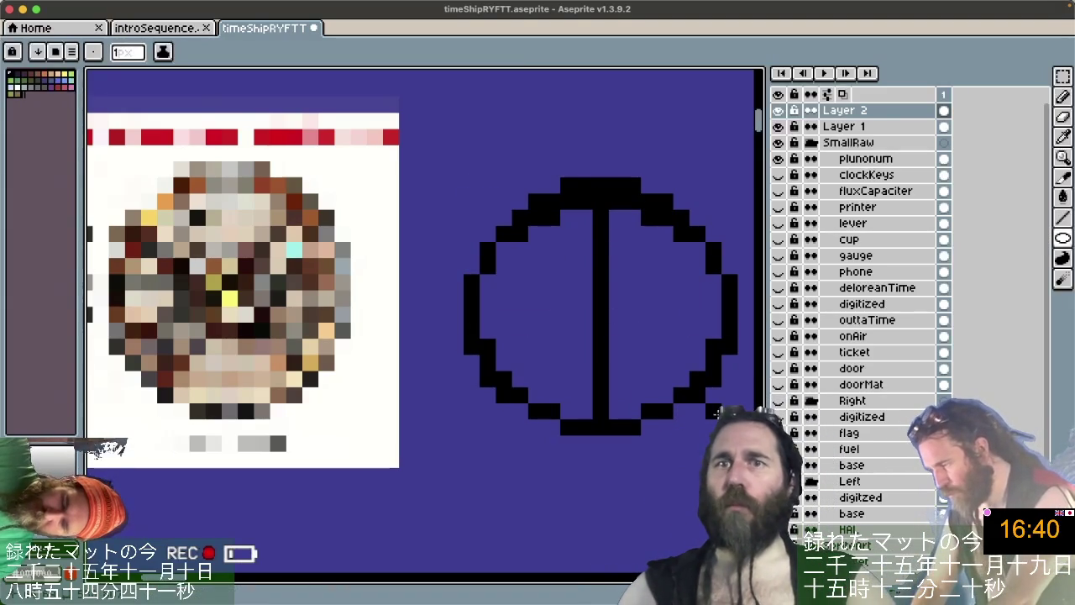
# Hide Layer 1, sketch cross lines through the circle, then undo them and Layer 2.
pyautogui.click(778, 127)
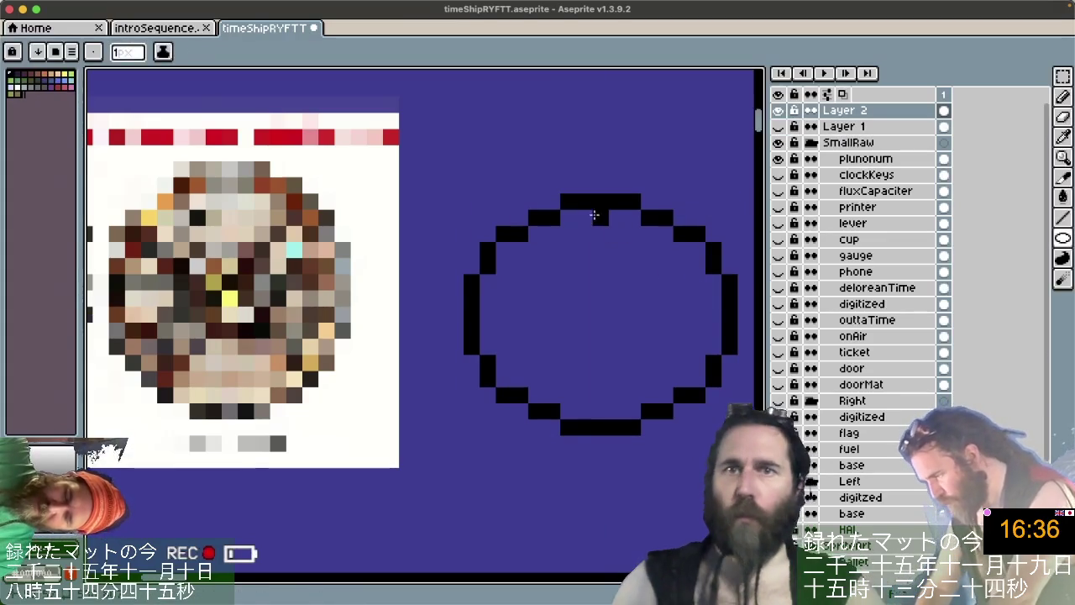
pyautogui.moveTo(599, 206); pyautogui.dragTo(609, 412)
pyautogui.hotkey('ctrl', 'z')
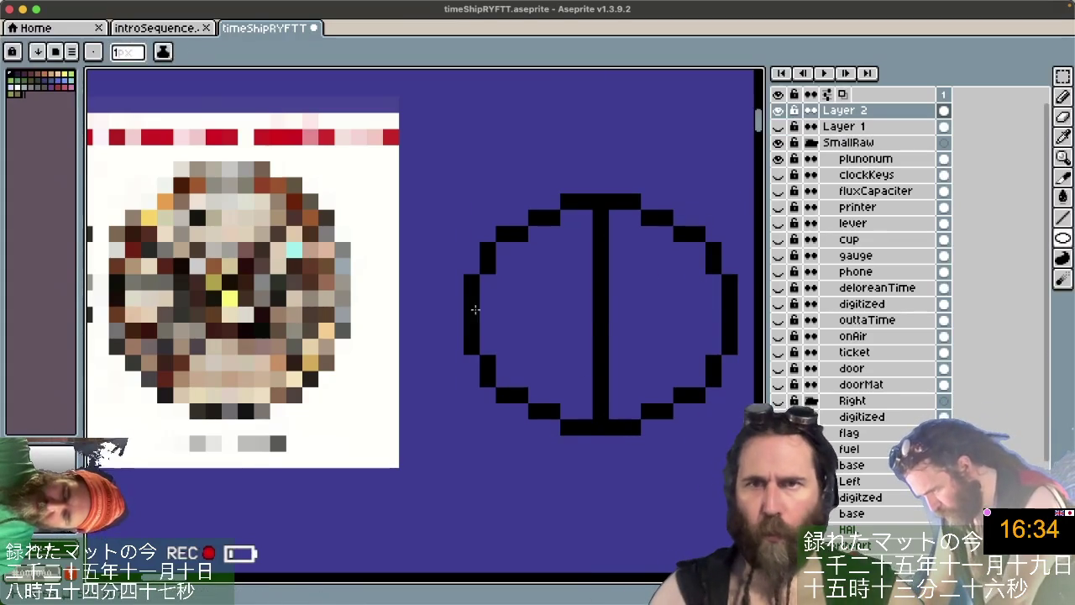
pyautogui.moveTo(518, 304); pyautogui.dragTo(714, 313)
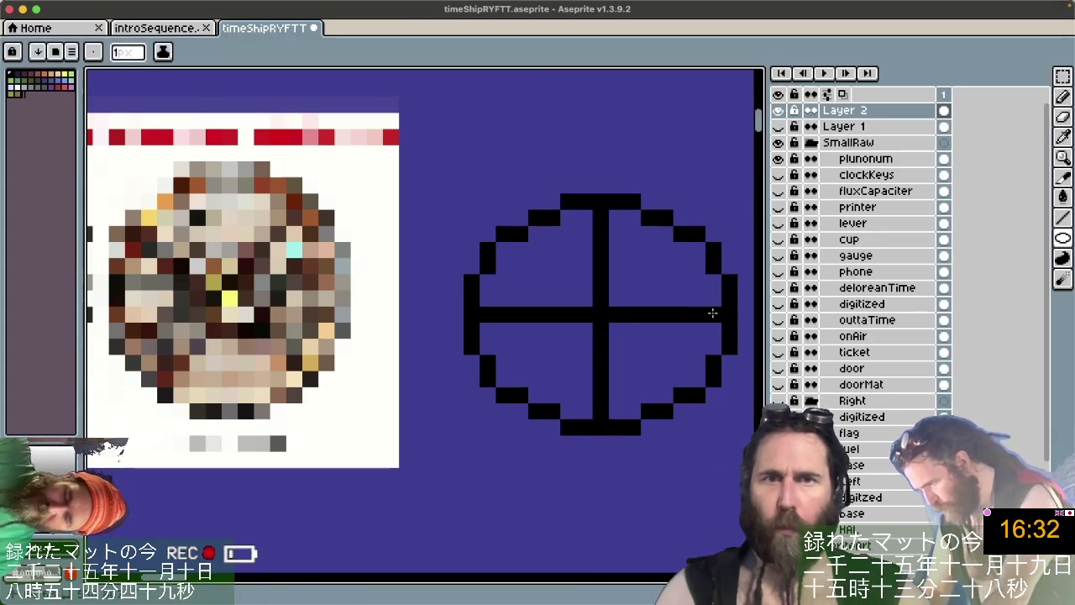
pyautogui.hotkey('ctrl', 'z')
pyautogui.hotkey('ctrl', 'z')
pyautogui.hotkey('ctrl', 'z')
pyautogui.hotkey('ctrl', 'z')
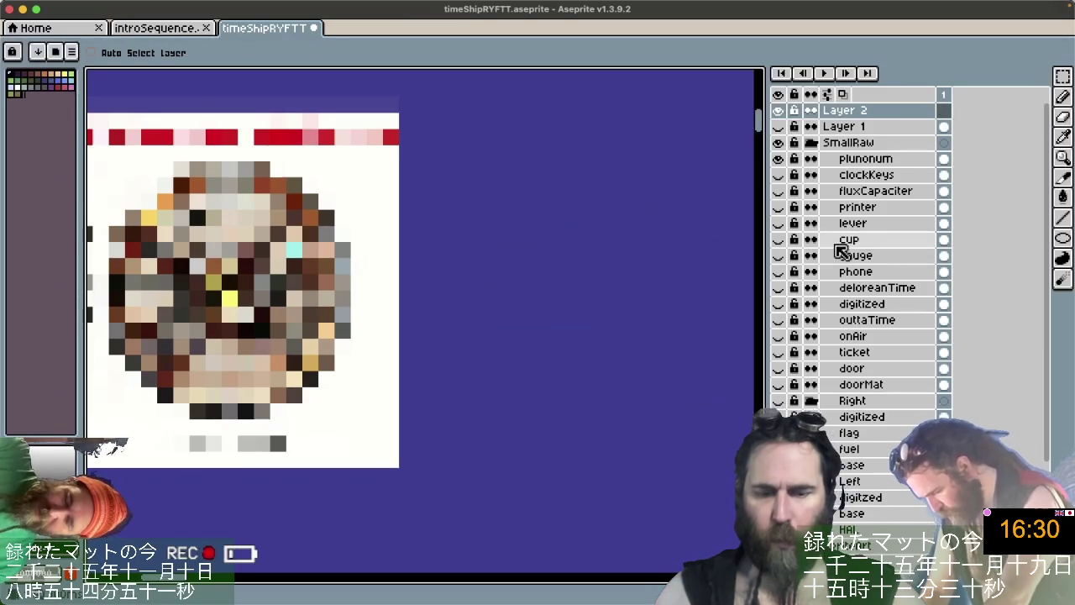
pyautogui.hotkey('ctrl', 'z')
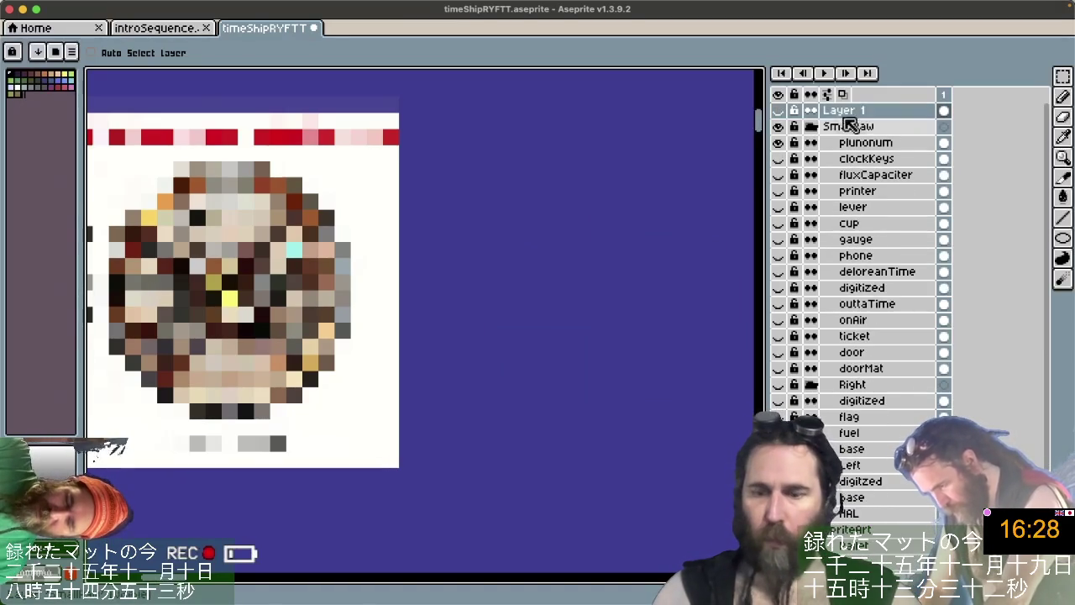
pyautogui.hotkey('ctrl', 'z')
pyautogui.hotkey('ctrl', 'z')
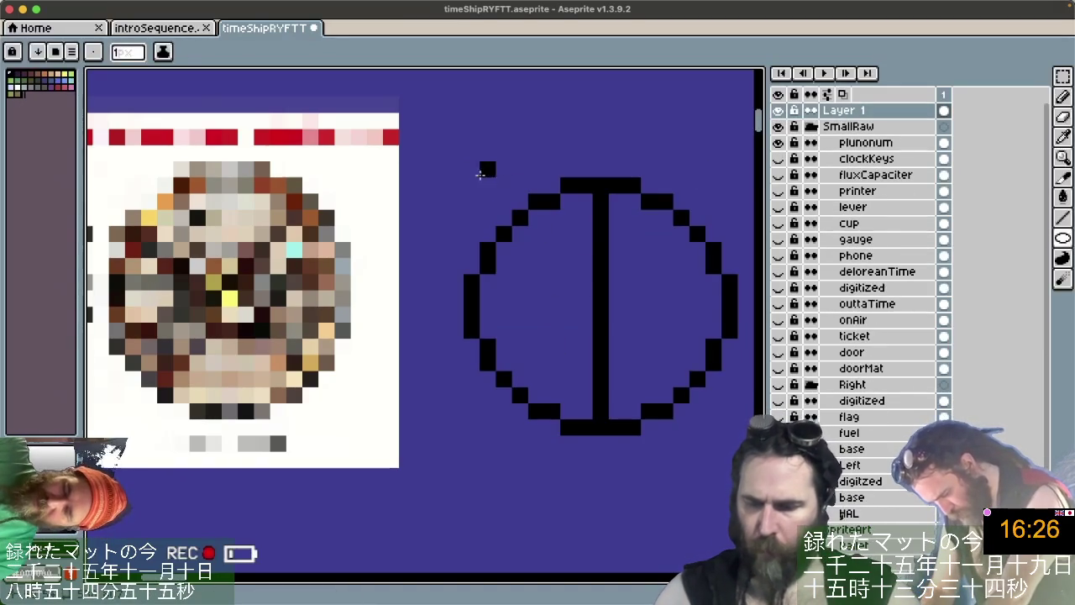
# Show Layer 1 again, add a new Layer 2 and trace a thicker circle outline.
pyautogui.moveTo(481, 178); pyautogui.dragTo(671, 194)
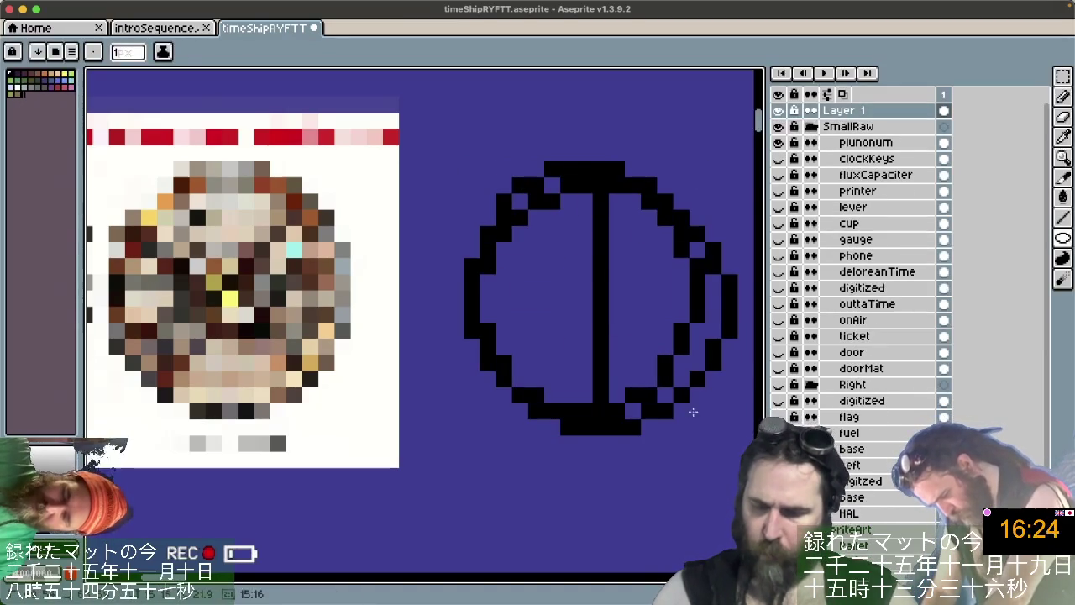
pyautogui.hotkey('ctrl', 'z')
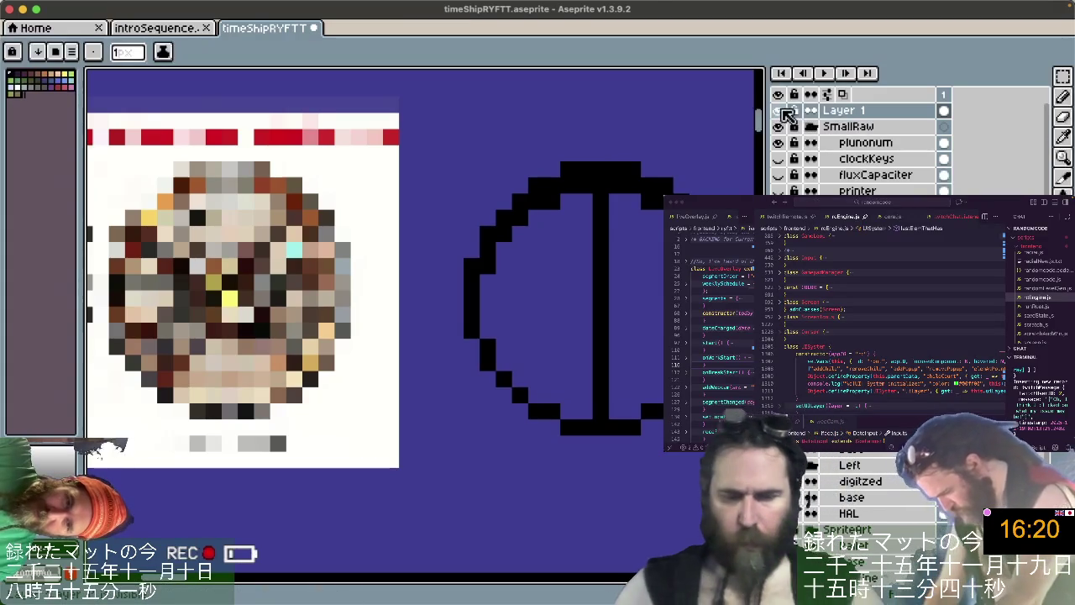
pyautogui.click(785, 112)
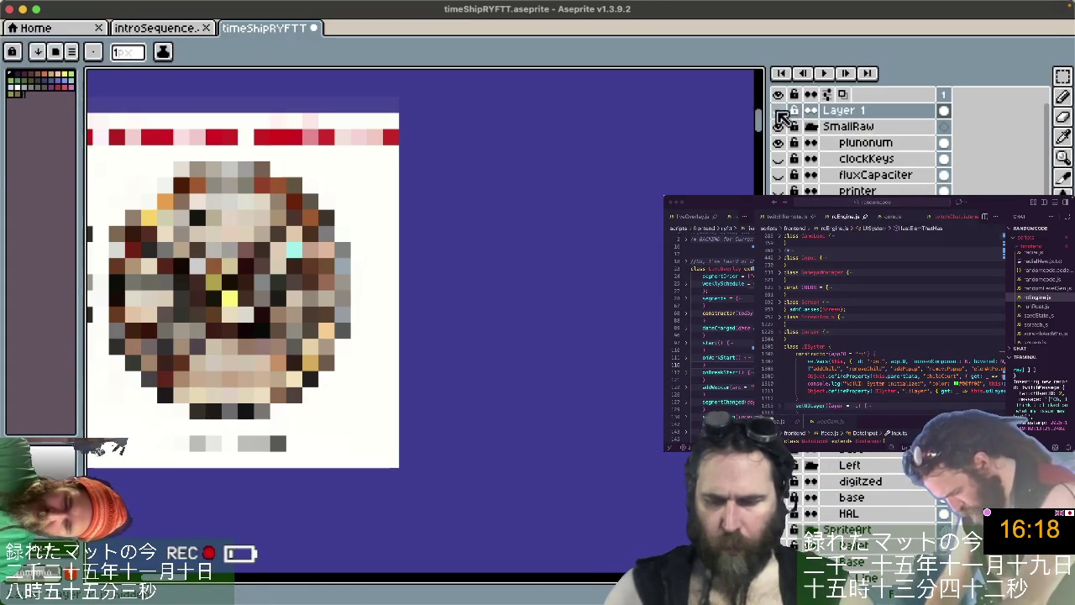
pyautogui.click(778, 110)
pyautogui.click(777, 126)
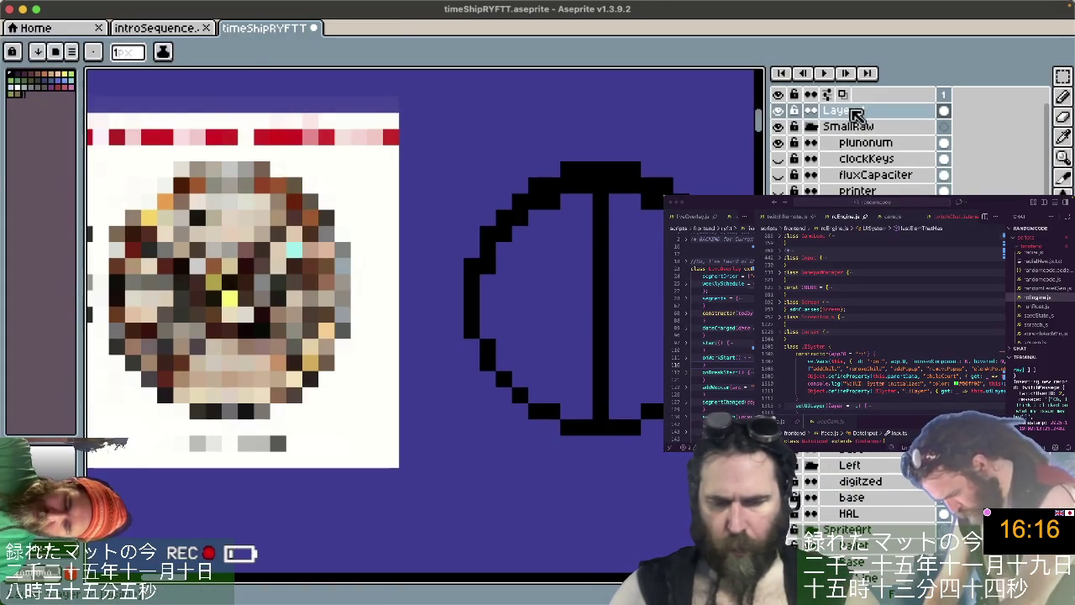
pyautogui.hotkey('ctrl', 'z')
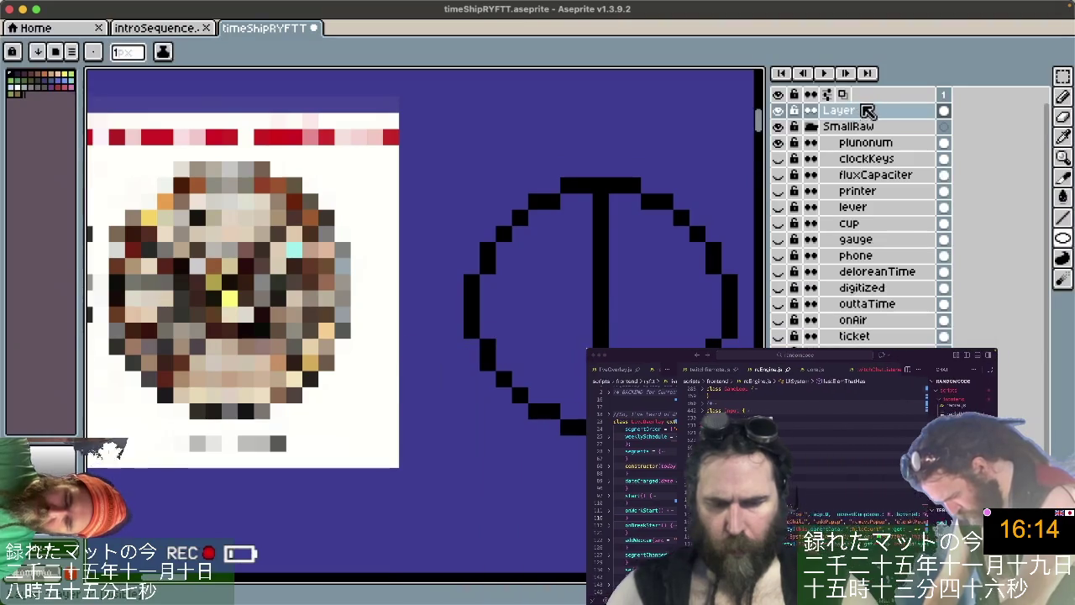
pyautogui.hotkey('shift', 'n')
pyautogui.moveTo(471, 186); pyautogui.dragTo(588, 168)
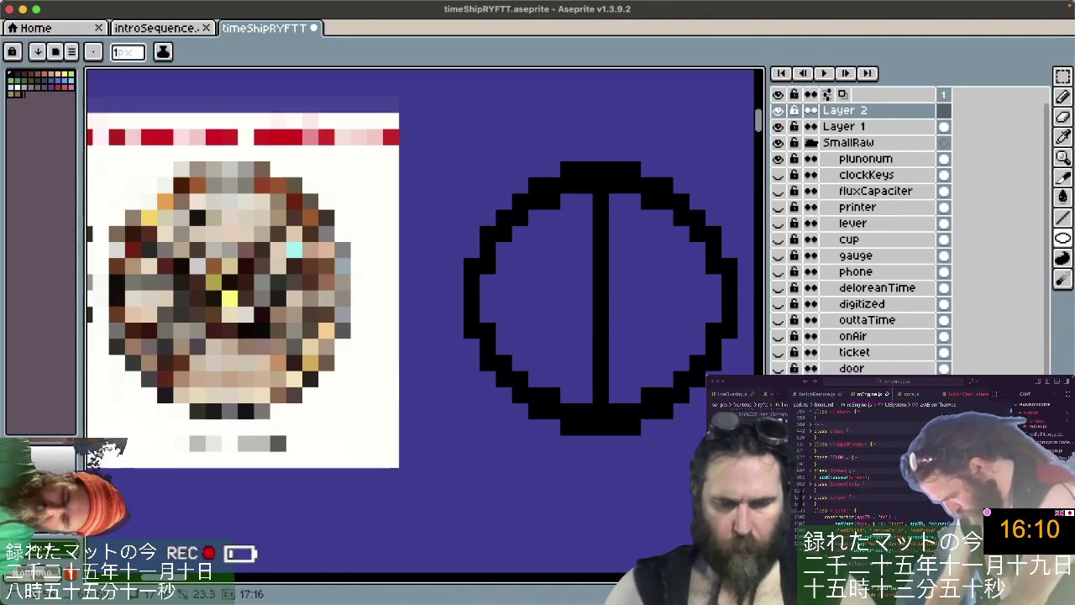
# With Layer 1 hidden, draw a cross and small inner ring inside the circle on Layer 2.
pyautogui.click(777, 126)
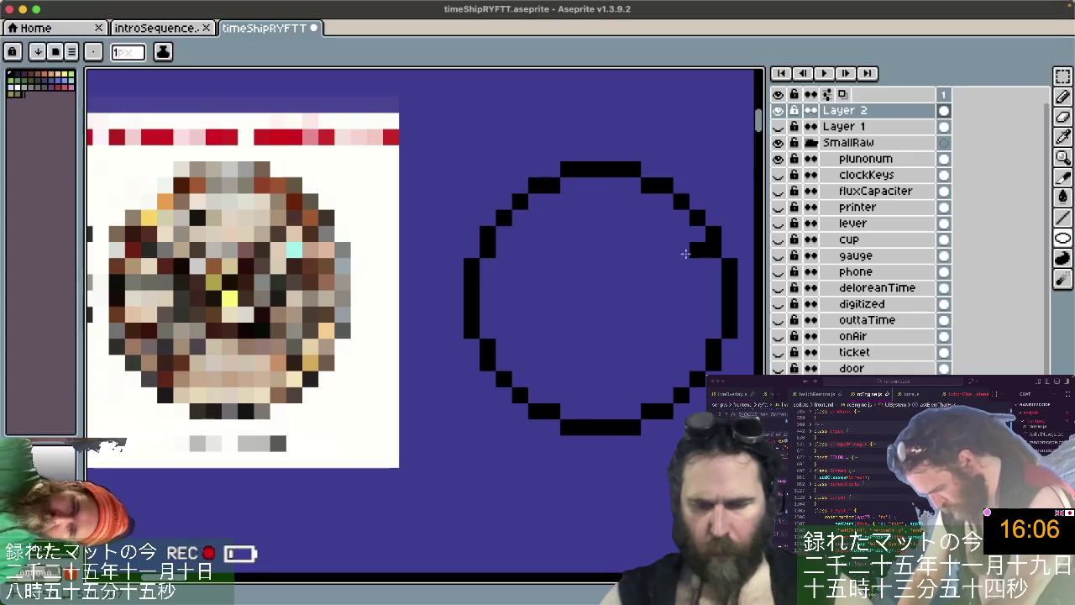
pyautogui.moveTo(593, 179); pyautogui.dragTo(597, 413)
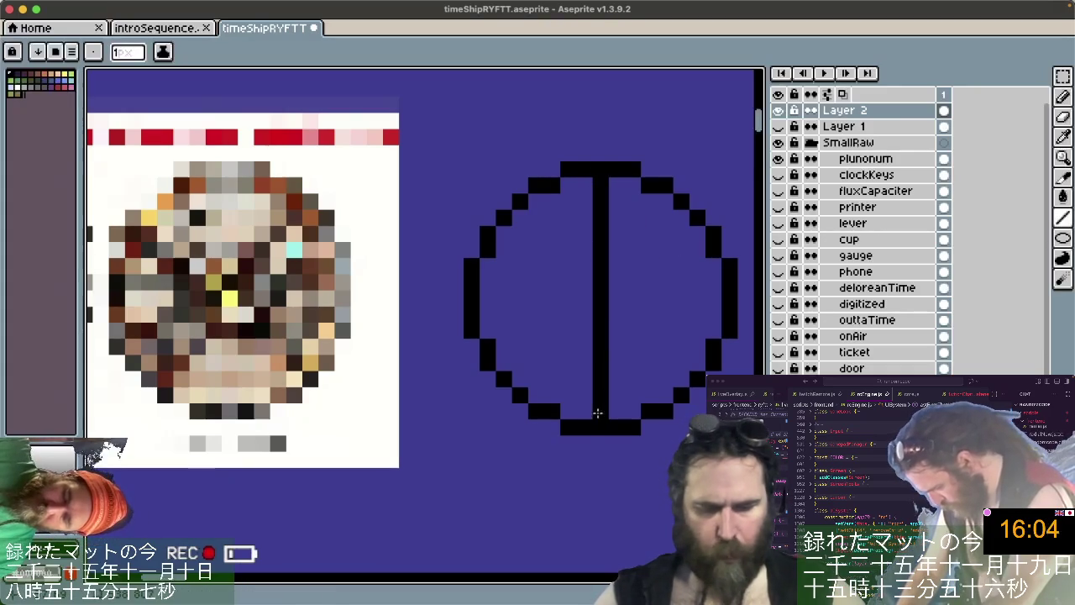
pyautogui.moveTo(471, 296); pyautogui.dragTo(712, 298)
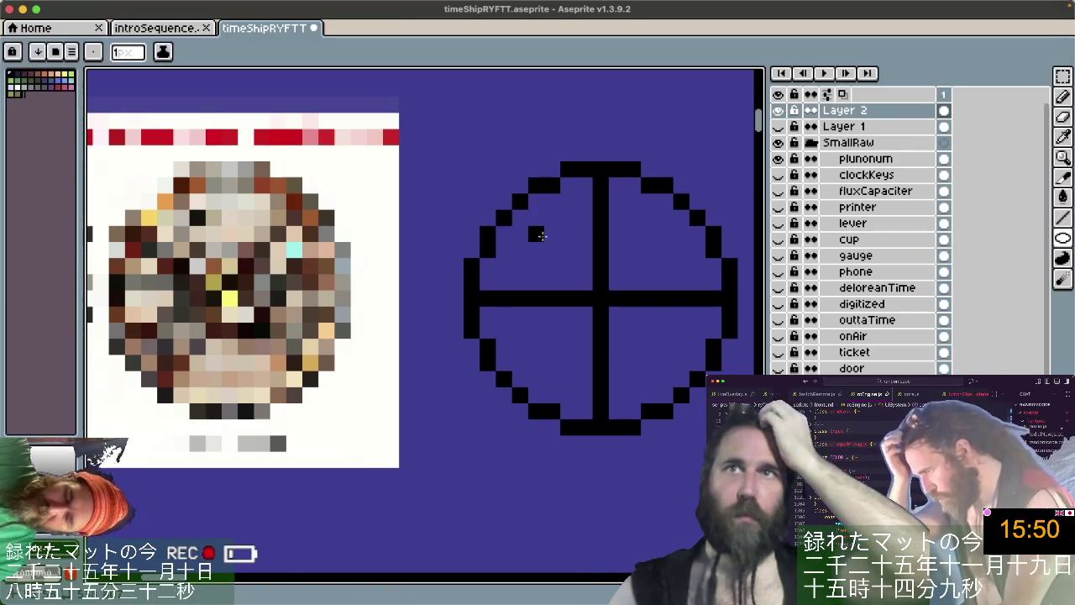
pyautogui.moveTo(552, 249); pyautogui.dragTo(650, 354)
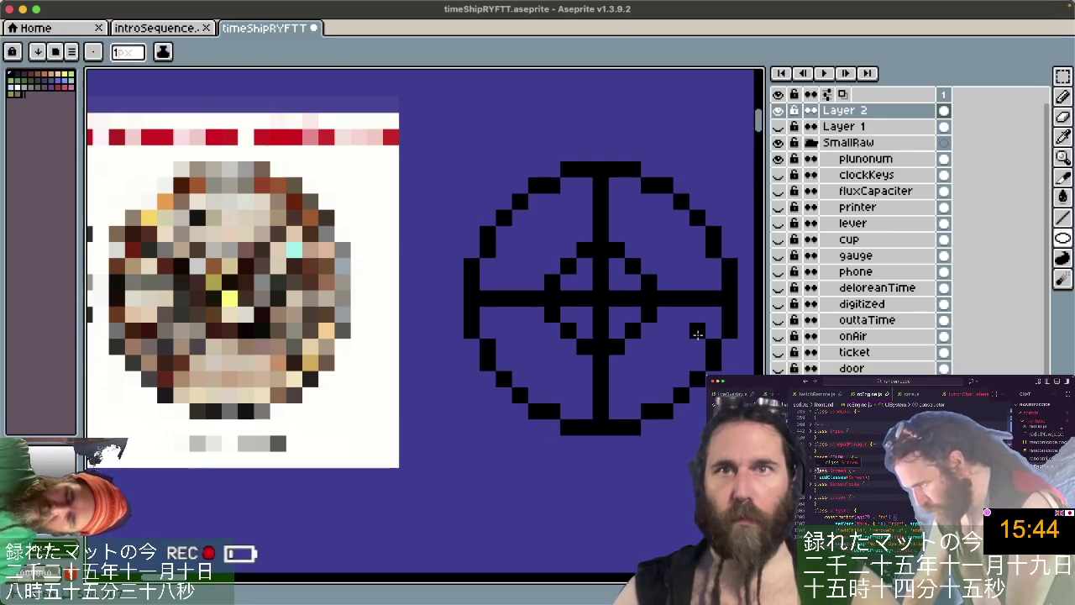
pyautogui.press('b')
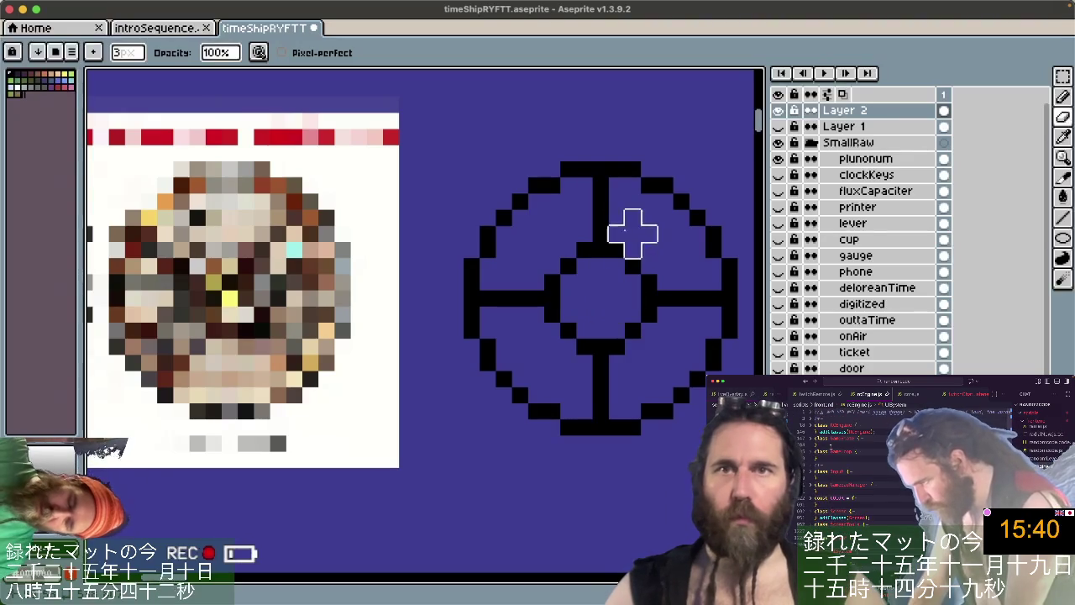
pyautogui.press('e')
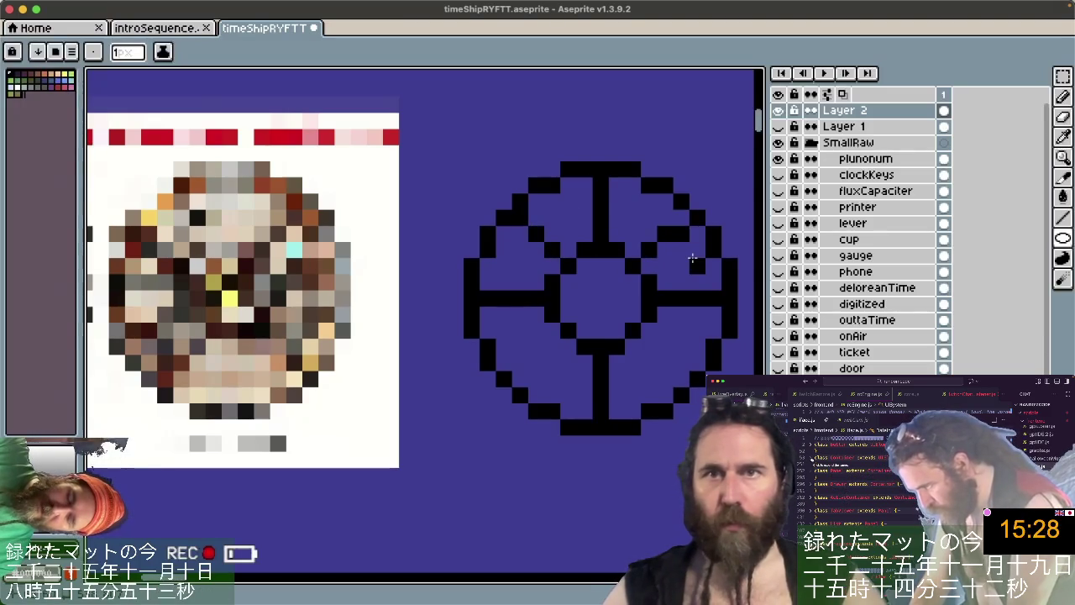
pyautogui.press('b')
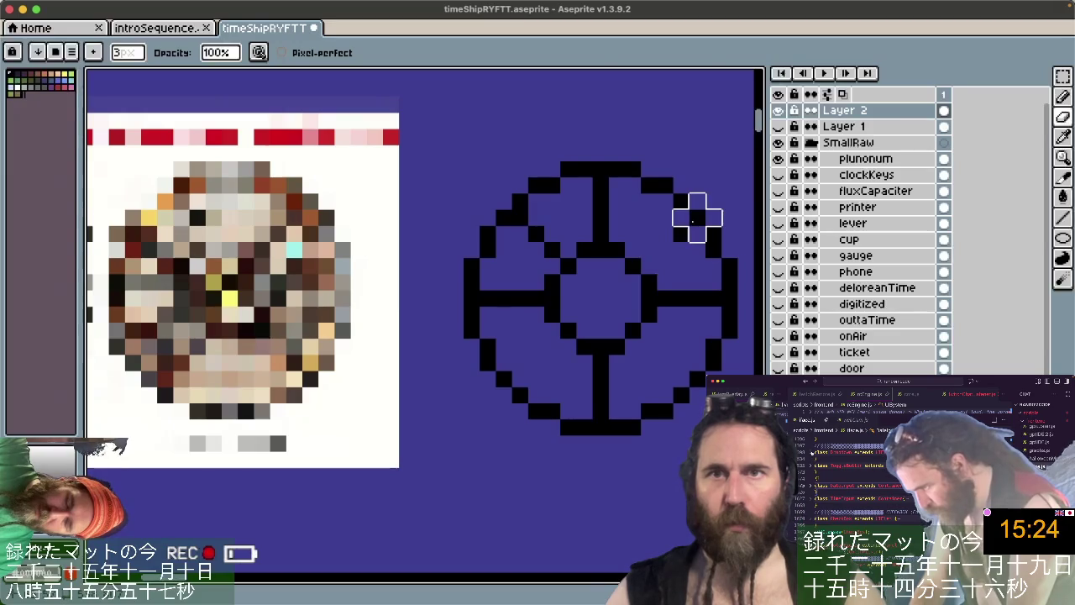
pyautogui.press('b')
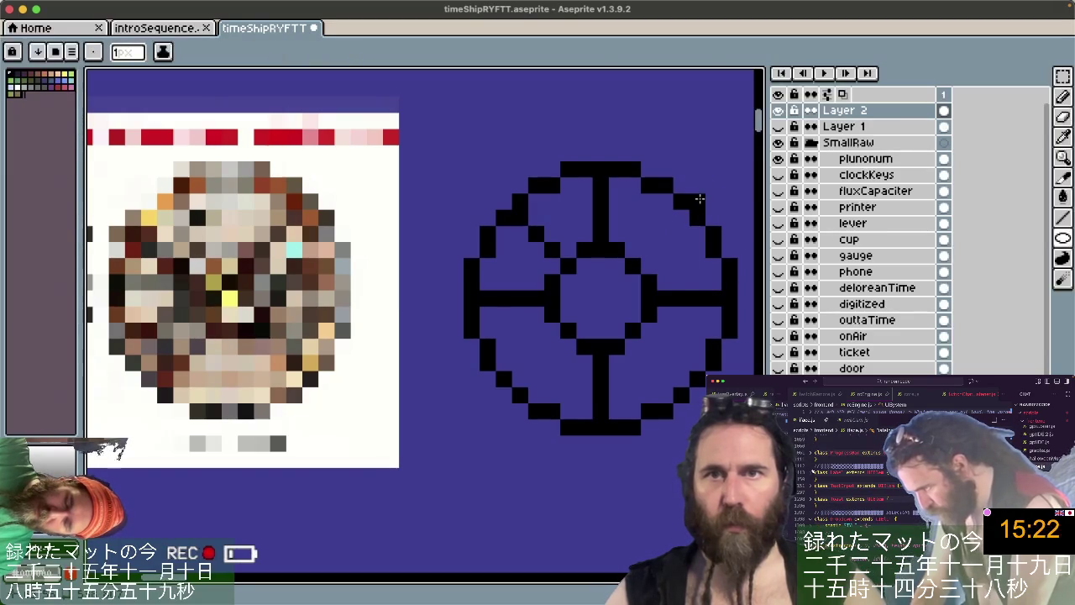
pyautogui.click(659, 221)
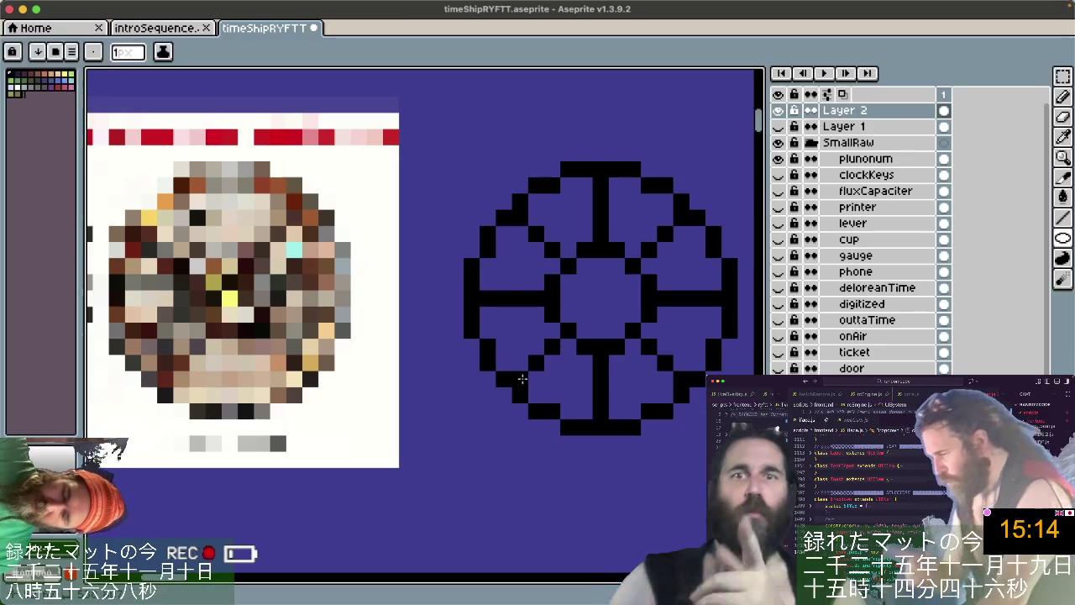
# Erase the straight vertical and horizontal bars inside the circle with a 3 px eraser.
pyautogui.press('e')
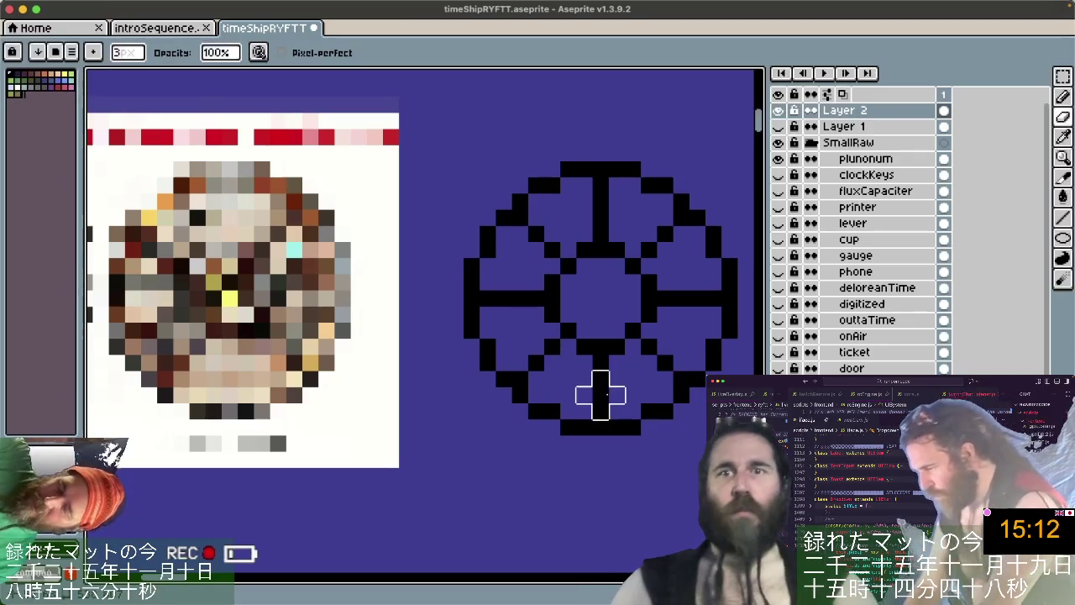
pyautogui.moveTo(601, 413); pyautogui.dragTo(598, 370)
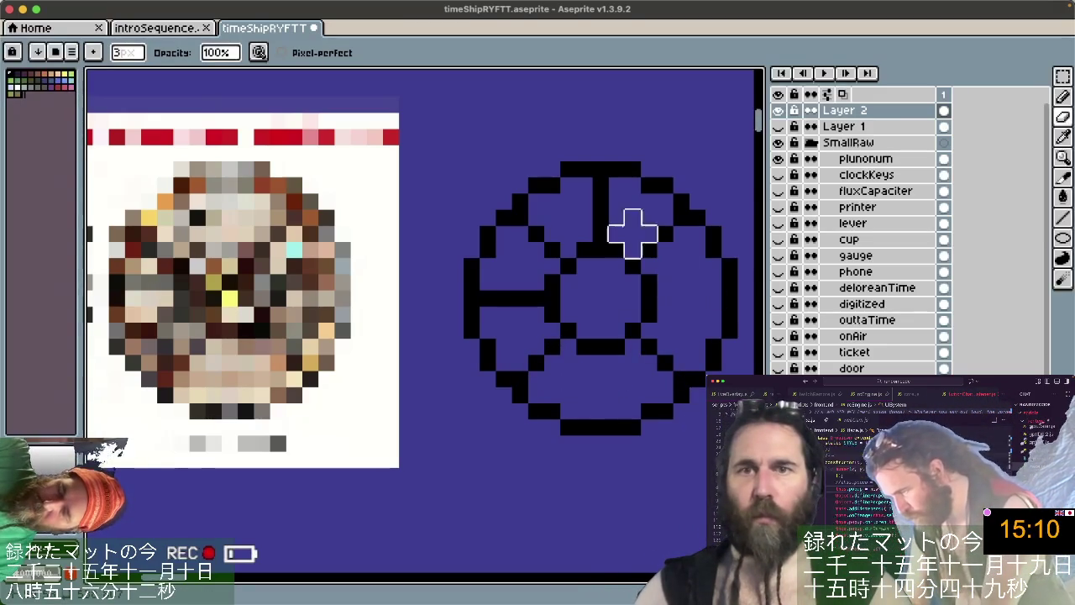
pyautogui.moveTo(600, 242); pyautogui.dragTo(595, 187)
pyautogui.moveTo(516, 296); pyautogui.dragTo(503, 298)
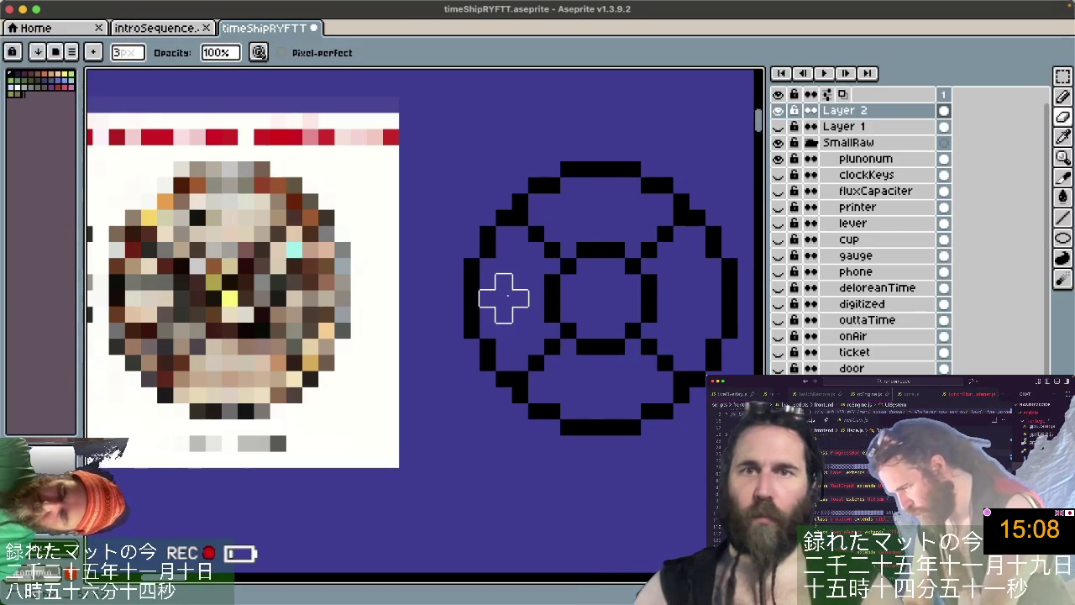
# Pencil a small black block and detail pixels at the ring's centre.
pyautogui.press('b')
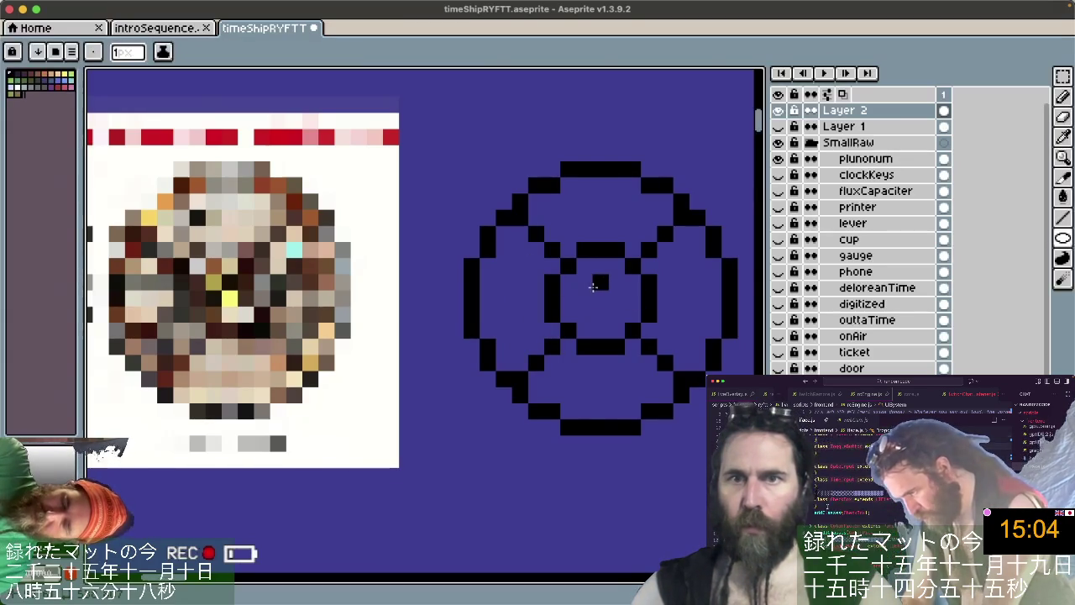
pyautogui.moveTo(584, 283); pyautogui.dragTo(603, 301)
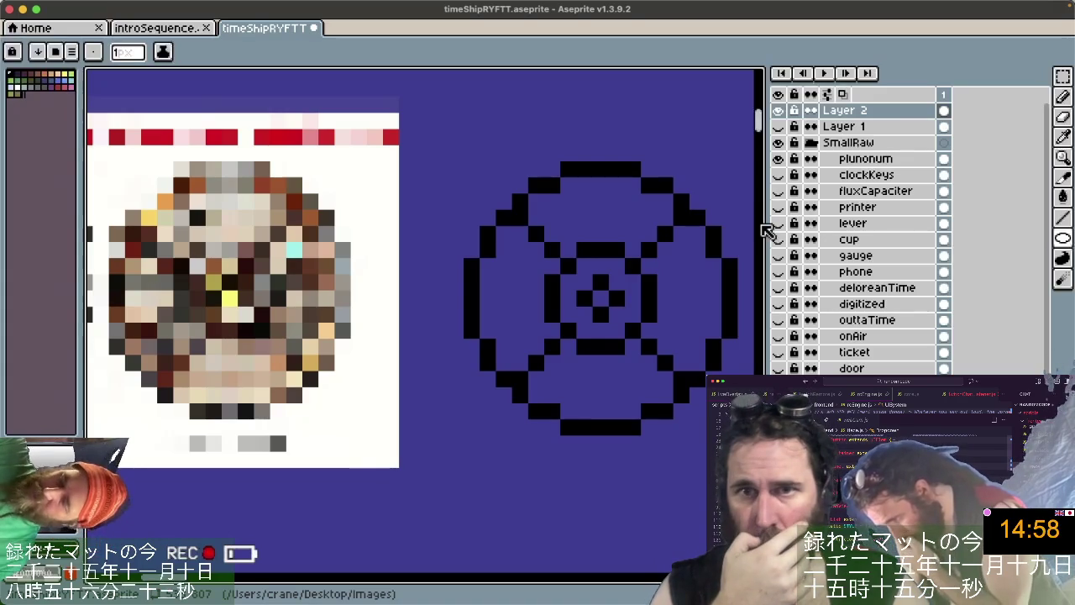
pyautogui.moveTo(631, 280); pyautogui.dragTo(631, 299)
pyautogui.moveTo(601, 259)
pyautogui.mouseDown()
pyautogui.moveTo(601, 273)
pyautogui.moveTo(569, 291)
pyautogui.mouseUp()
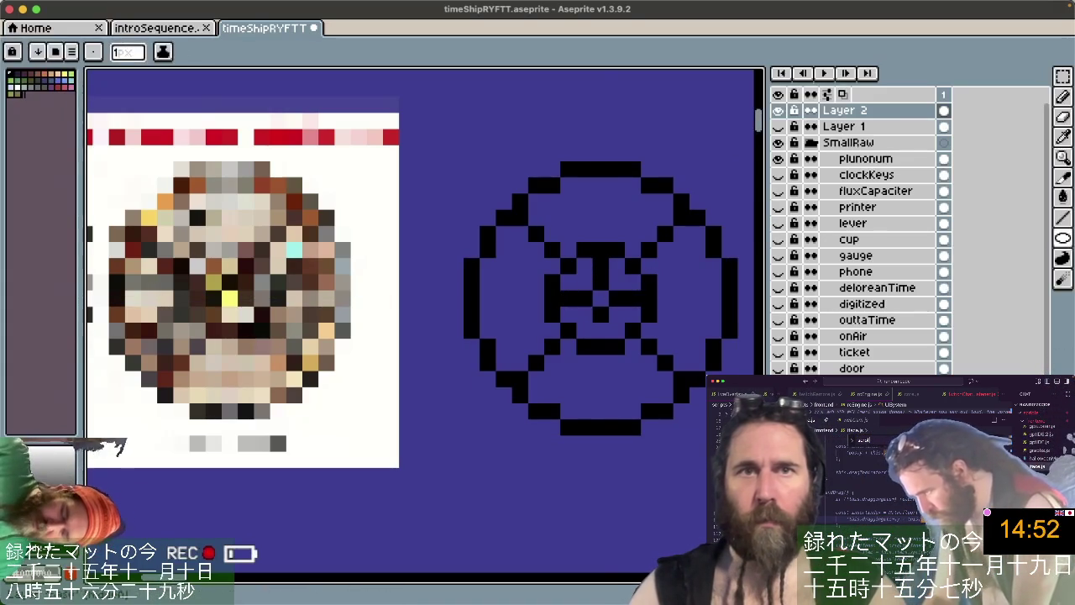
pyautogui.scroll(-5, 857, 251)
# Scroll and zoom around the sprite to view the clock icon beside the reference thumbnail.
pyautogui.scroll(-2, 628, 419)
pyautogui.scroll(-2, 628, 419)
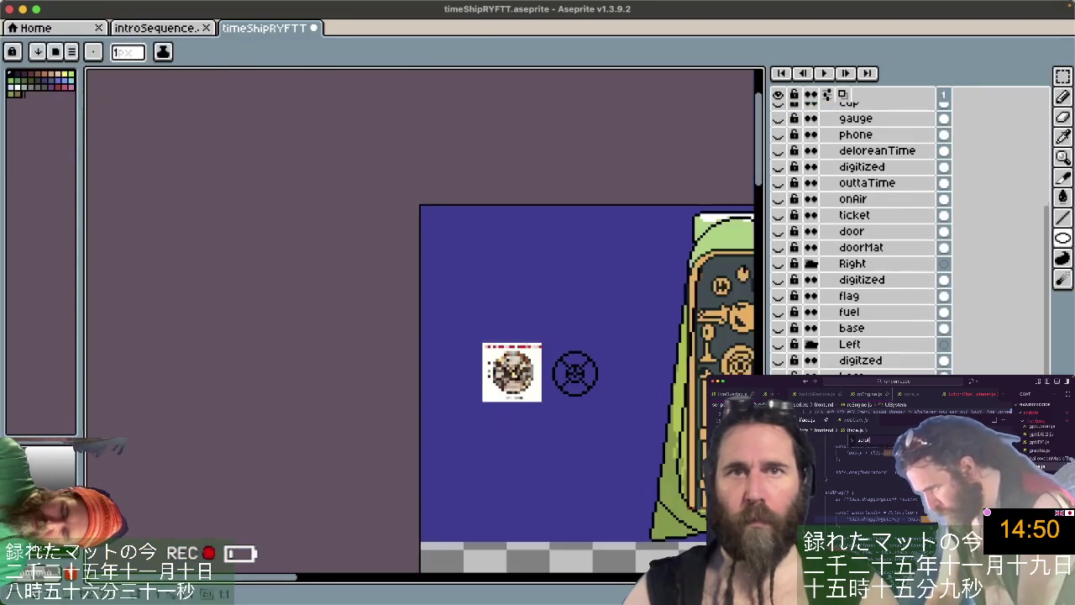
pyautogui.scroll(5, 856, 252)
pyautogui.scroll(-5, 419, 319)
pyautogui.hscroll(5, 420, 320)
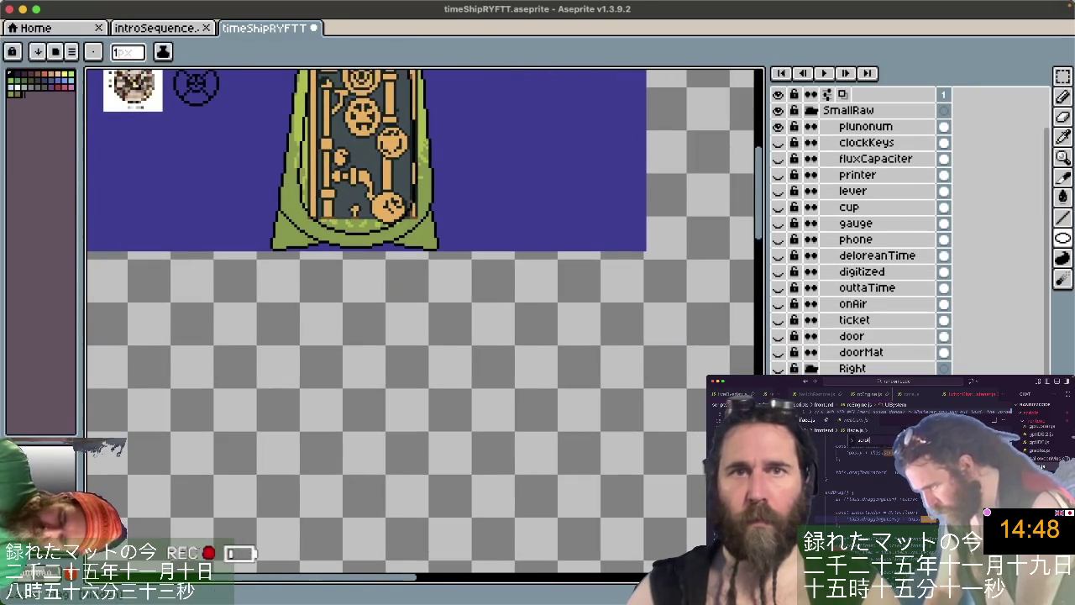
pyautogui.scroll(-3, 857, 252)
pyautogui.scroll(-4, 911, 300)
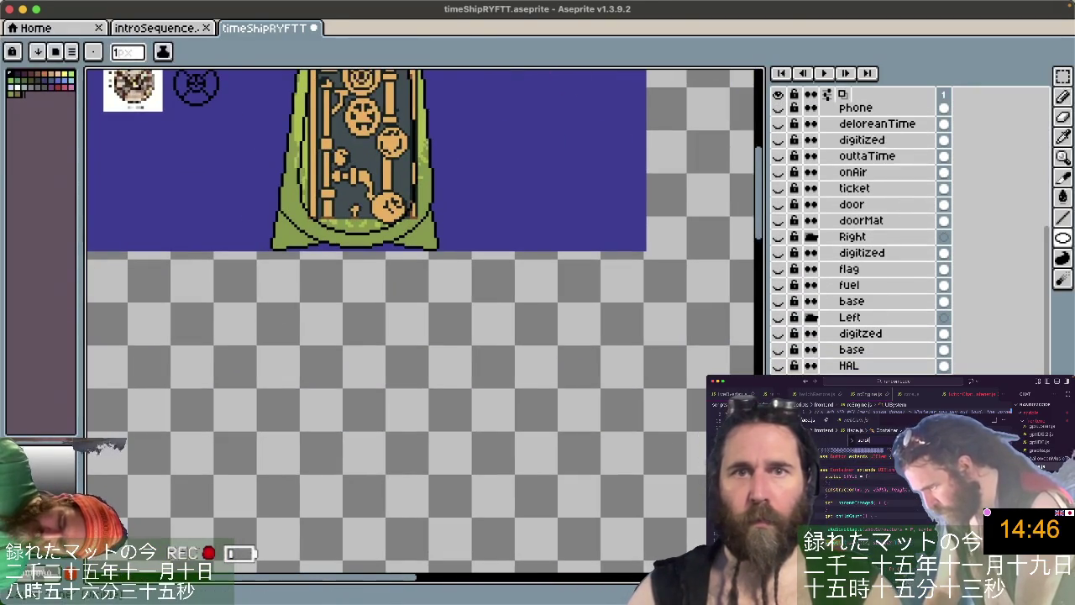
pyautogui.scroll(3, 911, 294)
pyautogui.scroll(1, 913, 286)
pyautogui.scroll(6, 913, 272)
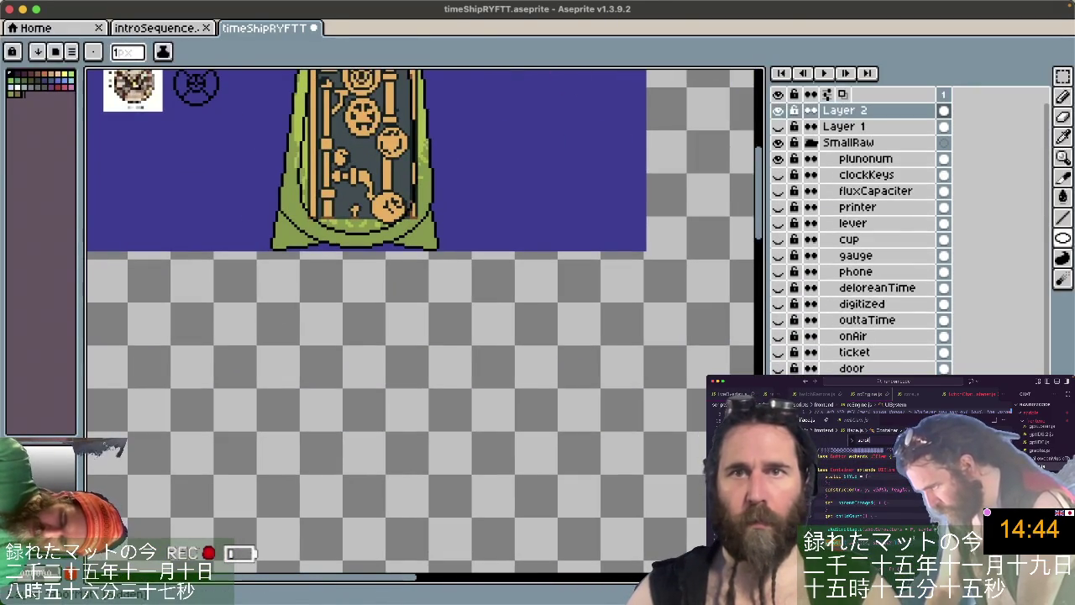
pyautogui.scroll(-1, 913, 160)
pyautogui.scroll(1, 915, 164)
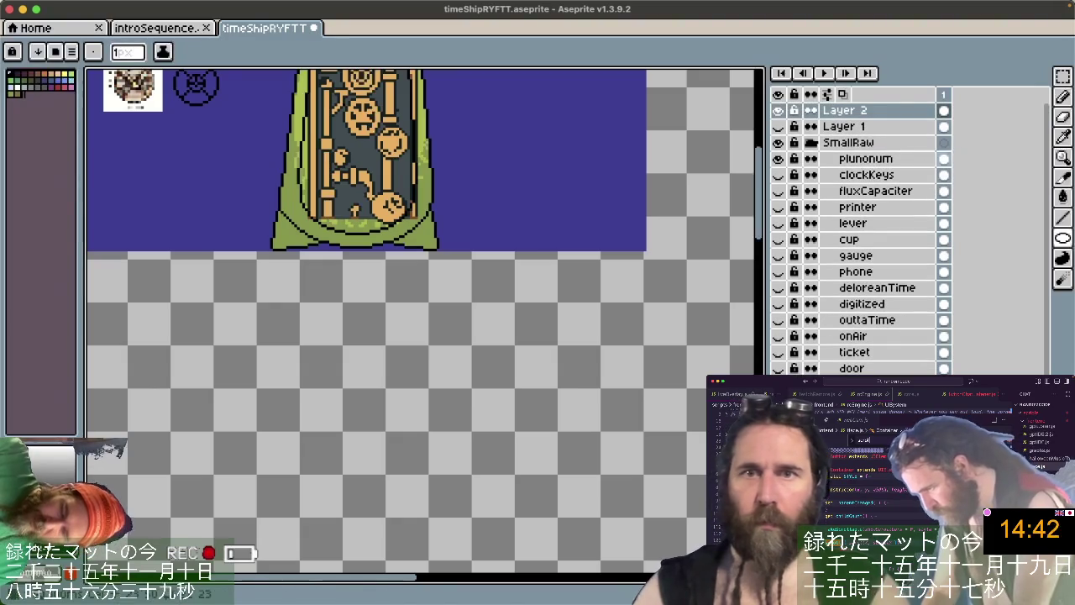
pyautogui.scroll(-5, 865, 275)
pyautogui.scroll(-5, 865, 275)
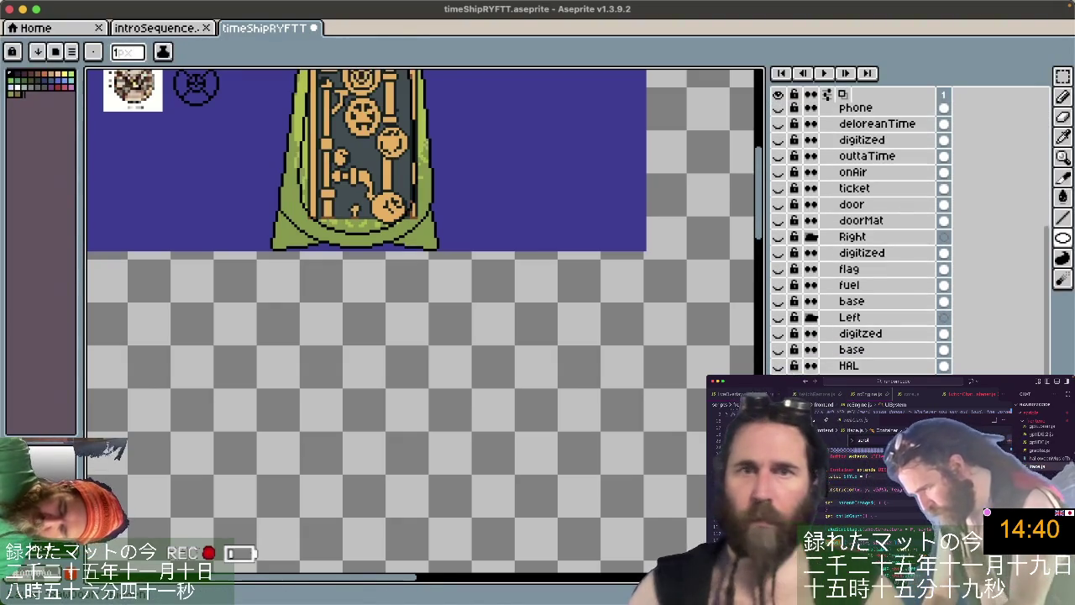
pyautogui.scroll(-2, 861, 231)
pyautogui.scroll(-3, 861, 231)
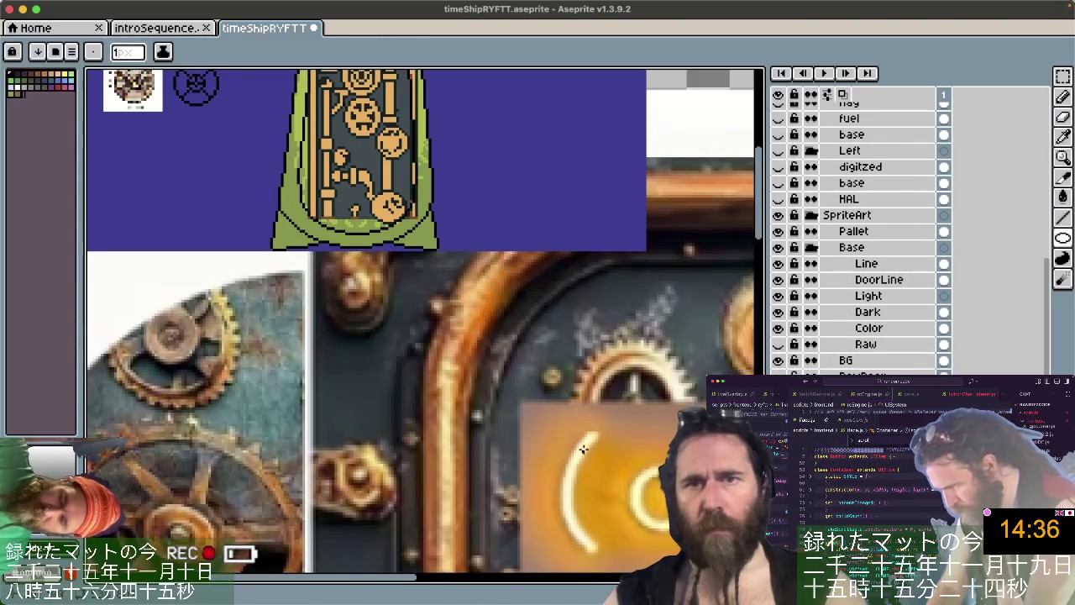
pyautogui.scroll(-2, 583, 449)
pyautogui.scroll(2, 584, 449)
pyautogui.scroll(1, 584, 449)
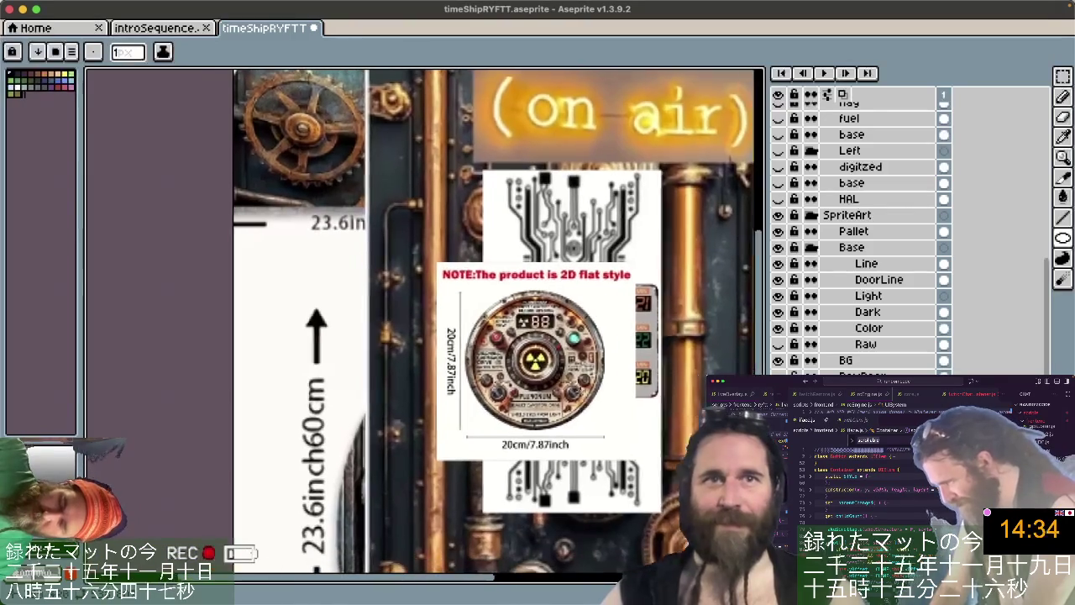
pyautogui.scroll(2, 525, 333)
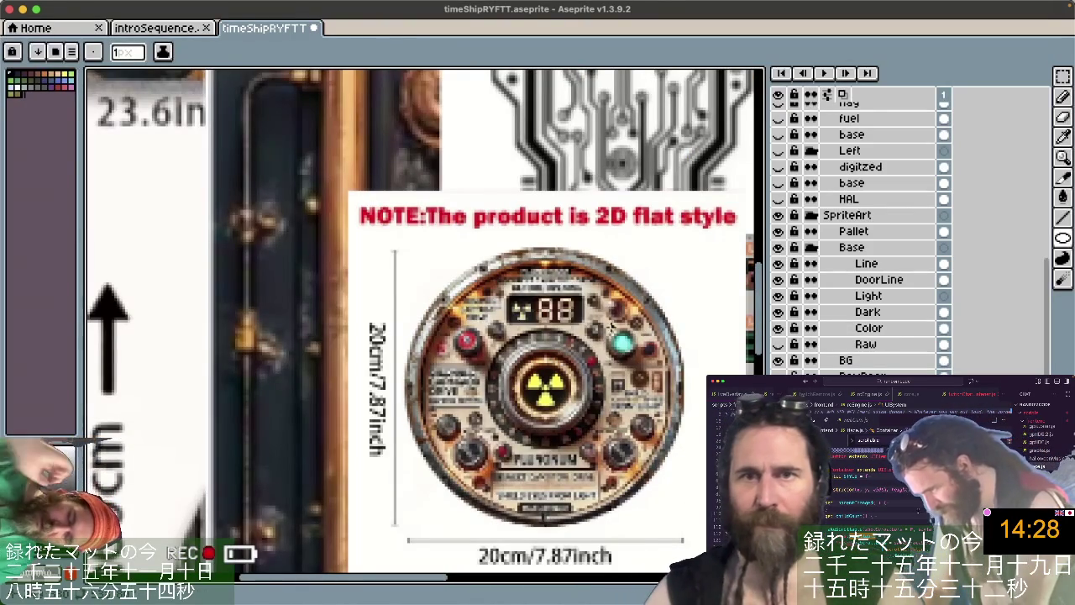
pyautogui.scroll(-5, 611, 329)
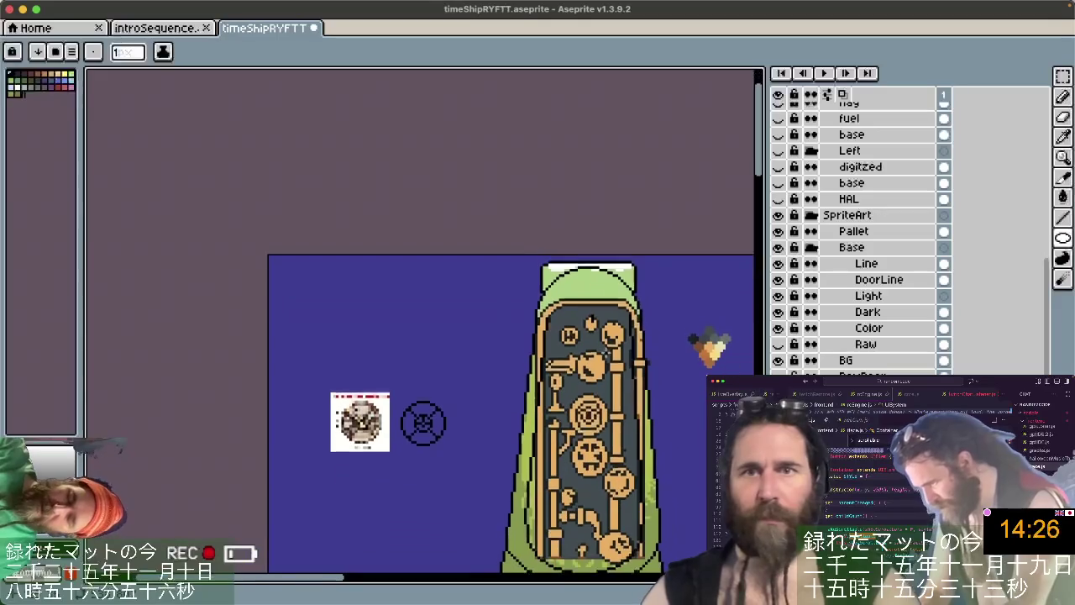
# Copy the small circle icon and paste it beside the gauge in the enlarged reference.
pyautogui.click(1062, 76)
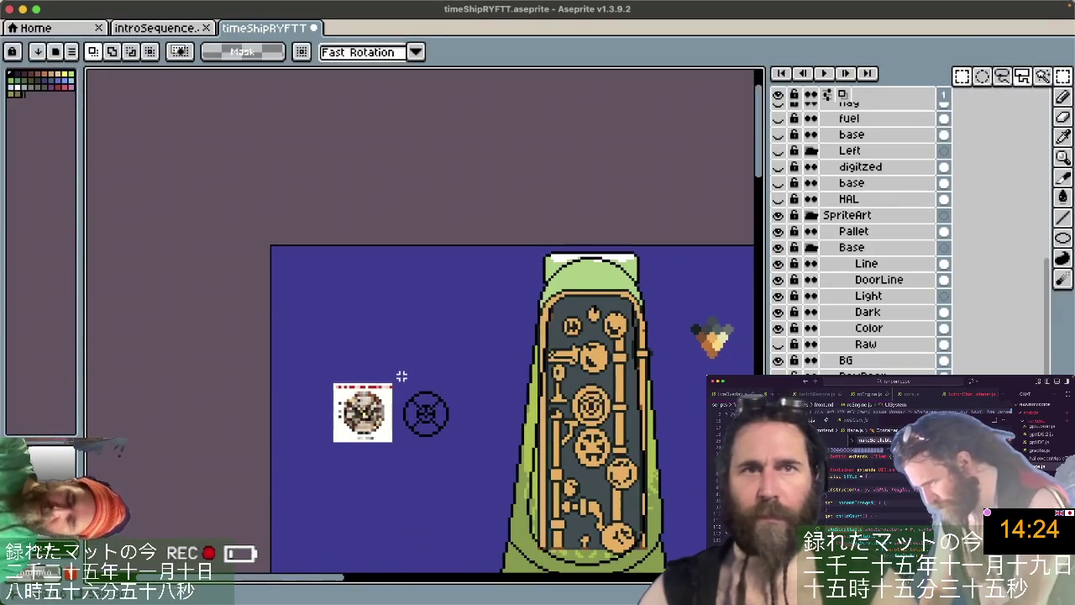
pyautogui.moveTo(403, 383); pyautogui.dragTo(451, 445)
pyautogui.keyDown('ctrl'); pyautogui.click(448, 437); pyautogui.keyUp('ctrl')
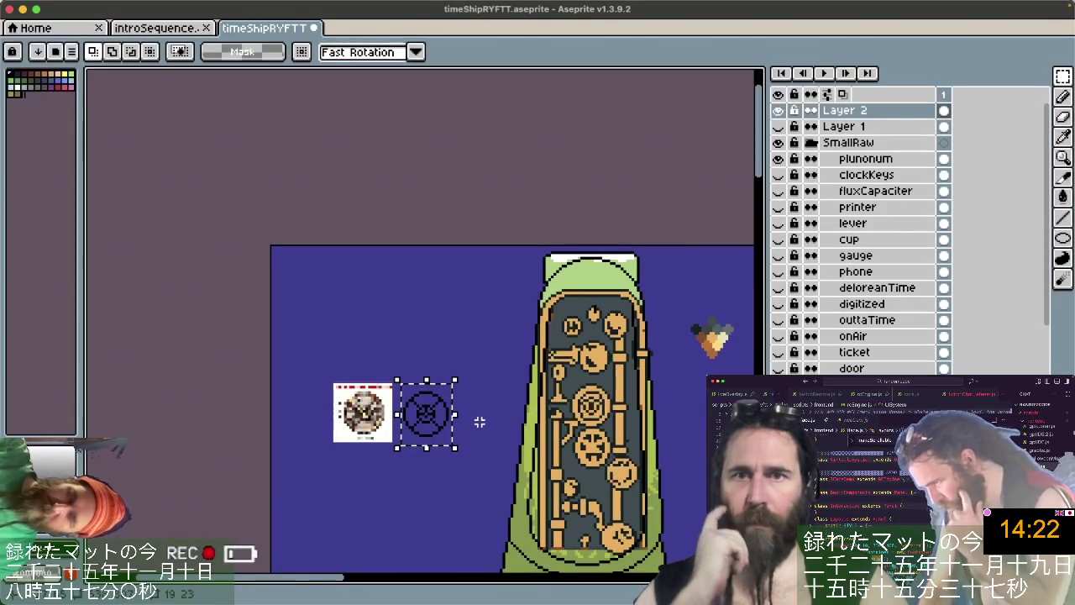
pyautogui.scroll(5, 478, 422)
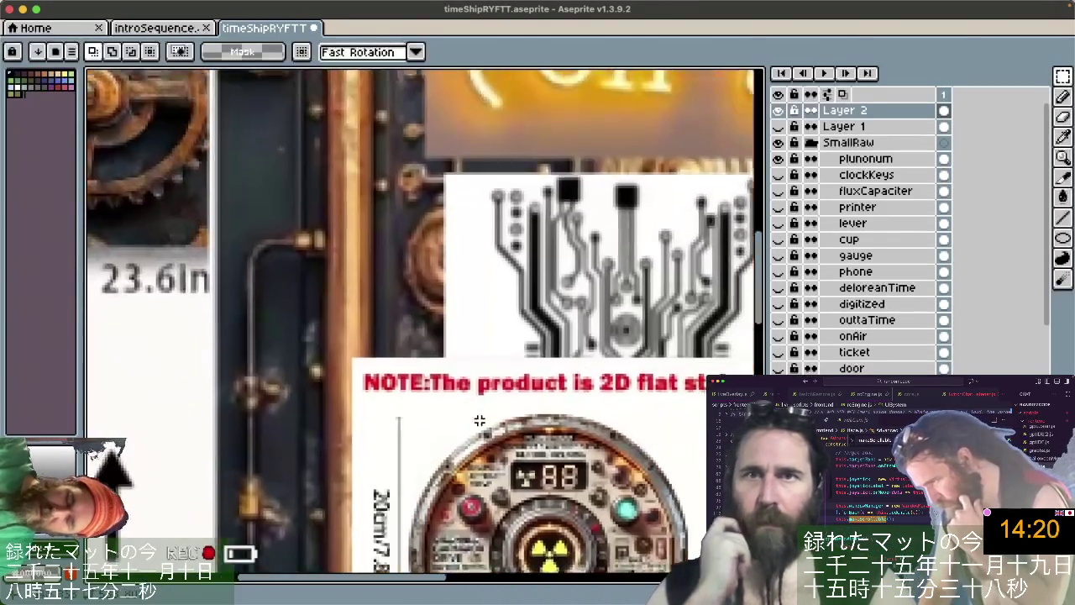
pyautogui.hotkey('ctrl', 'v')
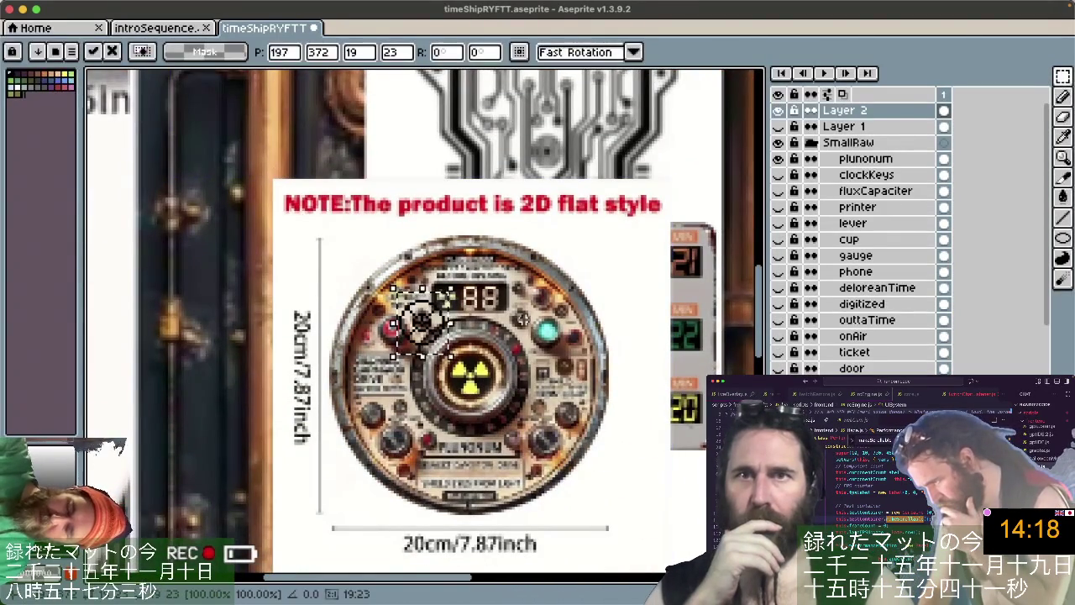
pyautogui.moveTo(443, 334); pyautogui.dragTo(606, 267)
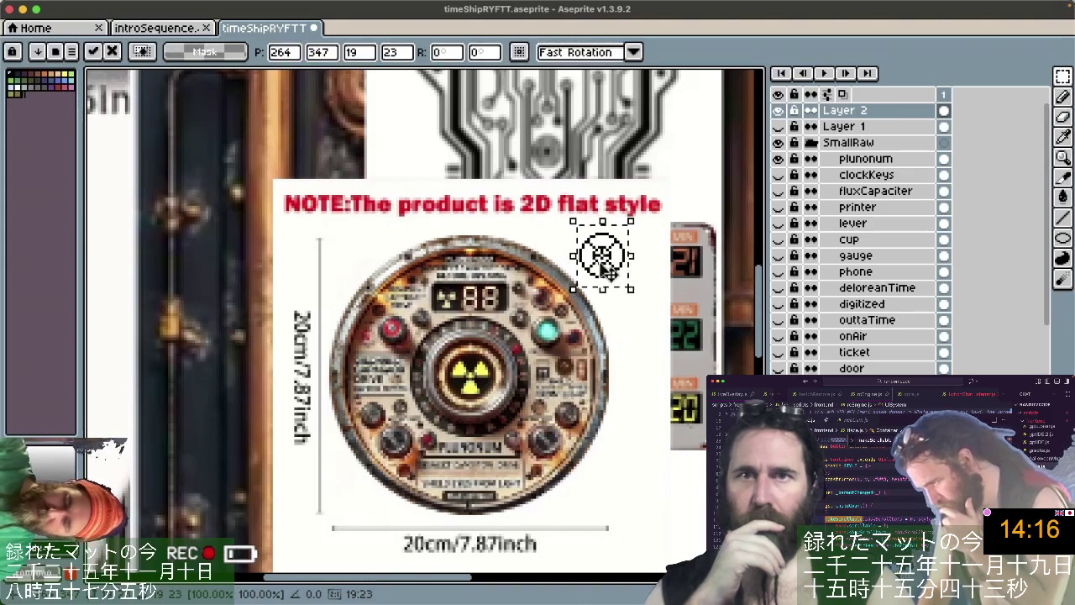
pyautogui.press('Return')
pyautogui.scroll(3, 656, 256)
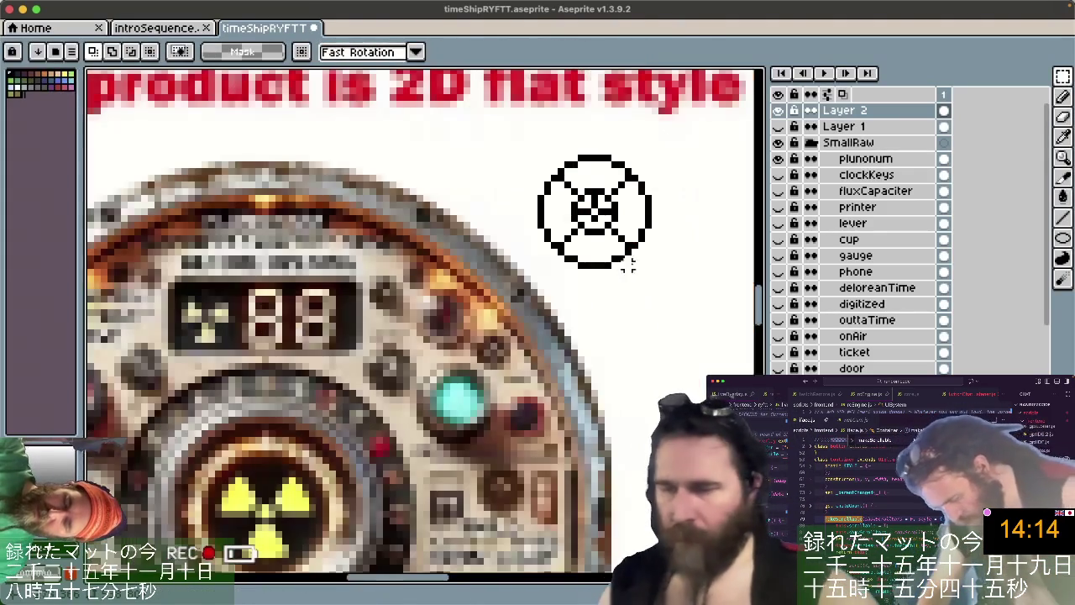
pyautogui.scroll(-2, 656, 256)
pyautogui.hscroll(-2, 656, 256)
pyautogui.scroll(-1, 655, 253)
pyautogui.hscroll(-1, 655, 254)
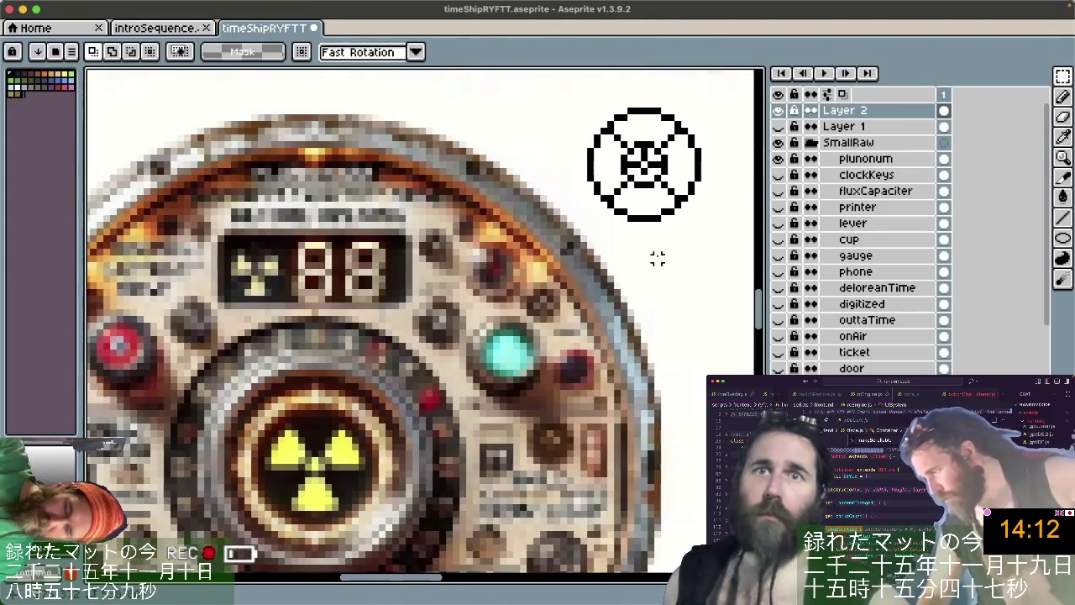
# Try a yellow dot inside the icon's circle, then undo it.
pyautogui.press('b')
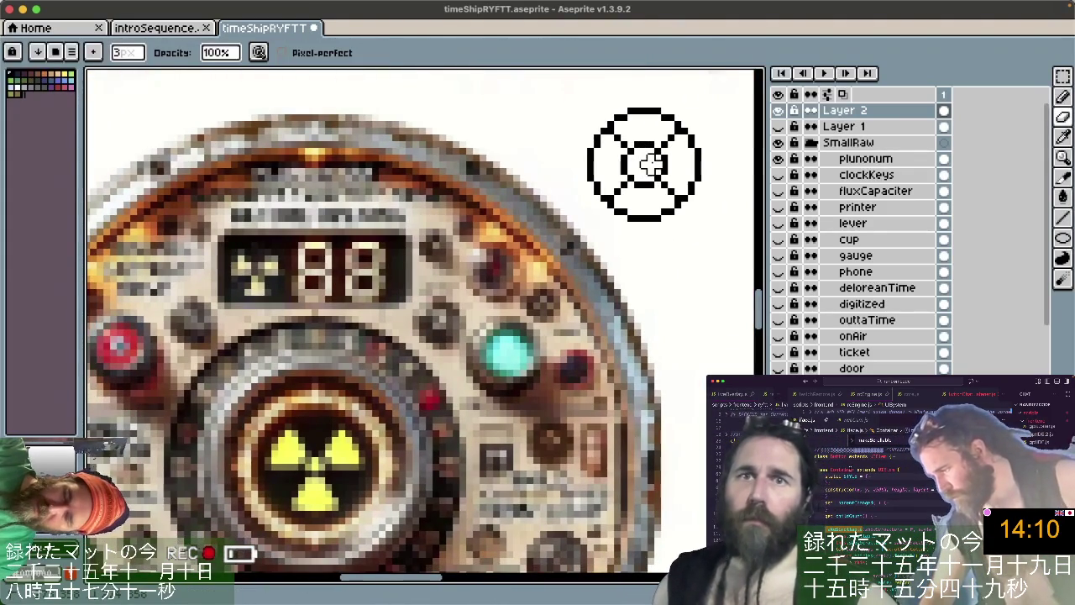
pyautogui.press('m')
pyautogui.press('i')
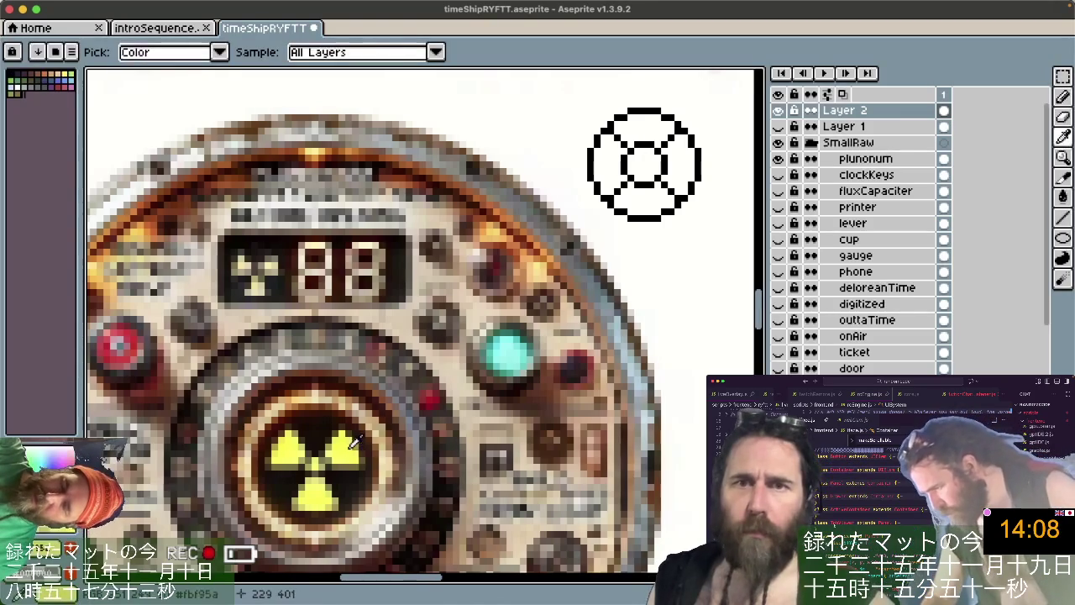
pyautogui.press('m')
pyautogui.press('b')
pyautogui.click(645, 153)
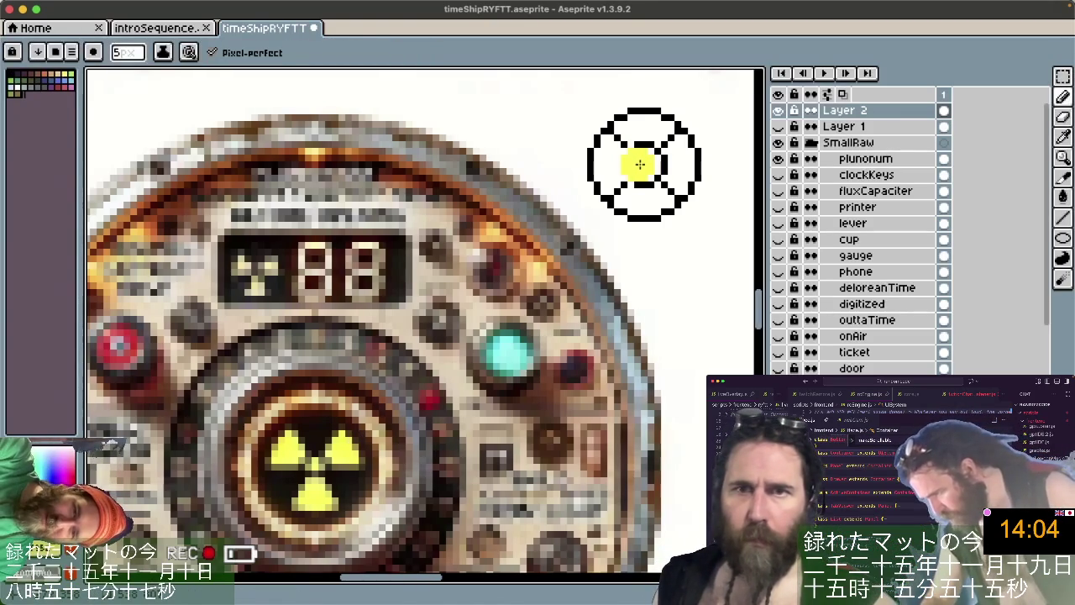
pyautogui.hotkey('ctrl', 'z')
# Pick the dark reference colour and bucket-fill the icon's centre black.
pyautogui.press('-')
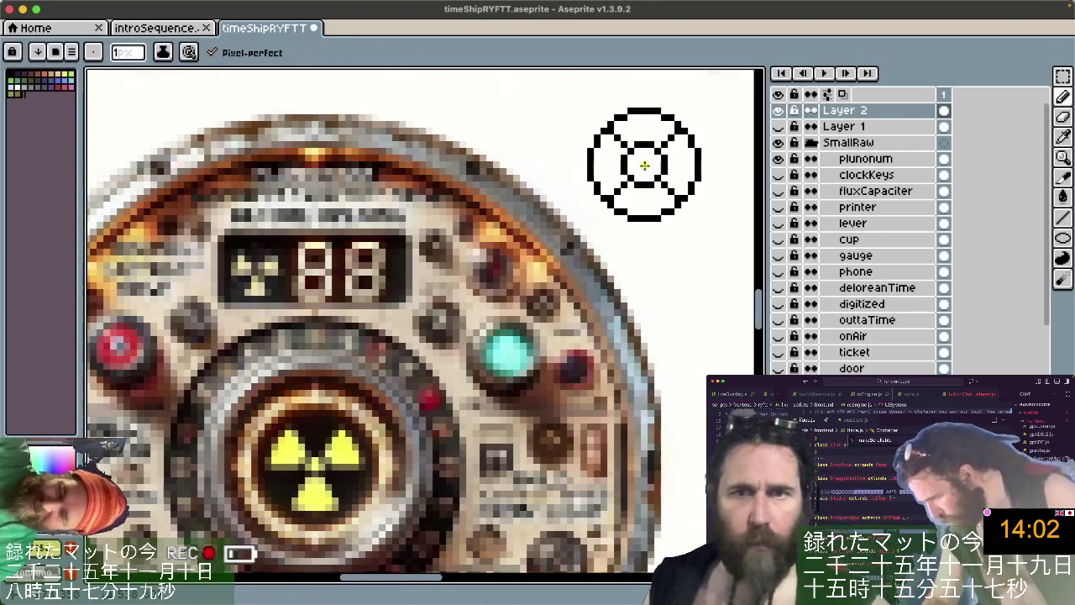
pyautogui.keyDown('alt'); pyautogui.click(634, 160); pyautogui.keyUp('alt')
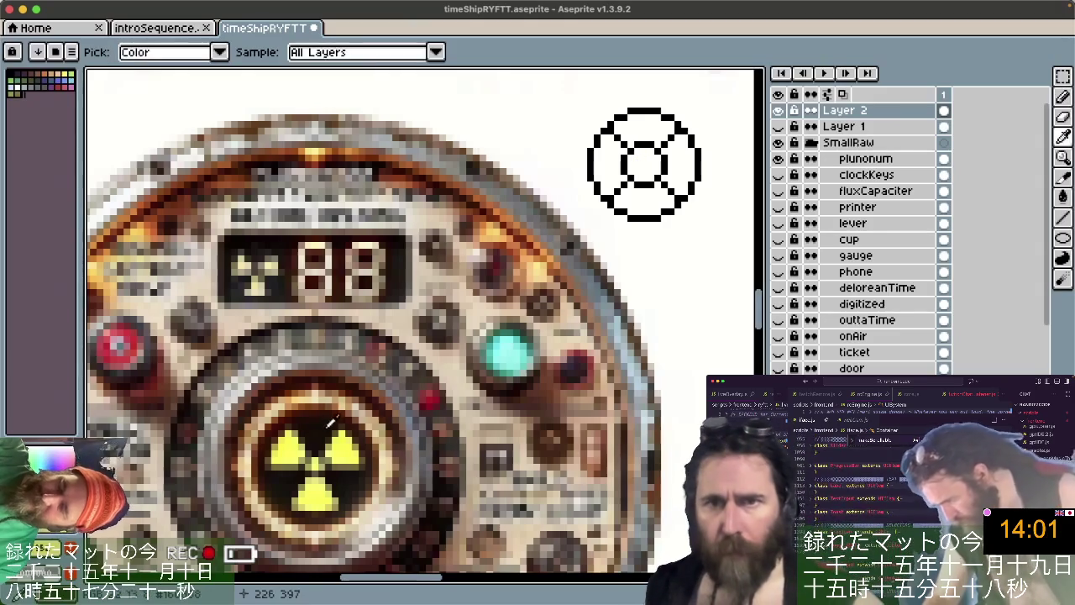
pyautogui.press('g')
pyautogui.click(637, 159)
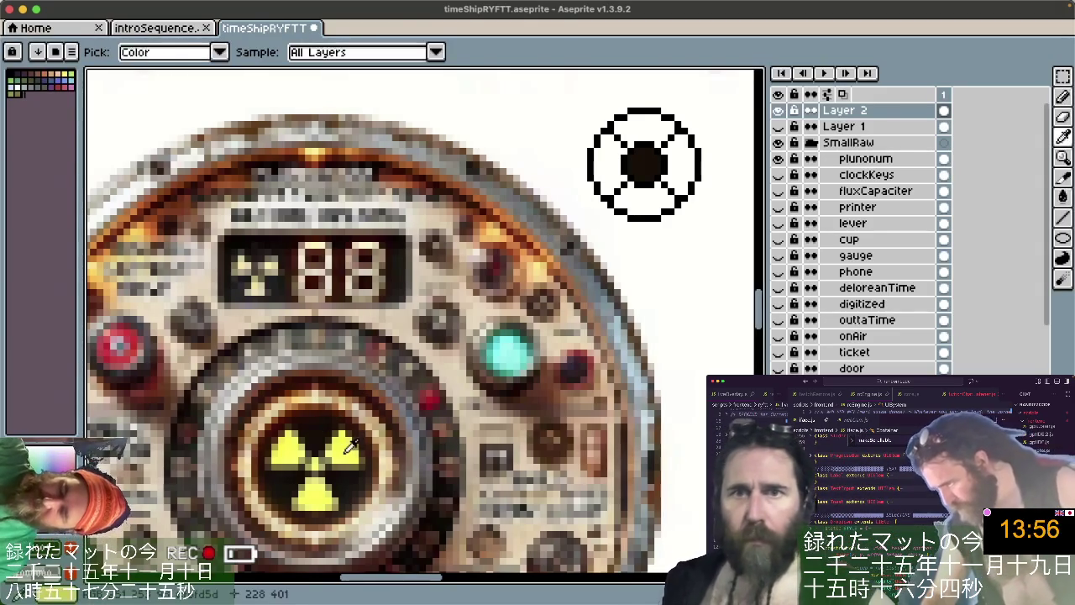
pyautogui.press('b')
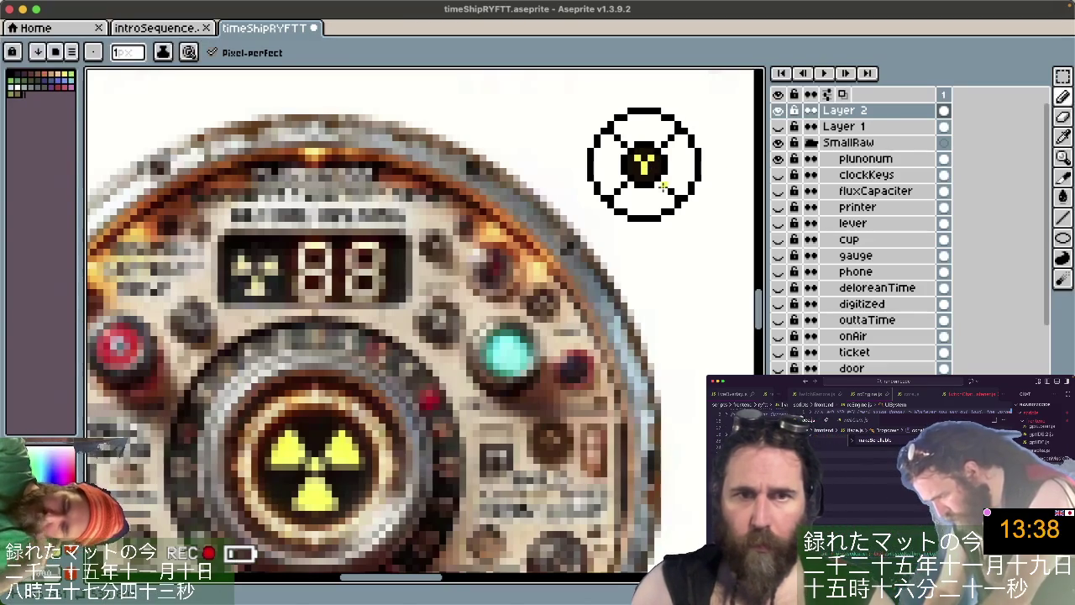
# Add yellow radiation-symbol pixels in the icon's centre, undoing the lower ones.
pyautogui.press('v')
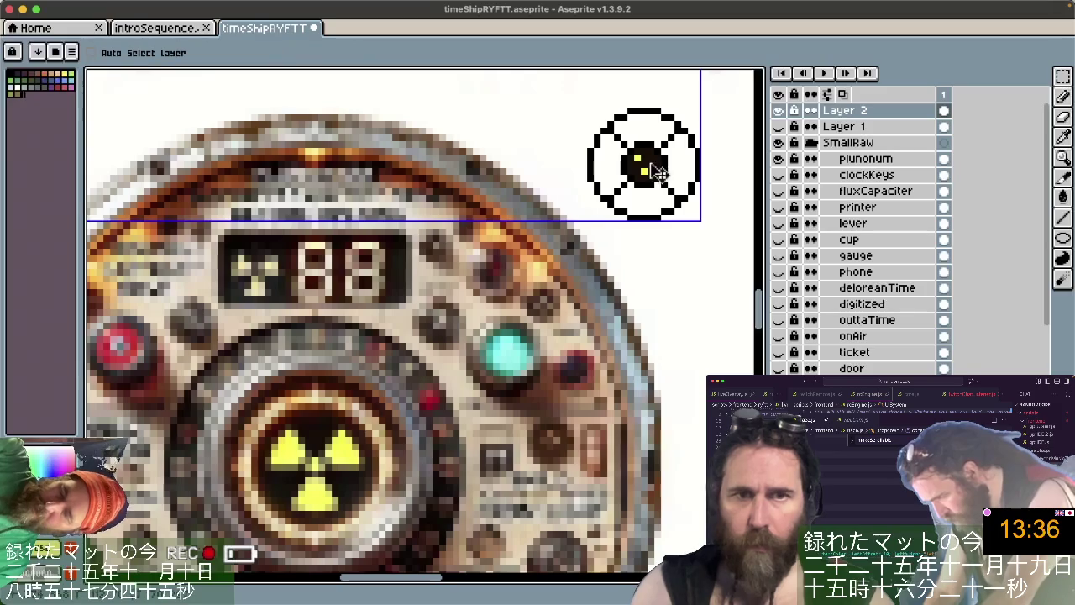
pyautogui.press('b')
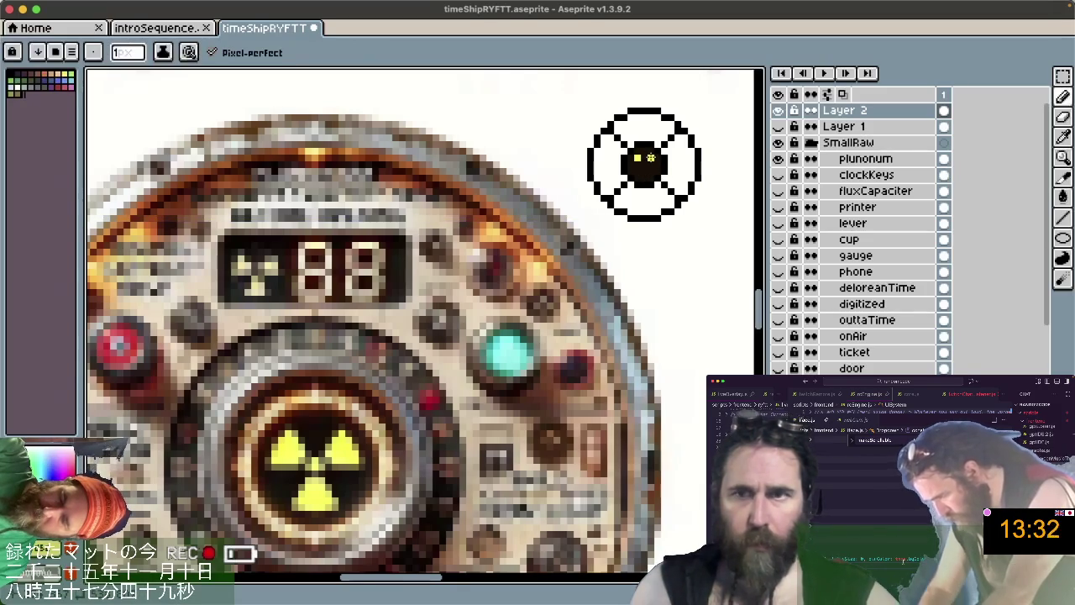
pyautogui.click(650, 157)
pyautogui.hotkey('ctrl', 'z')
pyautogui.press('v')
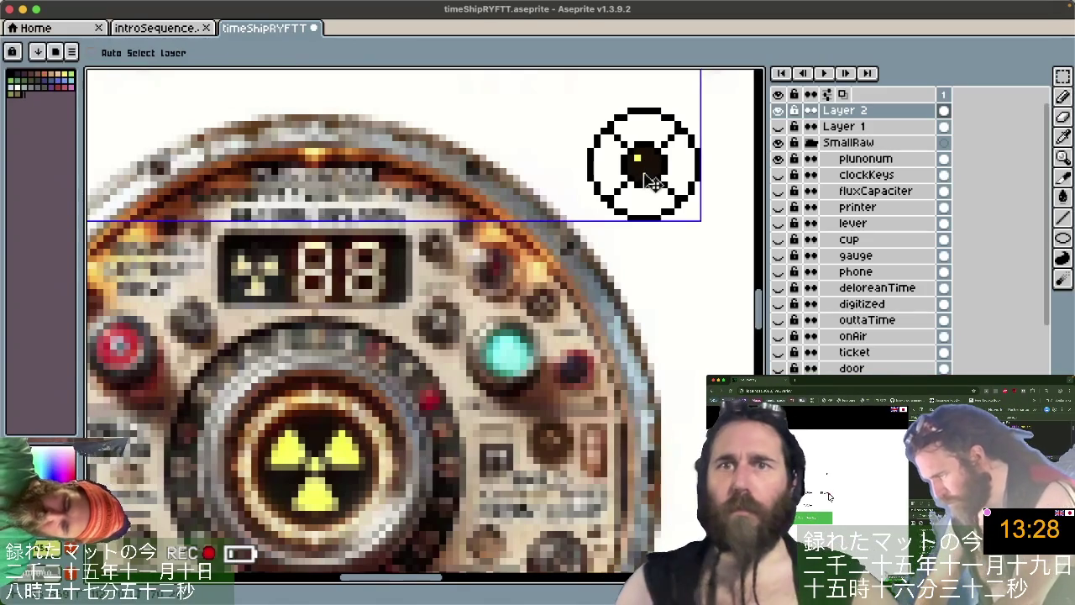
pyautogui.press('b')
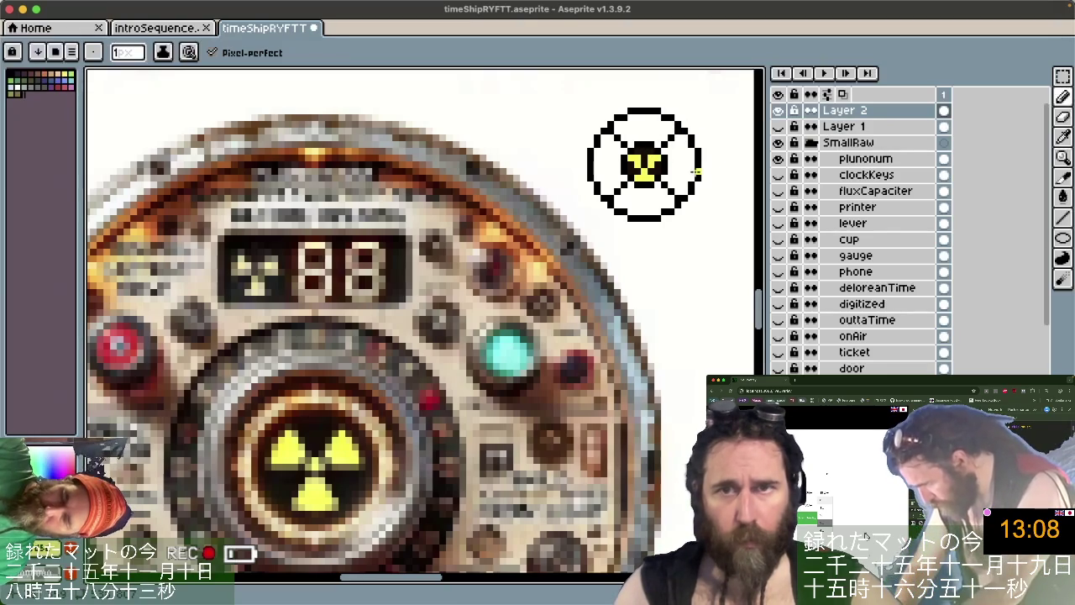
# Experiment with black pixels and shifting the yellow detail, then undo back to a solid black centre.
pyautogui.keyDown('alt'); pyautogui.click(638, 160); pyautogui.keyUp('alt')
pyautogui.moveTo(638, 158); pyautogui.dragTo(638, 137)
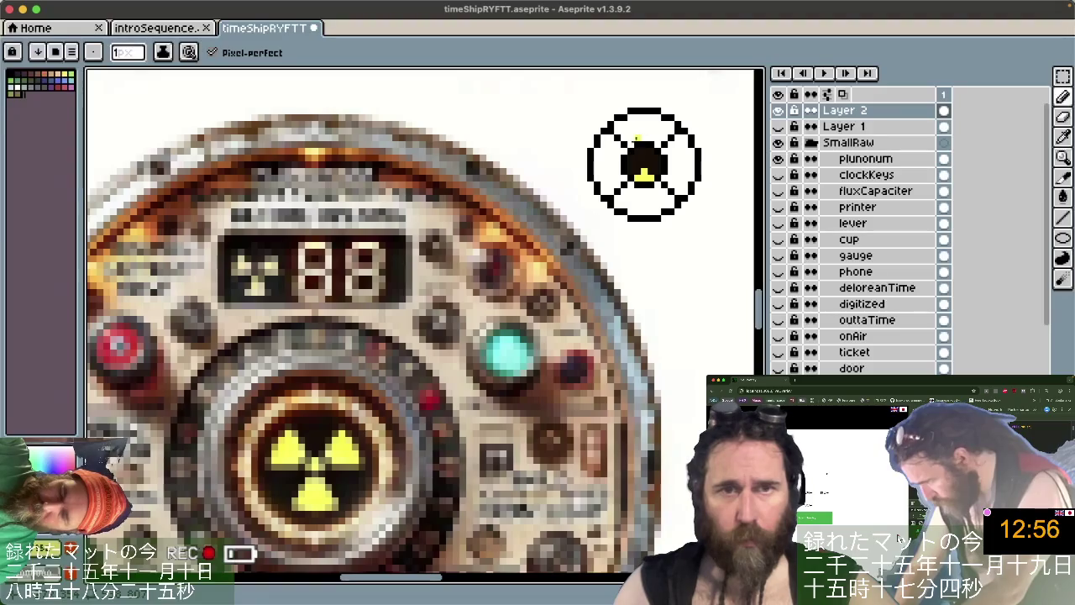
pyautogui.hotkey('ctrl', 'z')
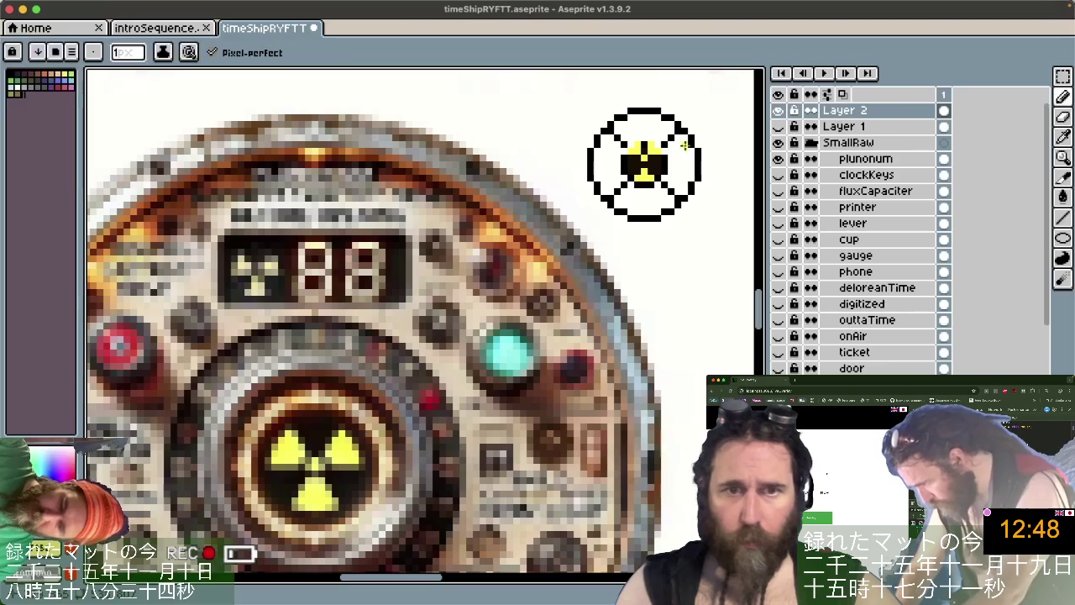
pyautogui.press('ctrl')
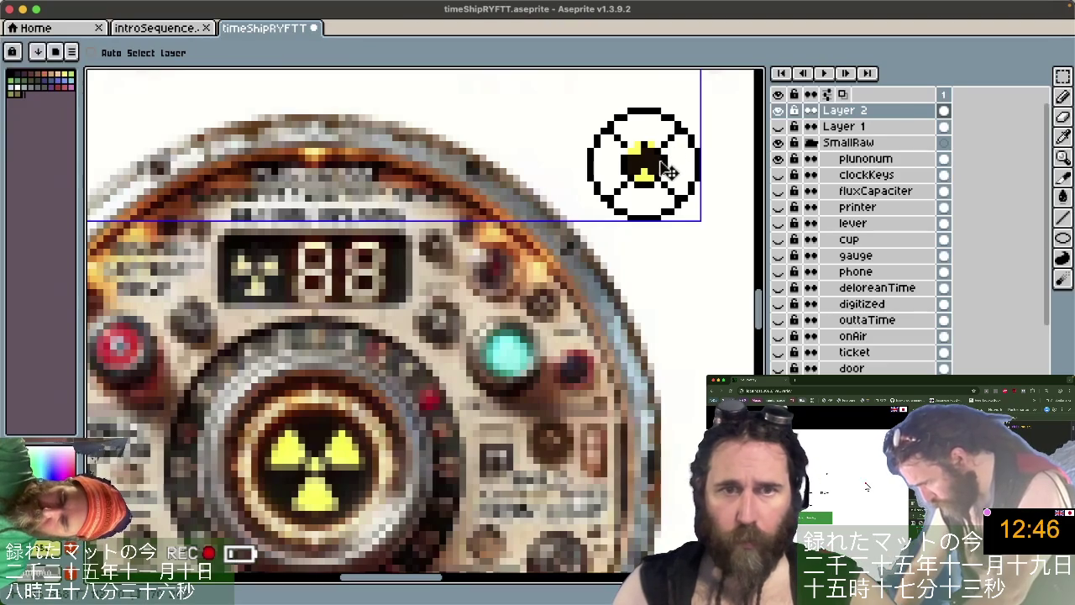
pyautogui.moveTo(670, 182); pyautogui.dragTo(672, 176)
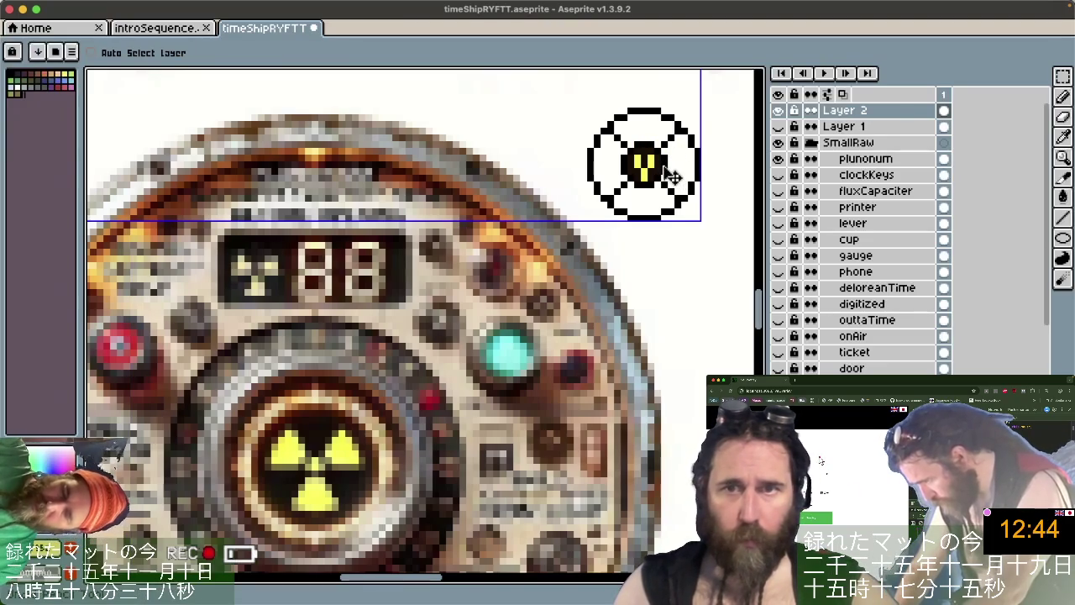
pyautogui.hotkey('ctrl', 'z')
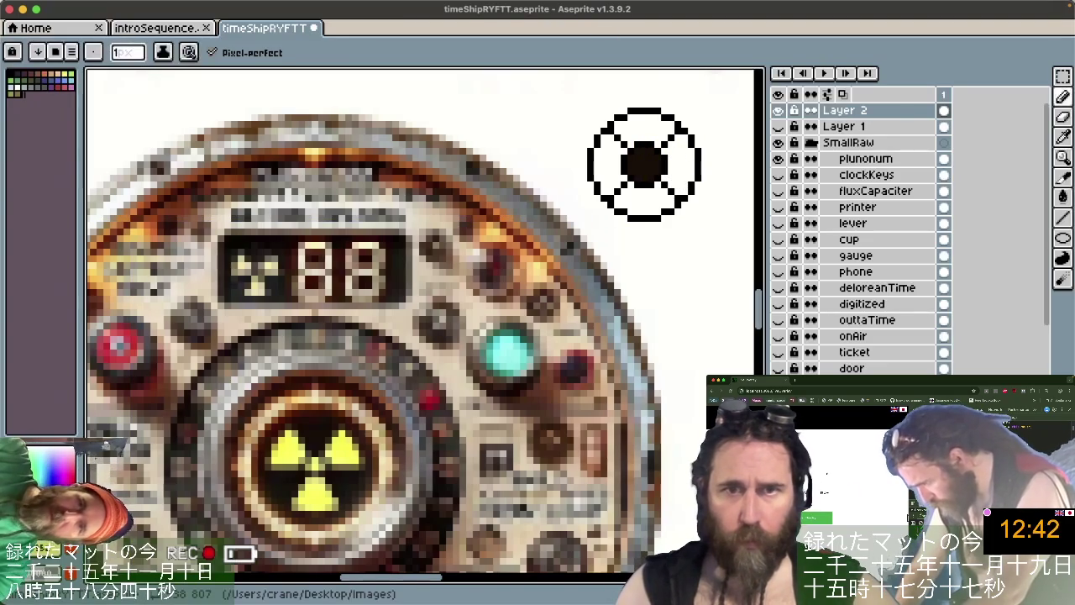
pyautogui.press('super+Tab')
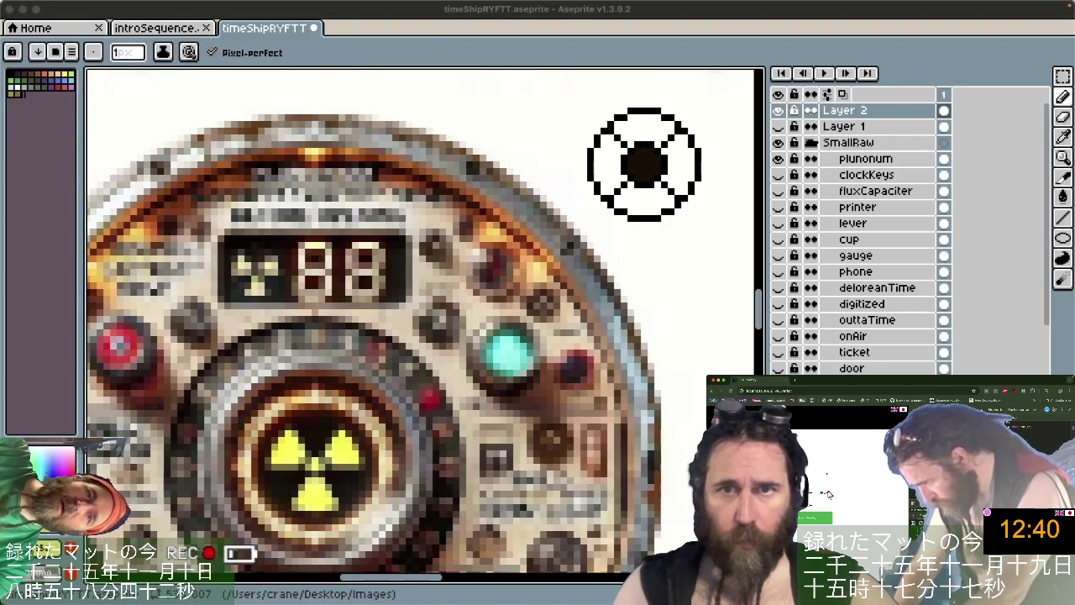
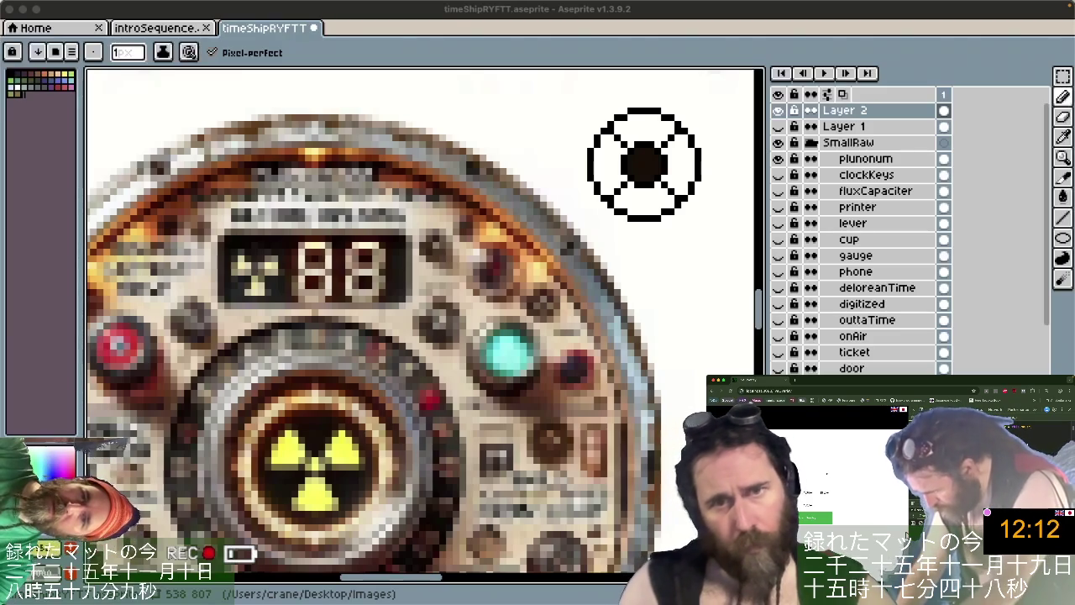
# Move the 'hazardous symbol pixel art' Google Images results over Aseprite and maximize them.
pyautogui.moveTo(0, 230)
pyautogui.mouseDown()
pyautogui.moveTo(611, 243)
pyautogui.moveTo(101, 138)
pyautogui.mouseUp()
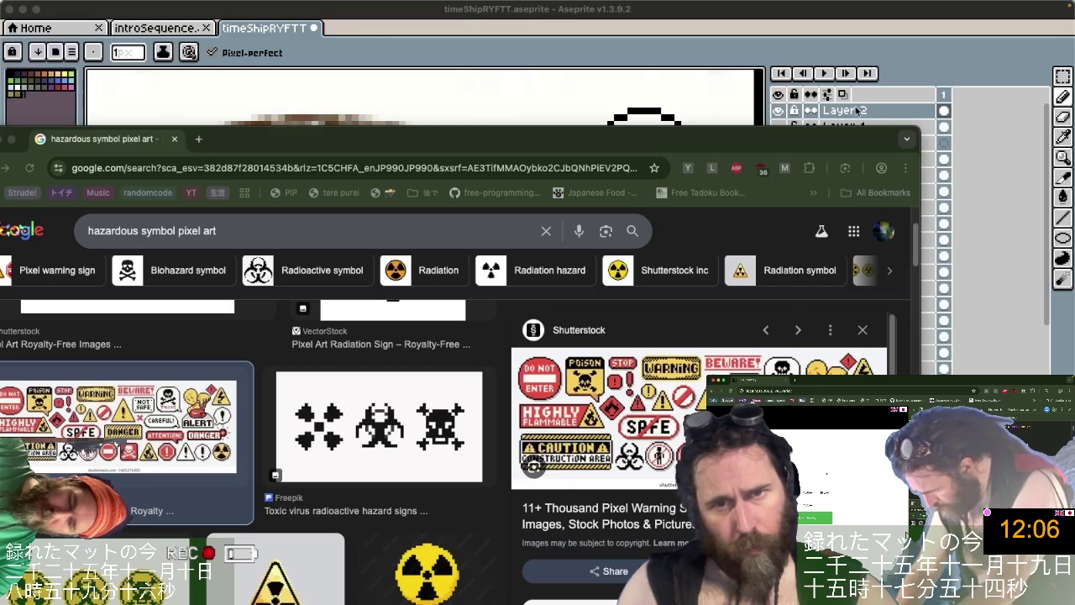
pyautogui.doubleClick(756, 138)
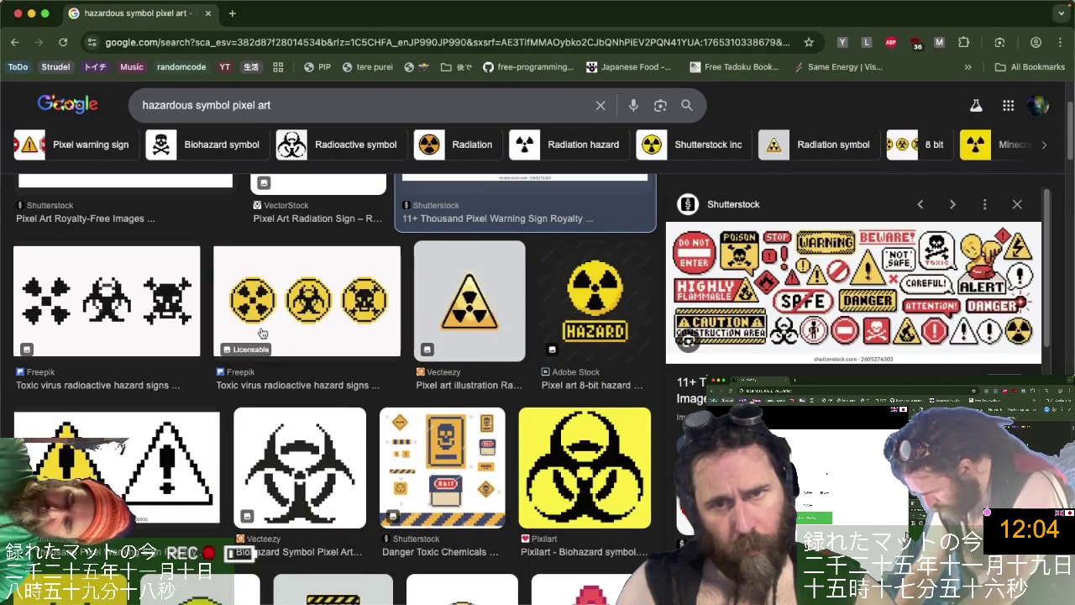
# Scroll down the hazard results and open the VectorStock toxic barrel pixel art preview.
pyautogui.scroll(-1, 262, 333)
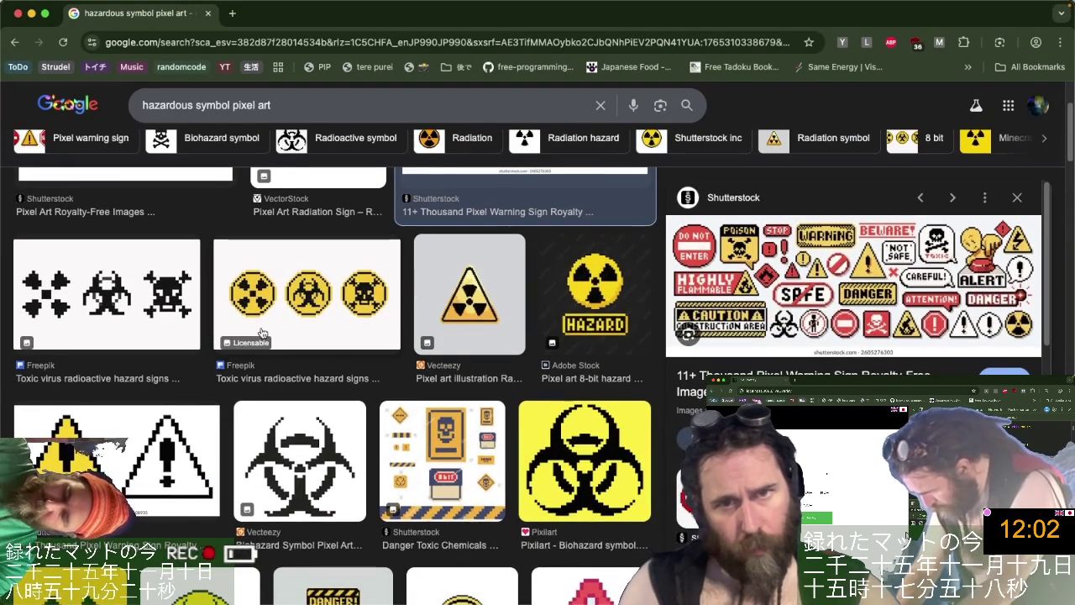
pyautogui.scroll(-1, 262, 334)
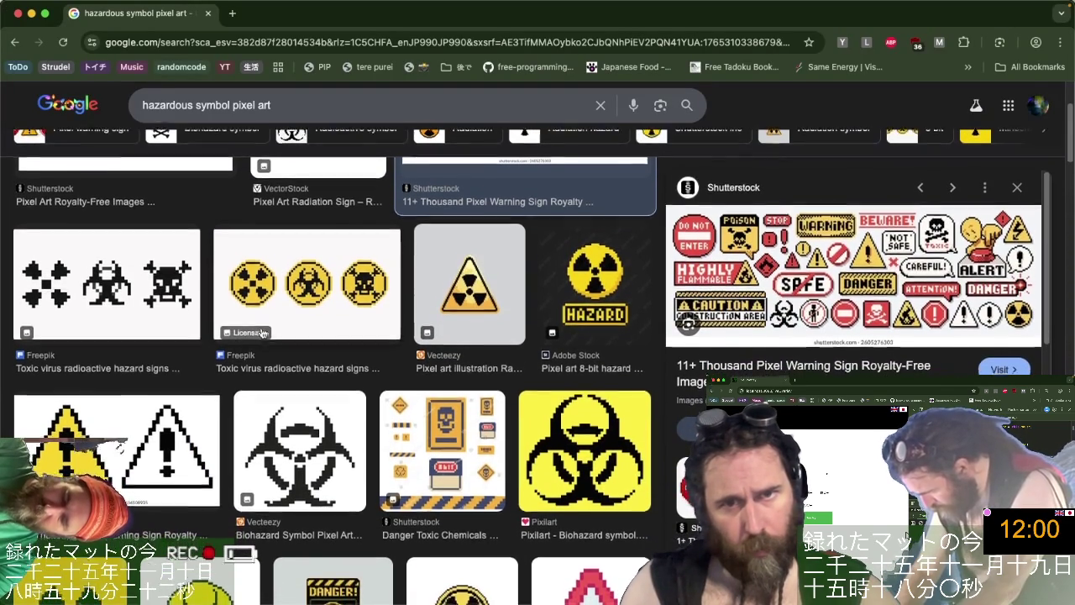
pyautogui.scroll(-5, 262, 334)
pyautogui.scroll(-1, 262, 334)
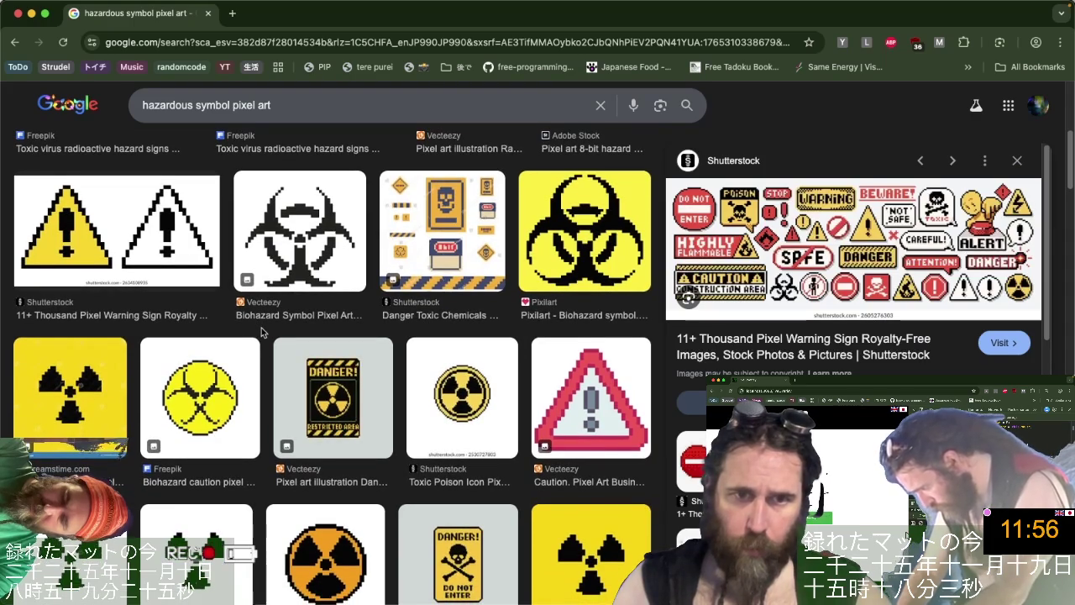
pyautogui.scroll(-4, 261, 332)
pyautogui.scroll(-4, 261, 331)
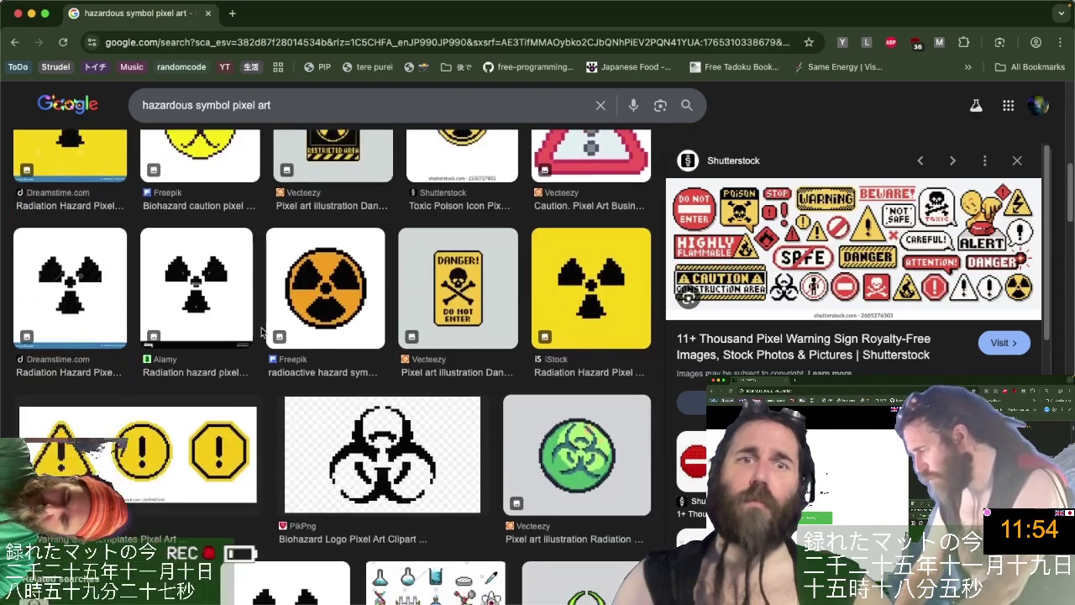
pyautogui.scroll(-1, 261, 333)
pyautogui.scroll(-2, 261, 333)
pyautogui.scroll(-3, 261, 333)
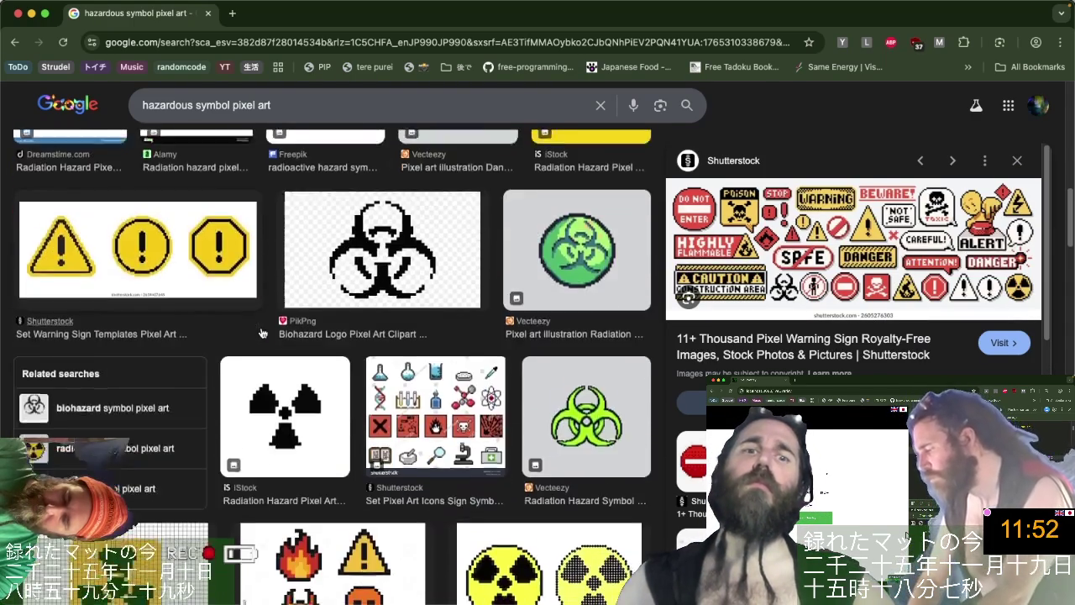
pyautogui.scroll(-4, 262, 334)
pyautogui.scroll(-2, 261, 333)
pyautogui.scroll(-2, 261, 333)
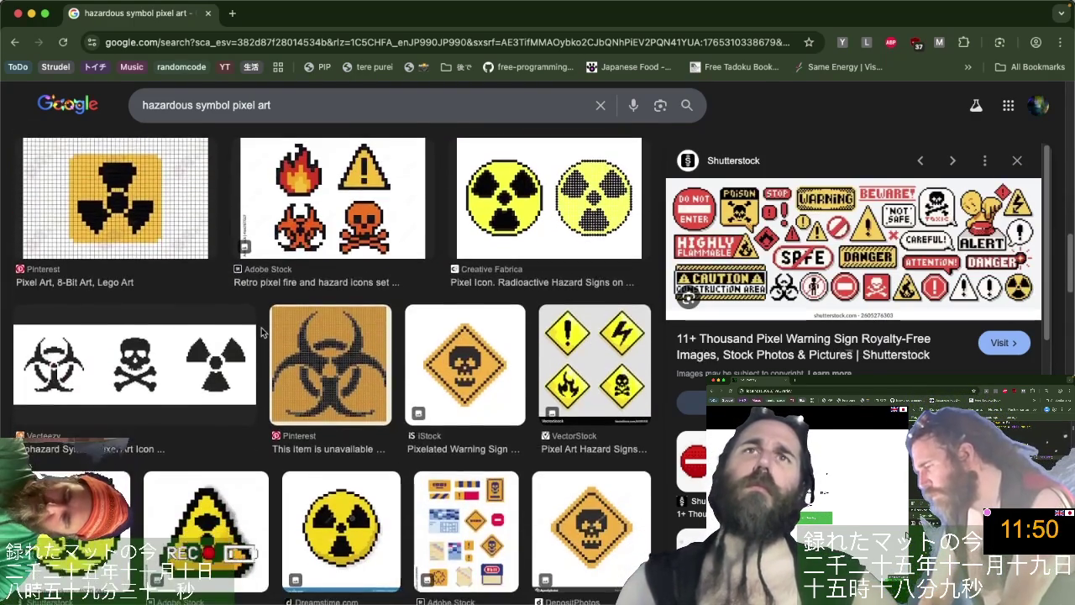
pyautogui.scroll(-1, 261, 333)
pyautogui.scroll(-2, 261, 333)
pyautogui.scroll(-1, 261, 333)
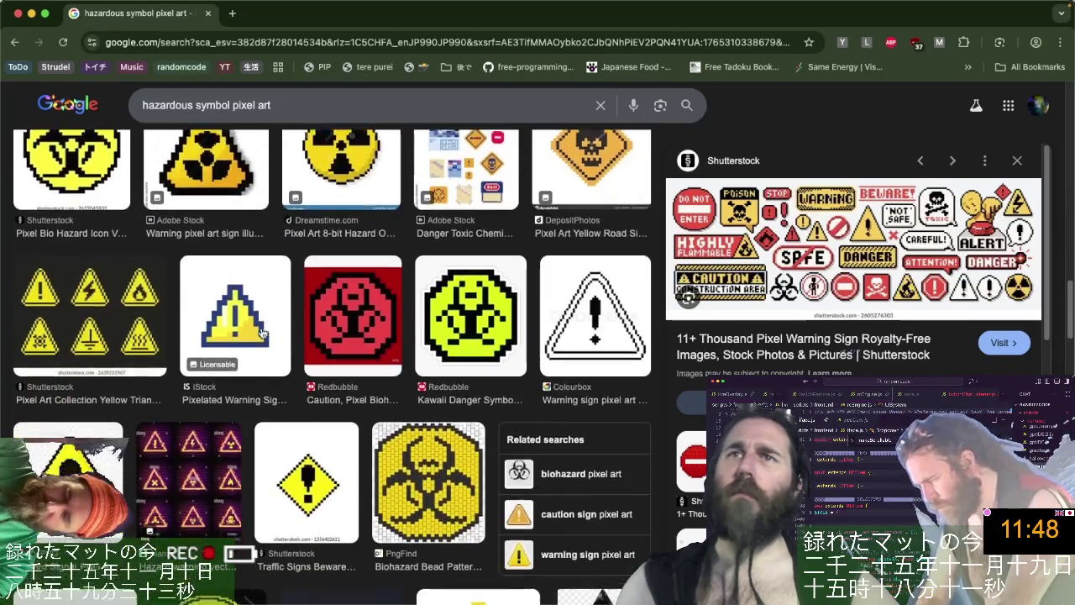
pyautogui.scroll(-3, 261, 333)
pyautogui.scroll(-6, 262, 333)
pyautogui.scroll(-1, 261, 334)
pyautogui.scroll(-2, 261, 333)
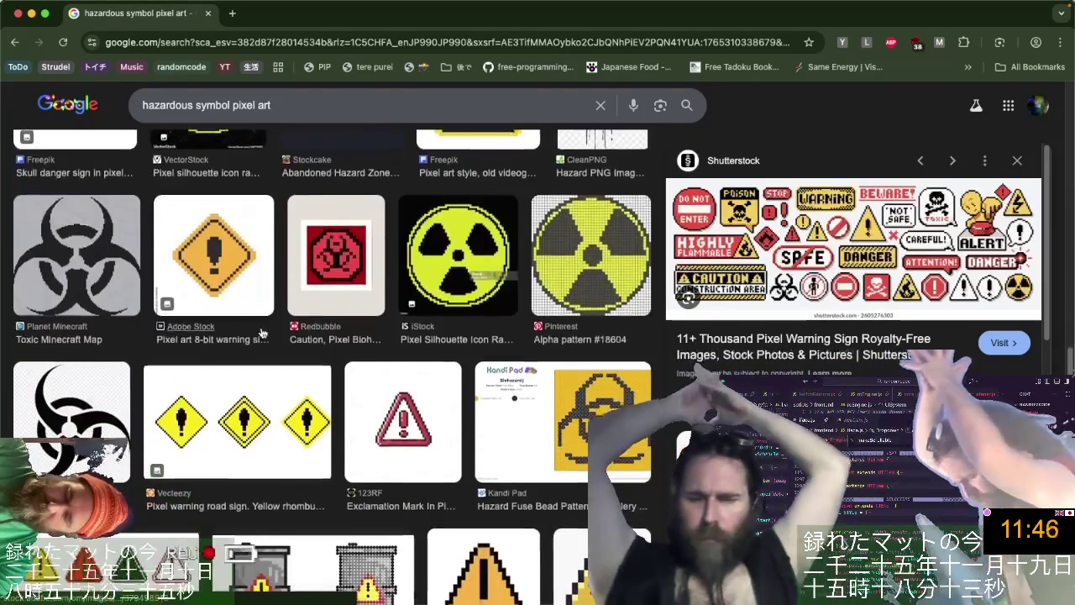
pyautogui.scroll(-3, 261, 333)
pyautogui.scroll(-3, 261, 333)
pyautogui.scroll(-5, 261, 333)
pyautogui.scroll(-2, 261, 333)
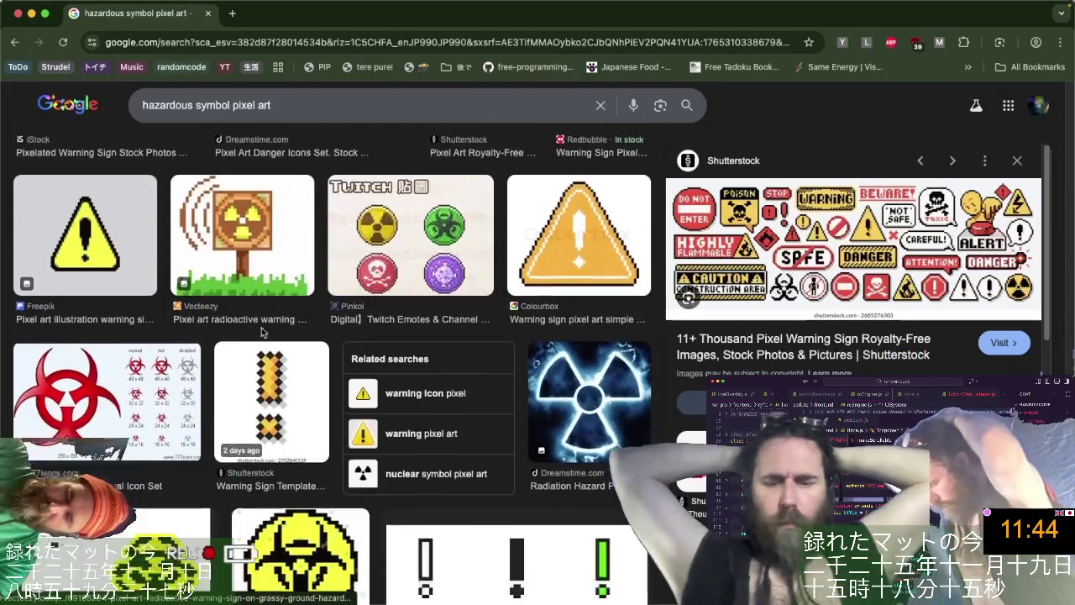
pyautogui.scroll(-4, 261, 333)
pyautogui.scroll(-3, 261, 334)
pyautogui.scroll(-5, 261, 333)
pyautogui.scroll(-4, 261, 333)
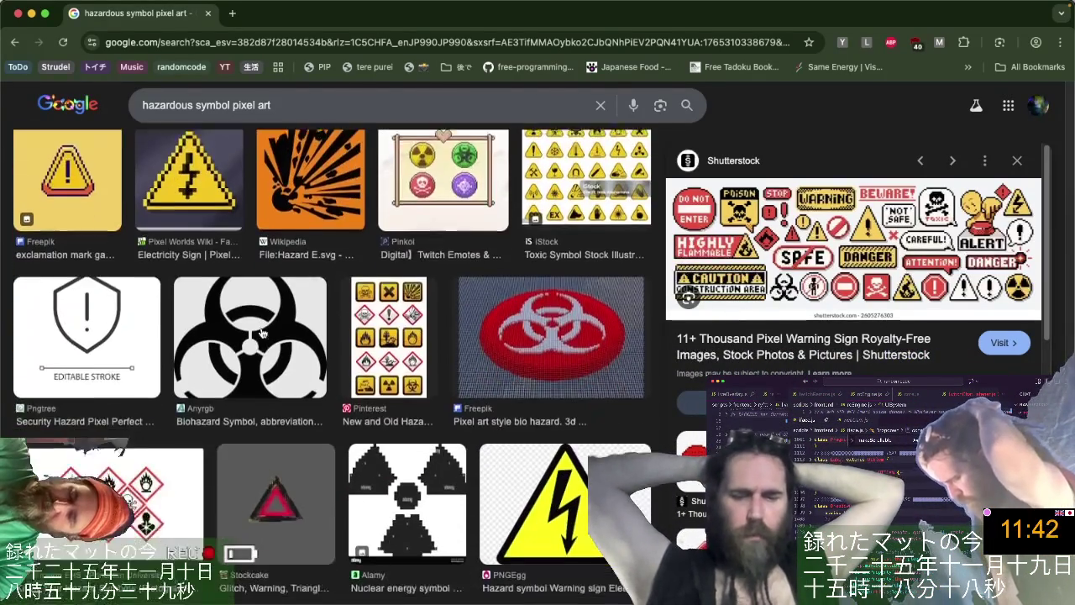
pyautogui.scroll(-1, 262, 333)
pyautogui.scroll(-2, 261, 334)
pyautogui.scroll(-3, 261, 334)
pyautogui.scroll(-2, 261, 334)
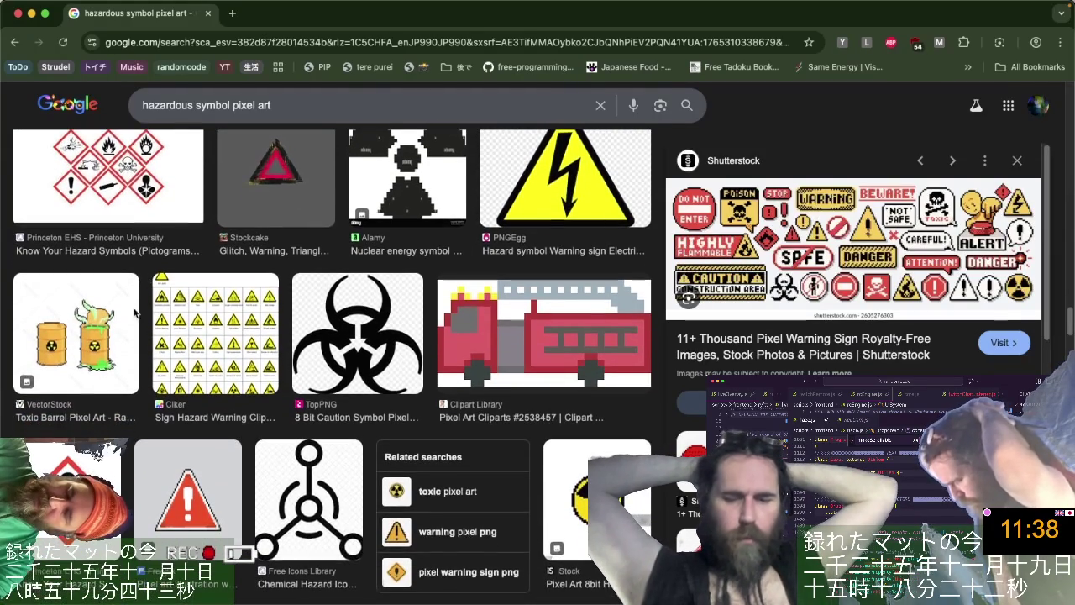
pyautogui.click(105, 348)
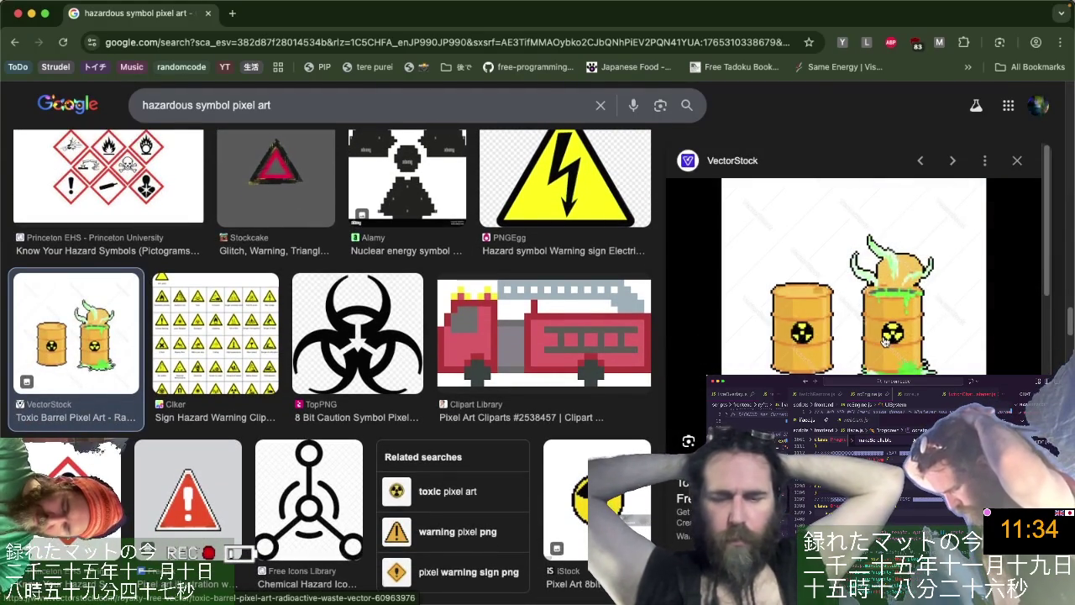
# Zoom into the toxic barrel preview, then dock the browser on the right half beside Aseprite.
pyautogui.scroll(2, 883, 340)
pyautogui.scroll(2, 883, 340)
pyautogui.scroll(2, 883, 340)
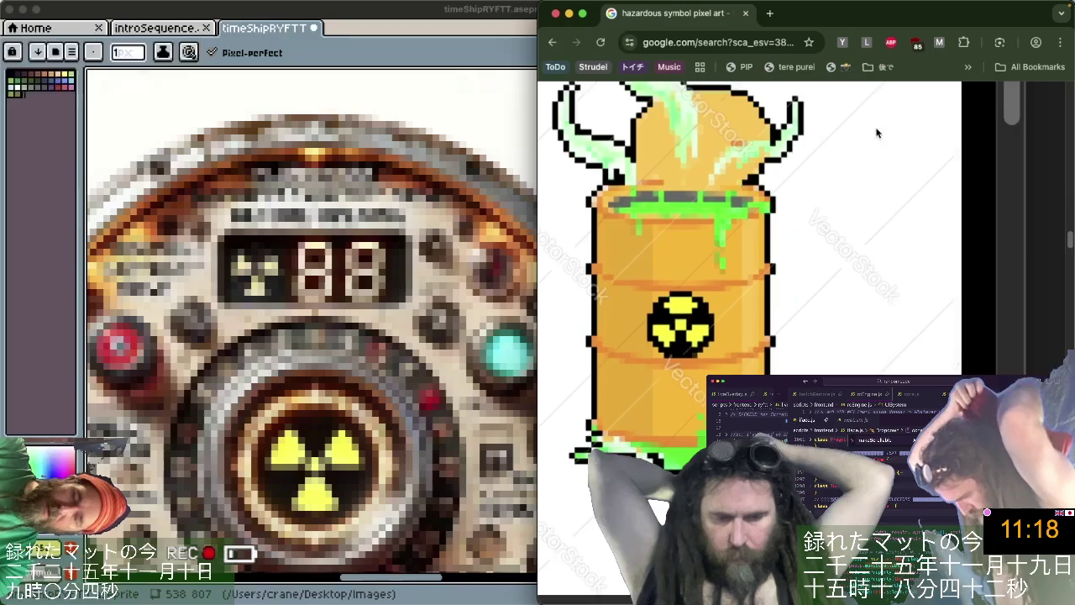
pyautogui.hotkey('ctrl', 'alt', 'Right')
pyautogui.click(216, 376)
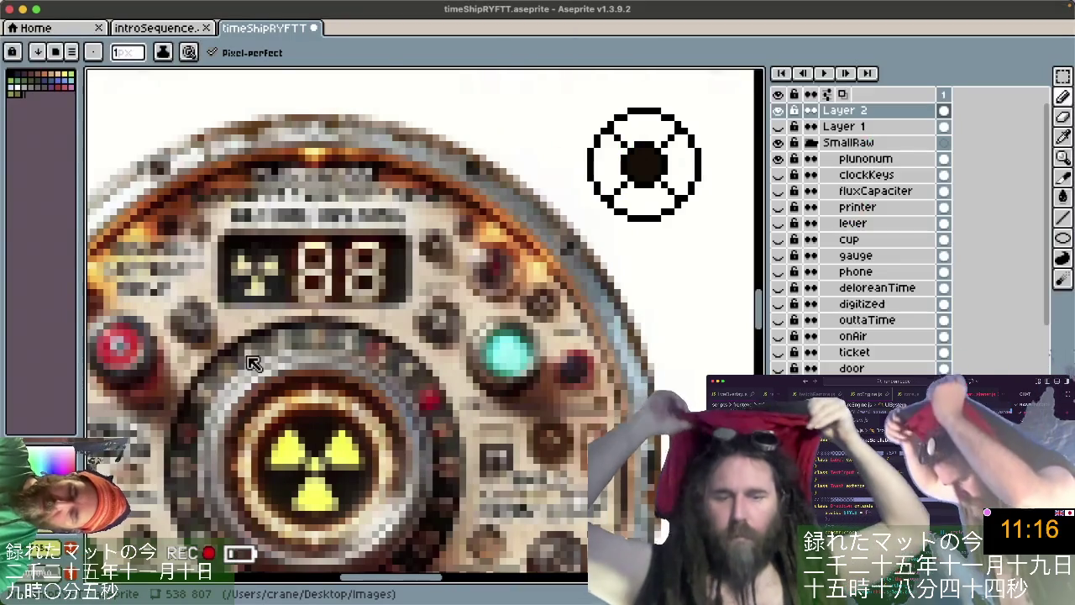
# Dock Aseprite on the left and pencil yellow radiation-symbol pixels into the circle's black centre, undoing missteps.
pyautogui.hotkey('ctrl', 'alt', 'Left')
pyautogui.scroll(-5, 240, 385)
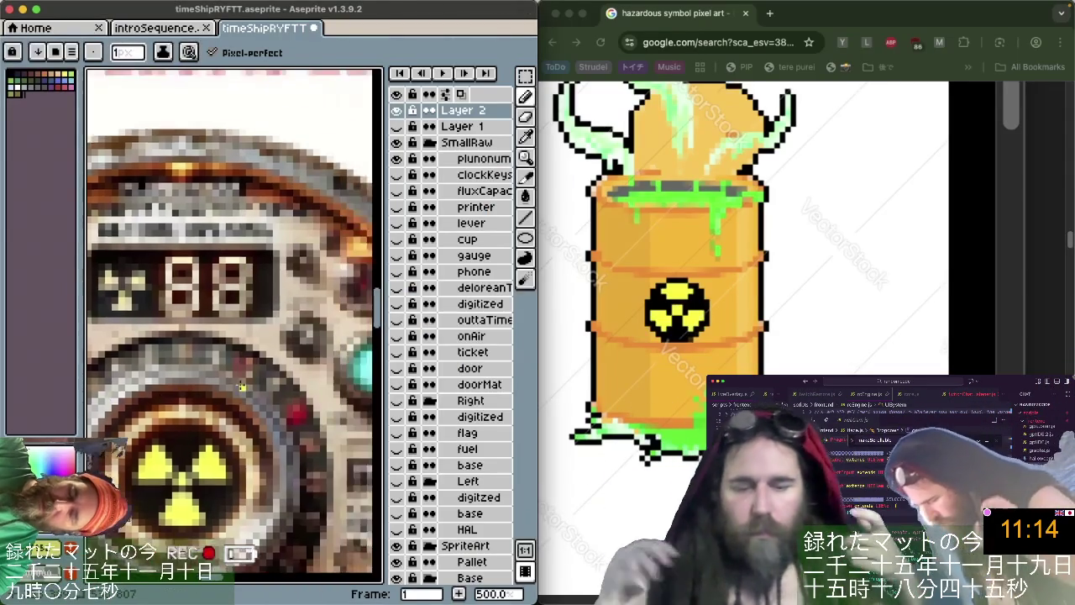
pyautogui.scroll(-5, 241, 384)
pyautogui.scroll(-3, 240, 385)
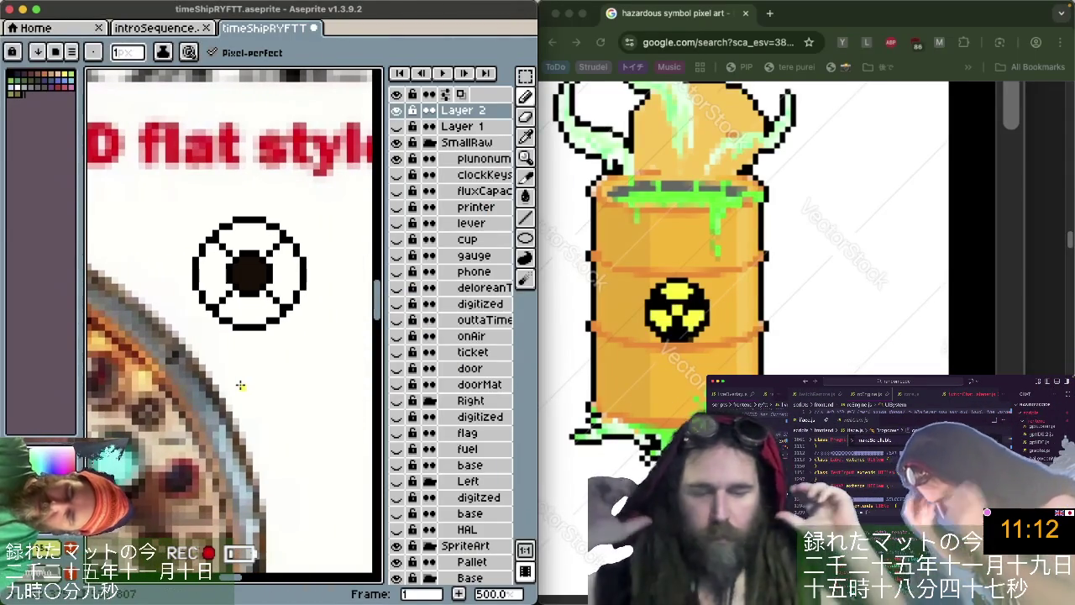
pyautogui.moveTo(241, 279); pyautogui.dragTo(251, 280)
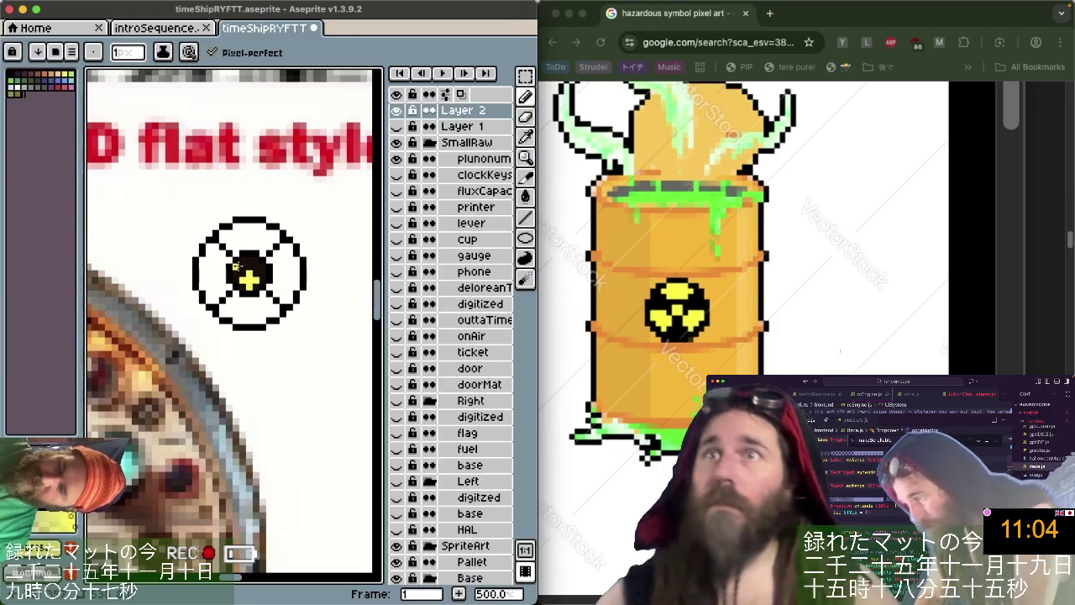
pyautogui.click(248, 262)
pyautogui.hotkey('ctrl', 'z')
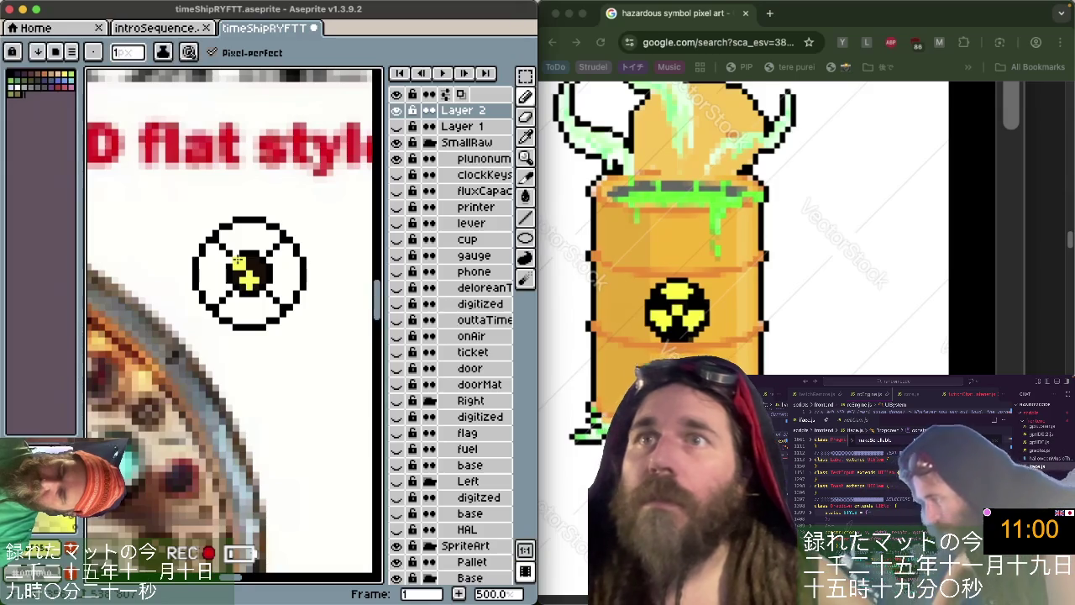
pyautogui.moveTo(238, 262); pyautogui.dragTo(258, 262)
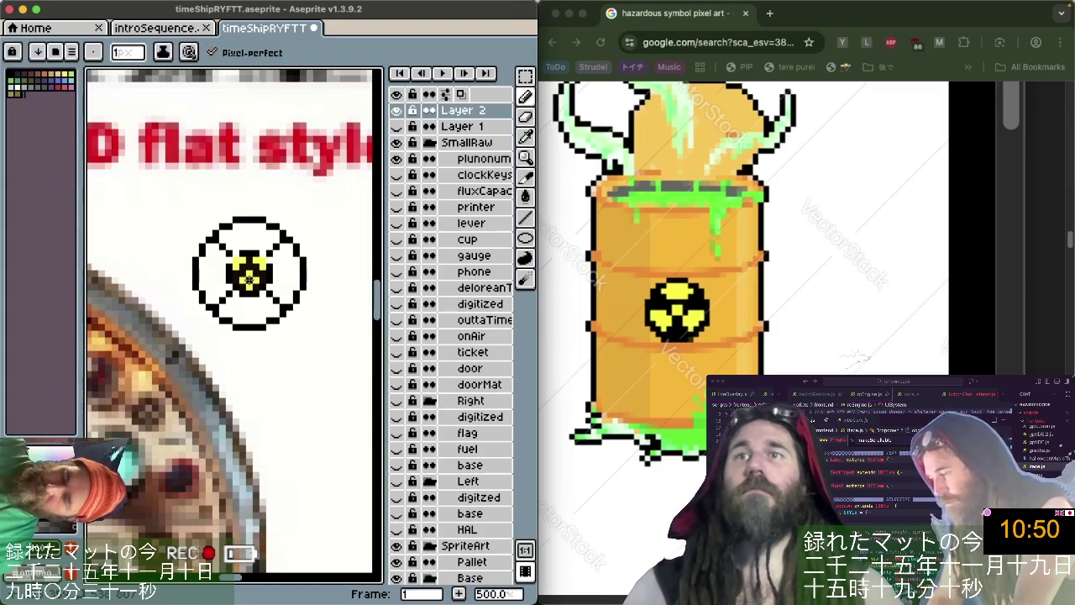
pyautogui.hotkey('ctrl', 'z')
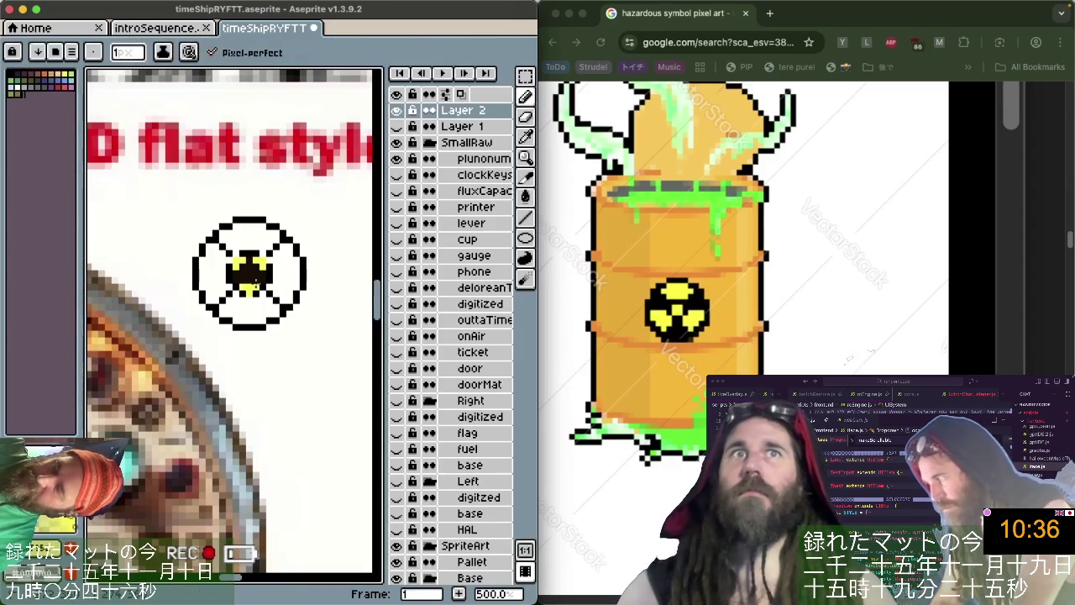
pyautogui.moveTo(257, 270); pyautogui.dragTo(255, 286)
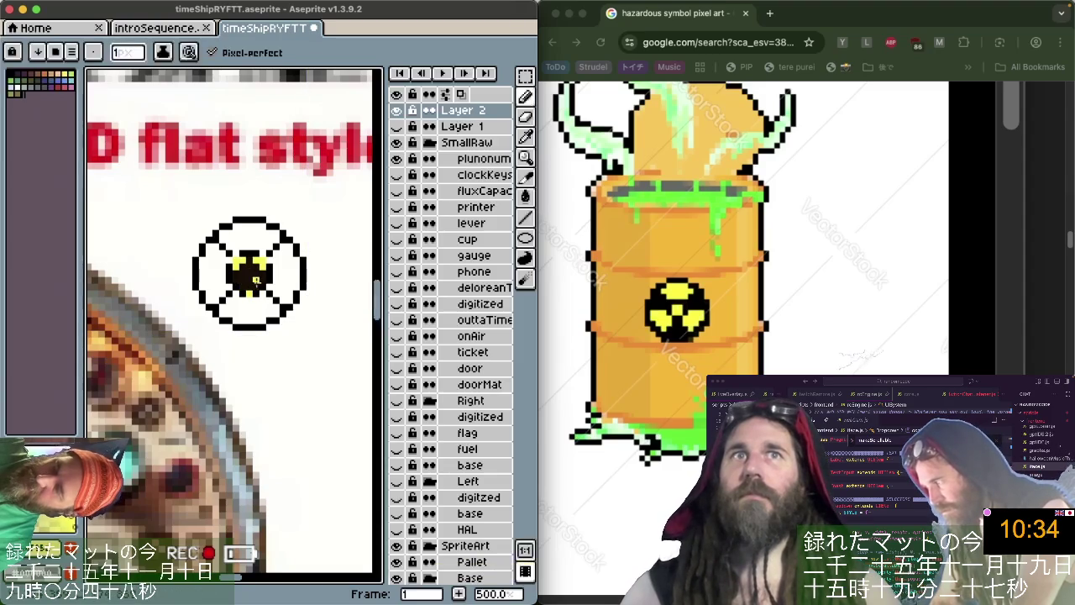
pyautogui.hotkey('ctrl', 'z')
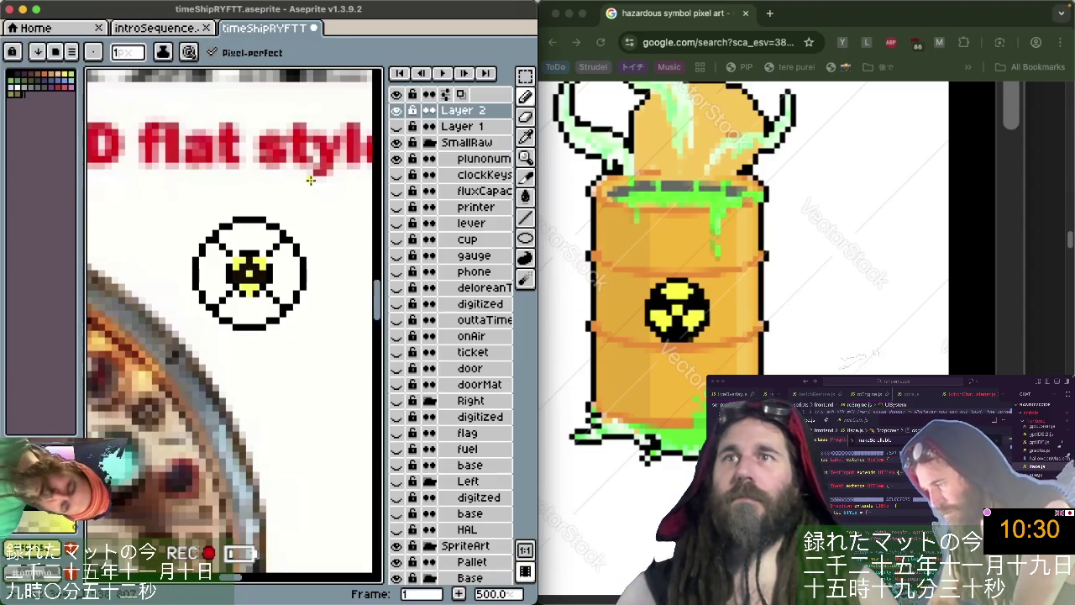
pyautogui.scroll(-2, 319, 343)
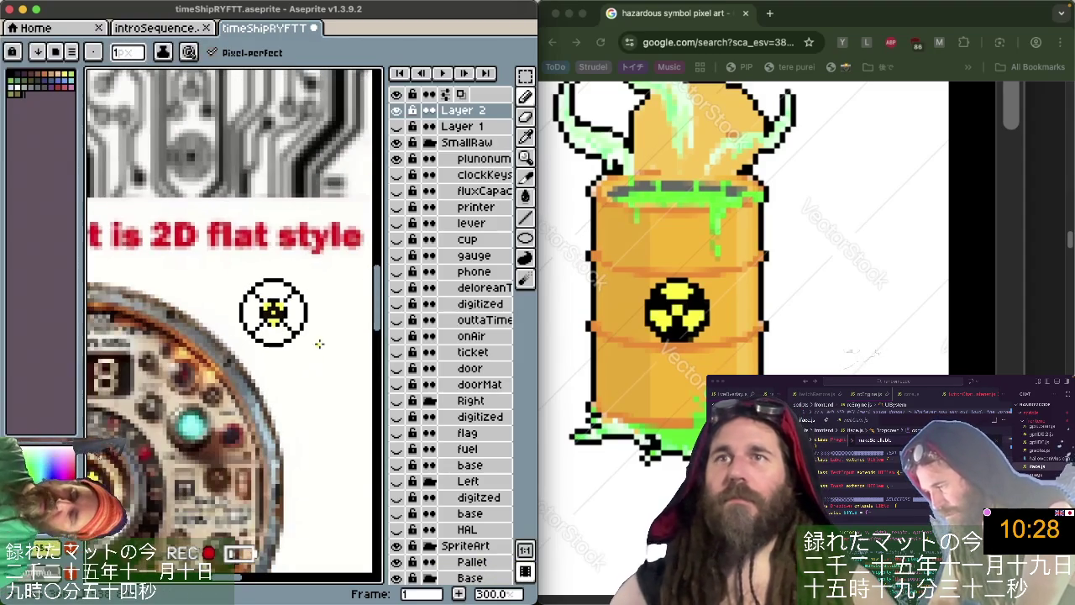
# Sample black from the canvas and paint a black pixel in the symbol's centre.
pyautogui.scroll(-2, 330, 356)
pyautogui.scroll(2, 321, 337)
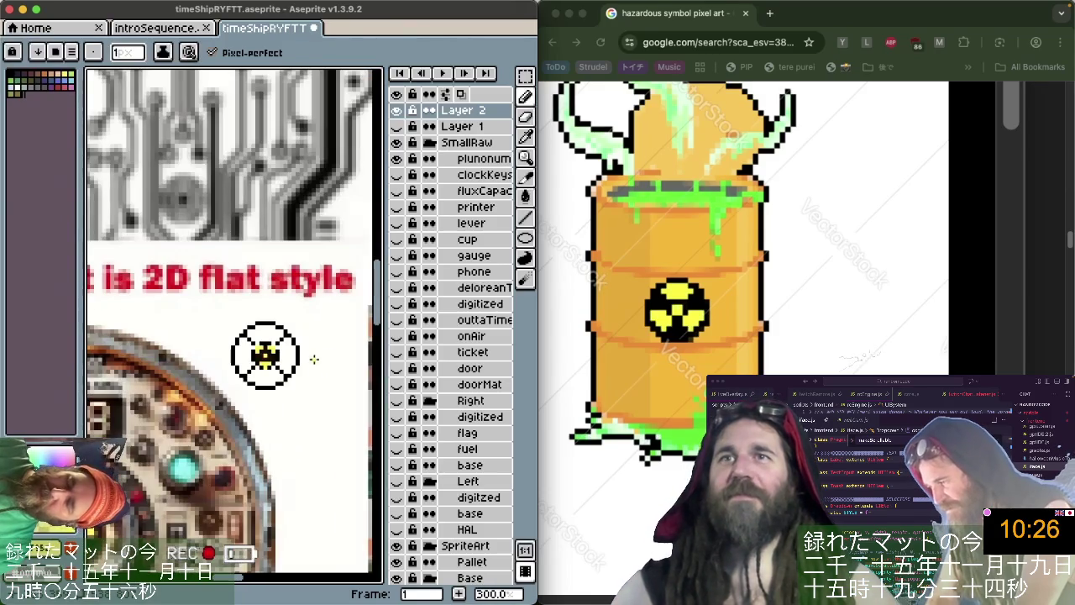
pyautogui.scroll(2, 266, 354)
pyautogui.scroll(2, 261, 351)
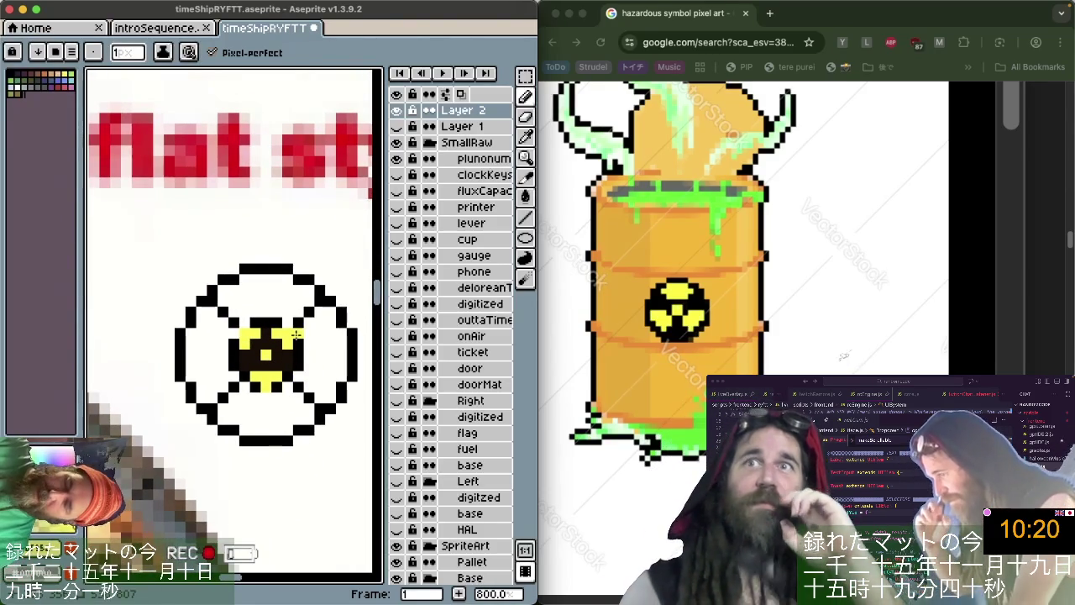
pyautogui.press('i')
pyautogui.press('b')
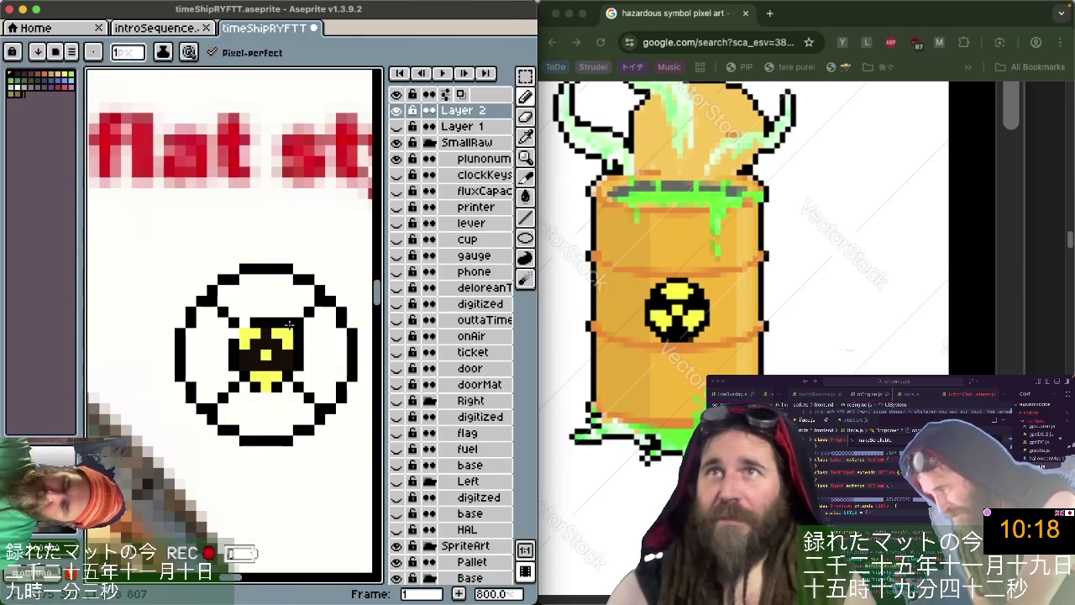
pyautogui.click(245, 382)
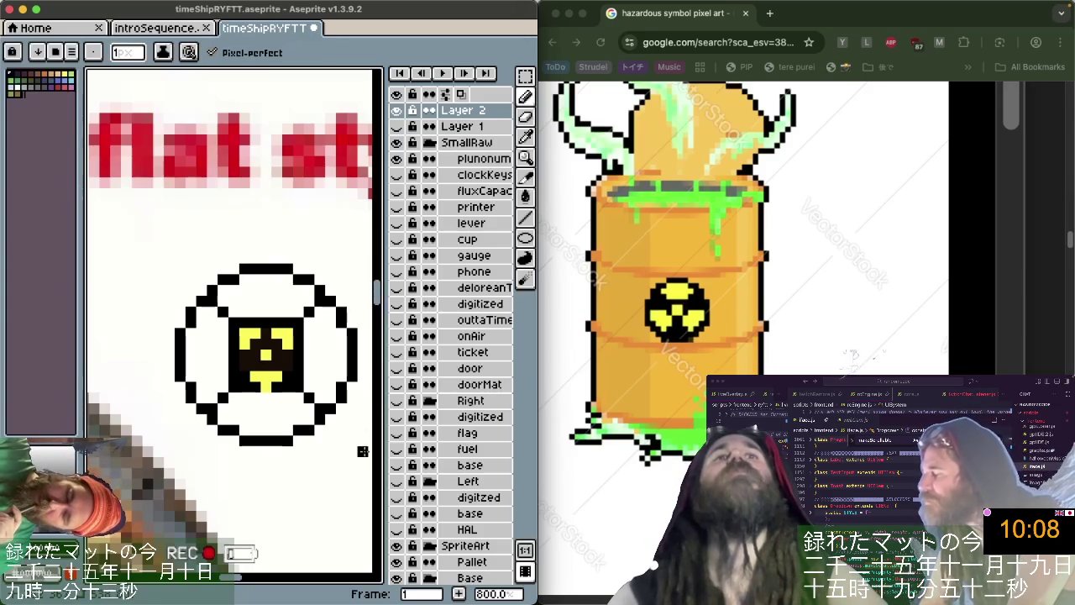
# Erase the diagonal X lines inside the circle and zoom back out.
pyautogui.scroll(-1, 362, 451)
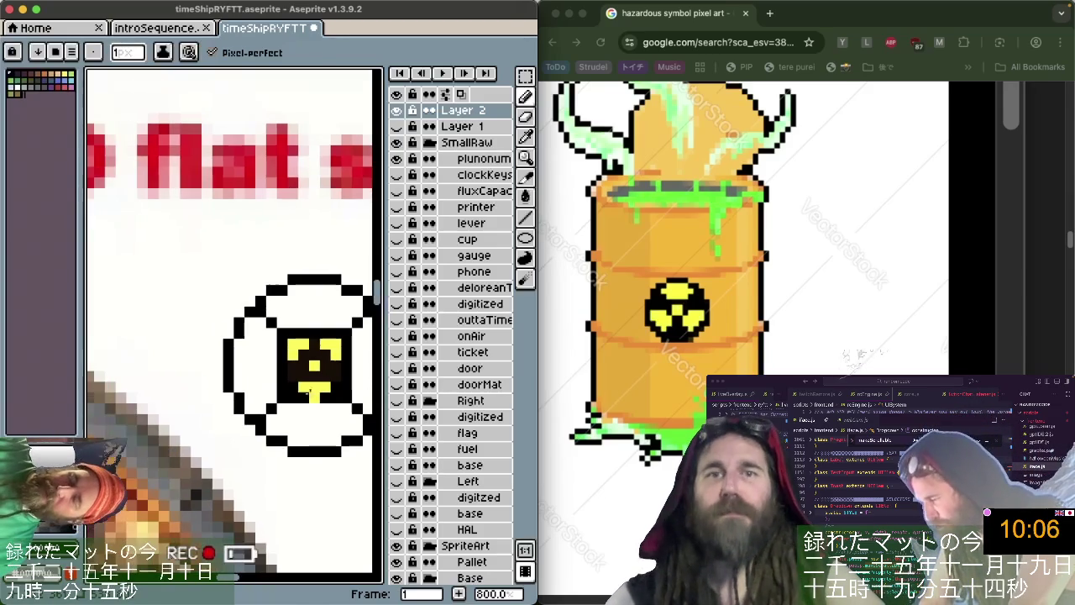
pyautogui.scroll(-2, 336, 369)
pyautogui.scroll(1, 334, 361)
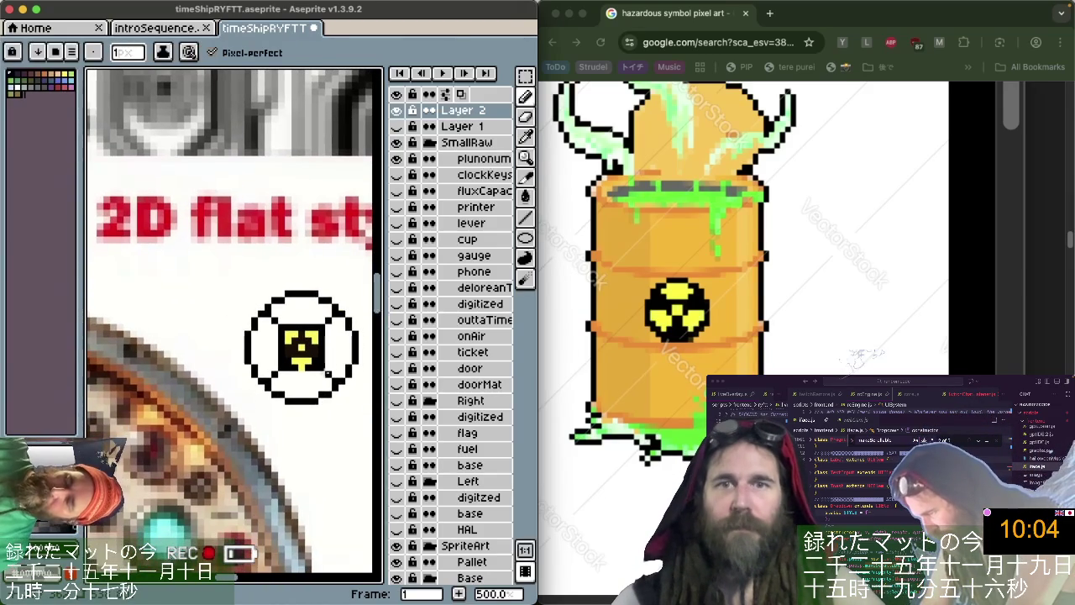
pyautogui.press('b')
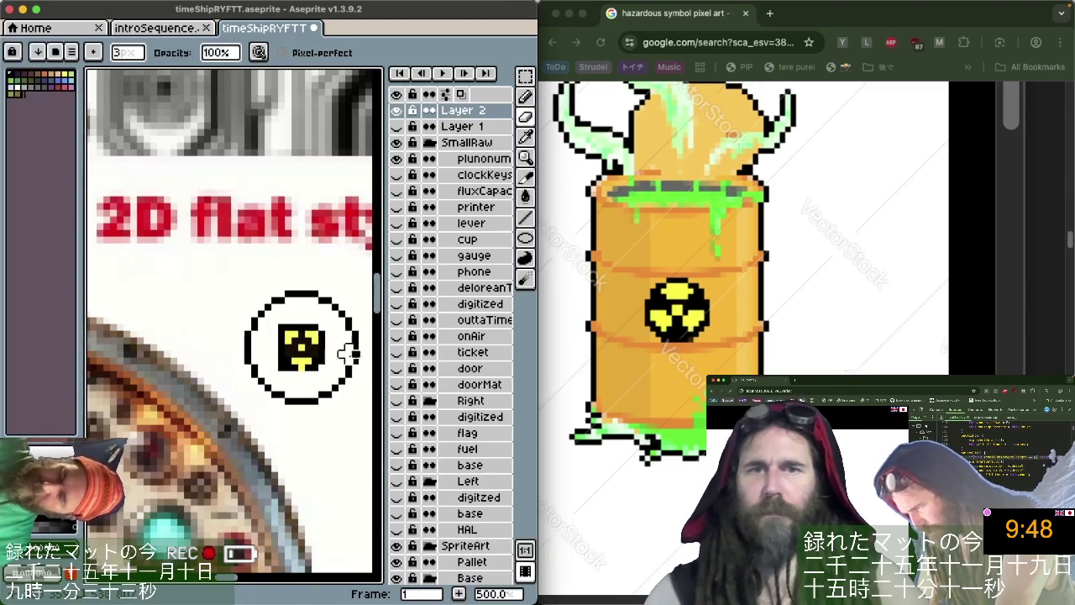
pyautogui.scroll(-3, 347, 348)
pyautogui.hscroll(-2, 348, 348)
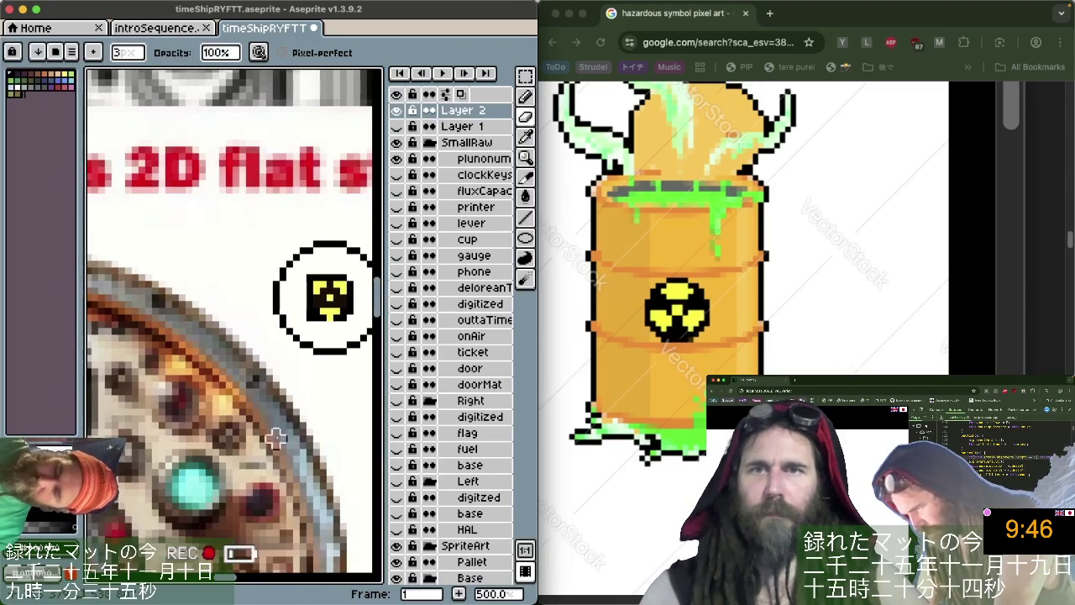
pyautogui.press('b')
pyautogui.scroll(-1, 278, 436)
pyautogui.scroll(-1, 290, 436)
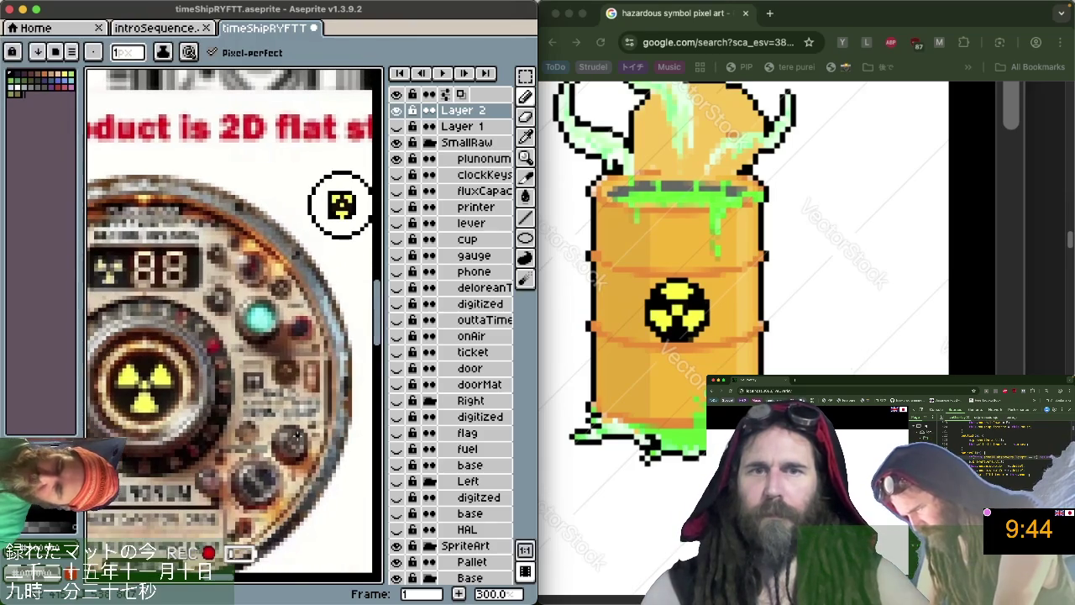
# Bucket-fill the circle's interior around the trefoil square, sampling colours from the canvas and gauge image.
pyautogui.press('alt')
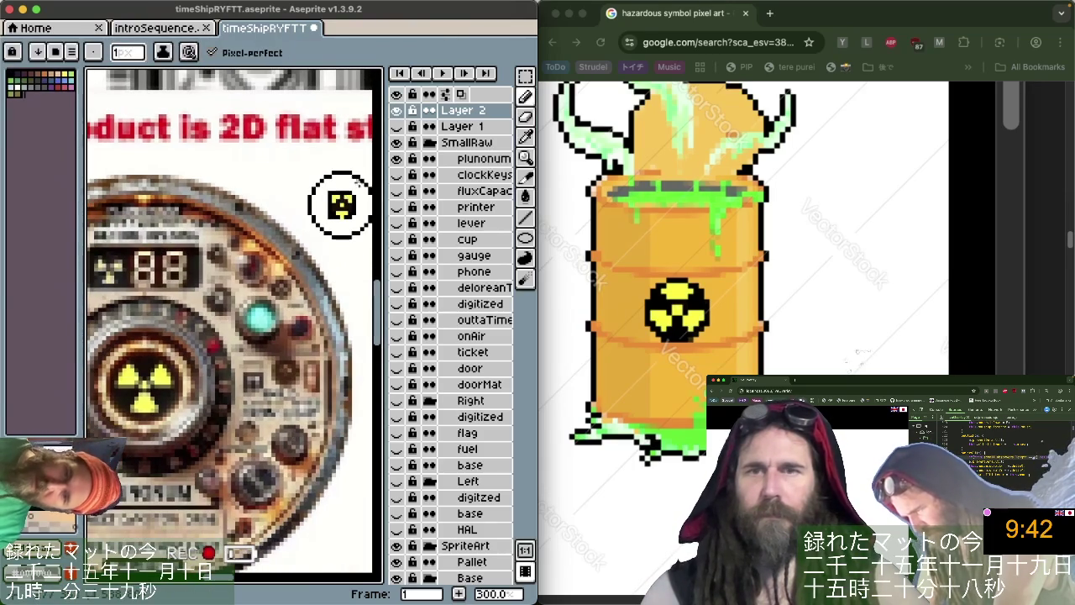
pyautogui.press('g')
pyautogui.click(345, 183)
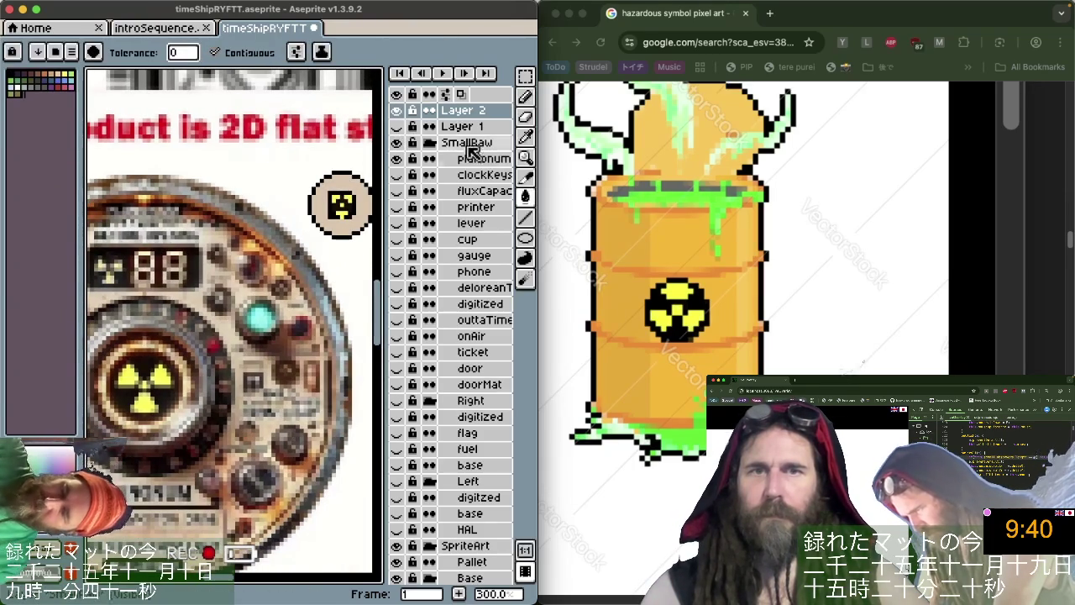
pyautogui.press('i')
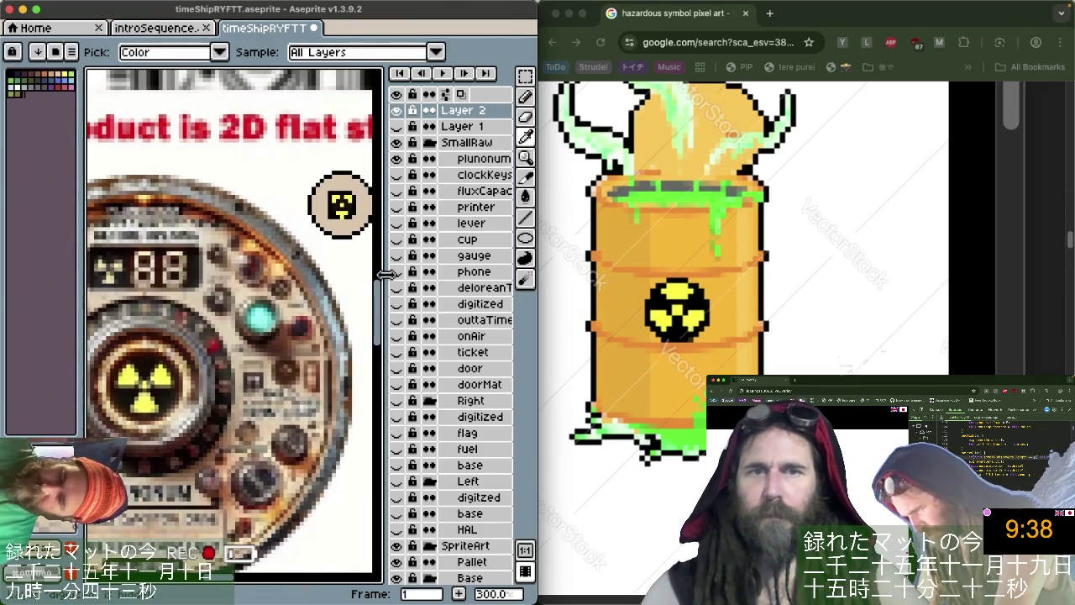
pyautogui.press('b')
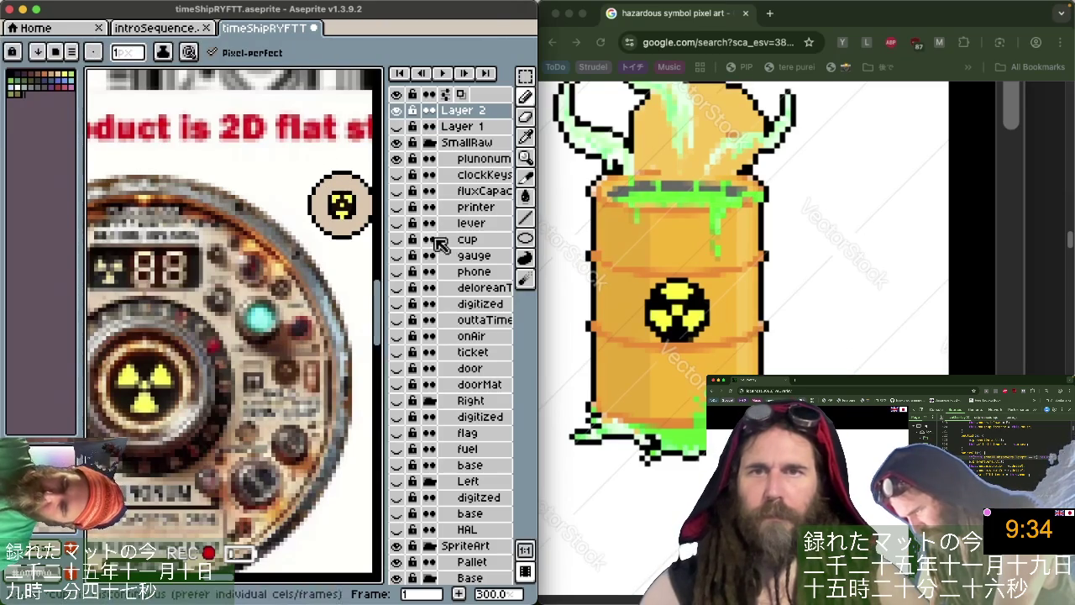
pyautogui.press('i')
pyautogui.press('b')
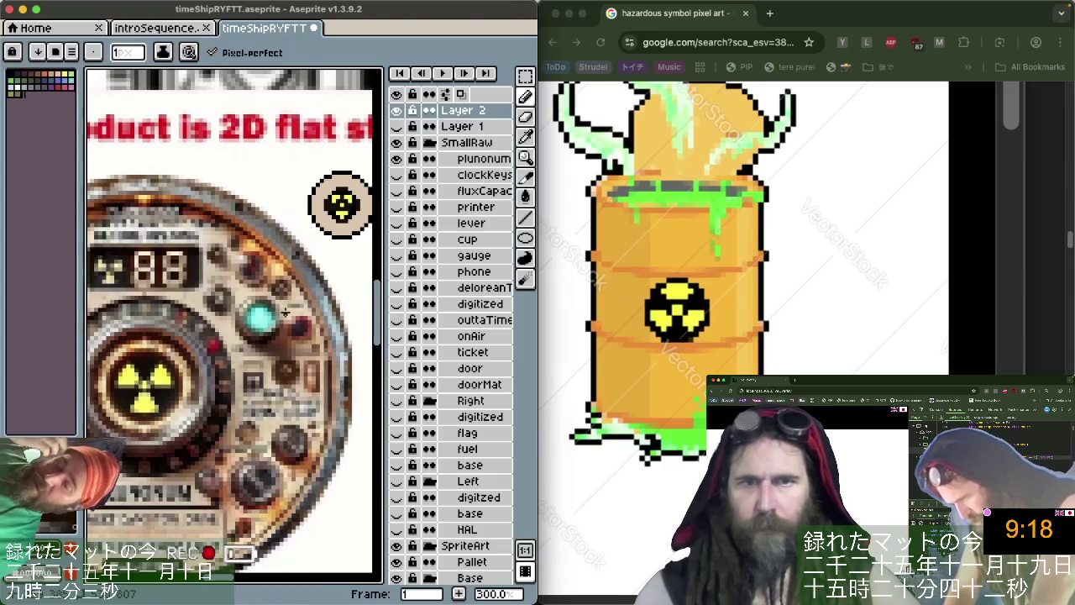
pyautogui.press('i')
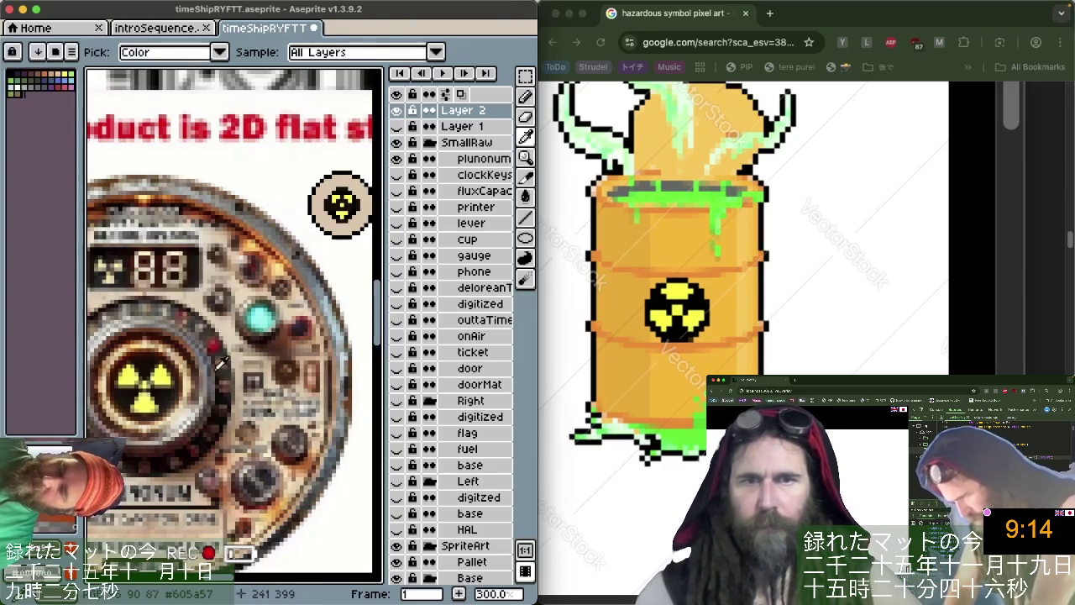
pyautogui.press('b')
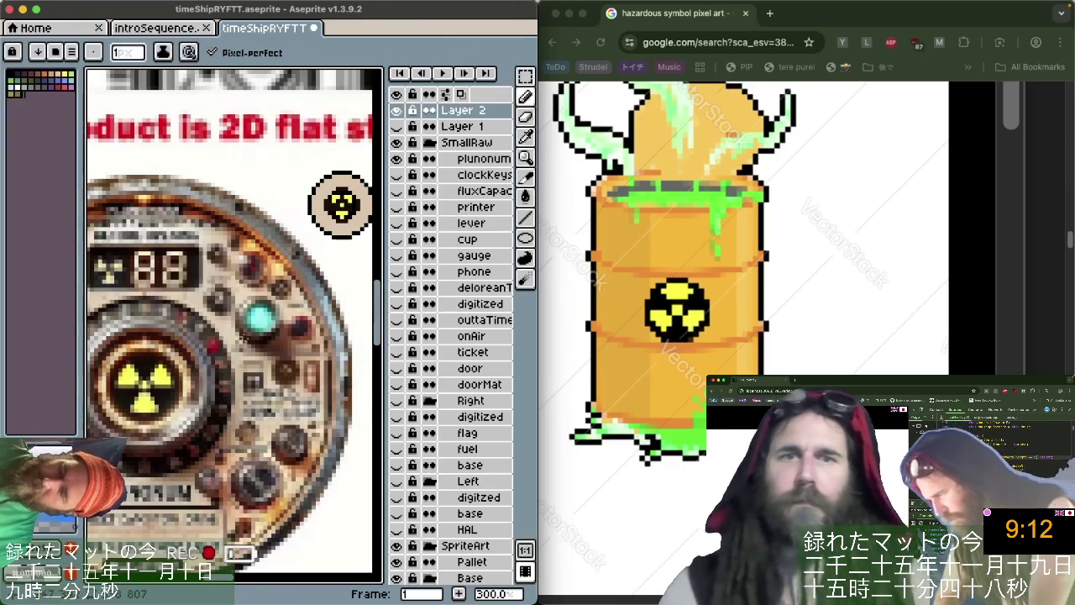
pyautogui.hscroll(2, 212, 361)
pyautogui.scroll(1, 336, 215)
pyautogui.scroll(2, 327, 218)
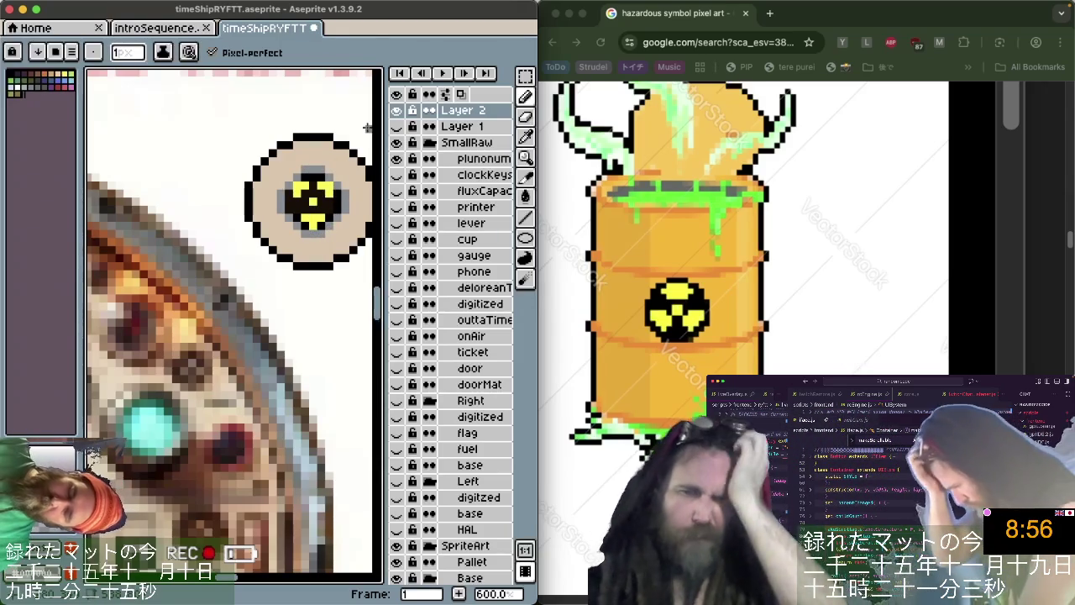
# Sample the gauge gem's cyan and paint highlight pixels at the badge's upper right beside the symbol.
pyautogui.press('v')
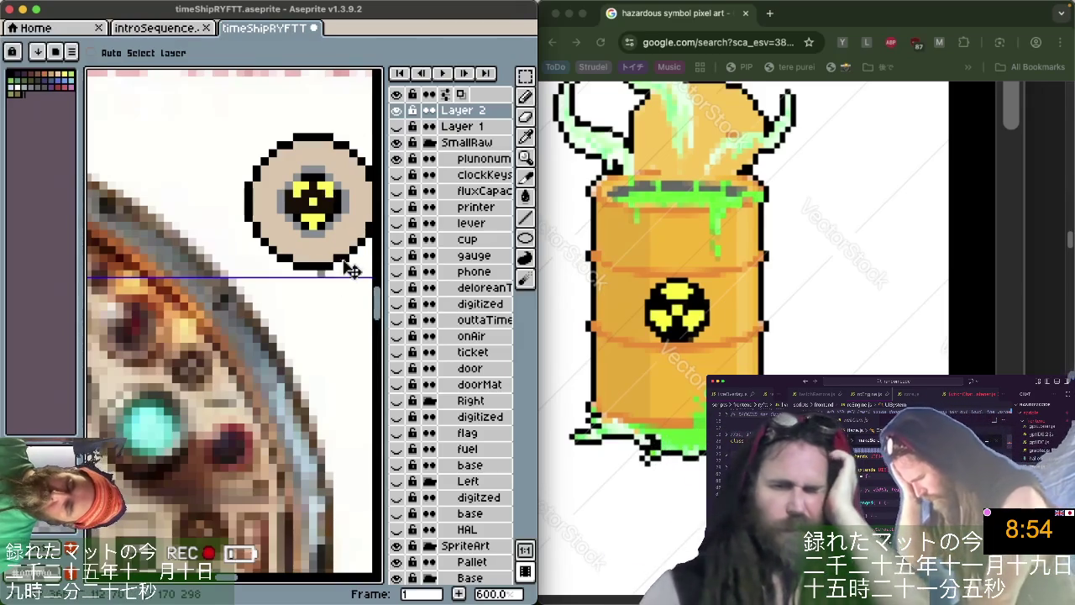
pyautogui.press('alt')
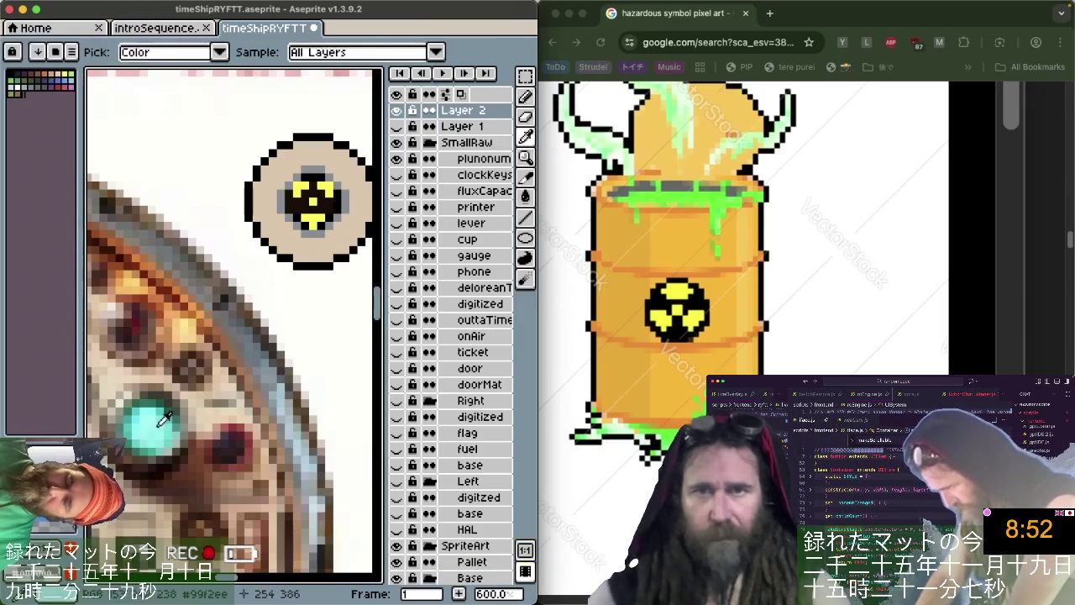
pyautogui.keyDown('alt'); pyautogui.click(164, 420); pyautogui.keyUp('alt')
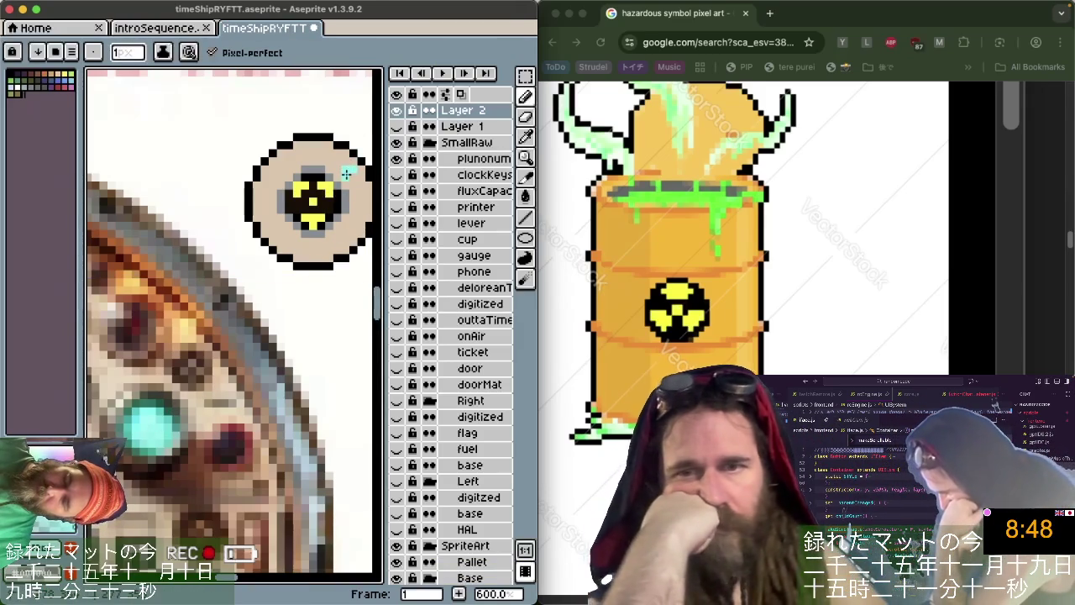
pyautogui.press('alt')
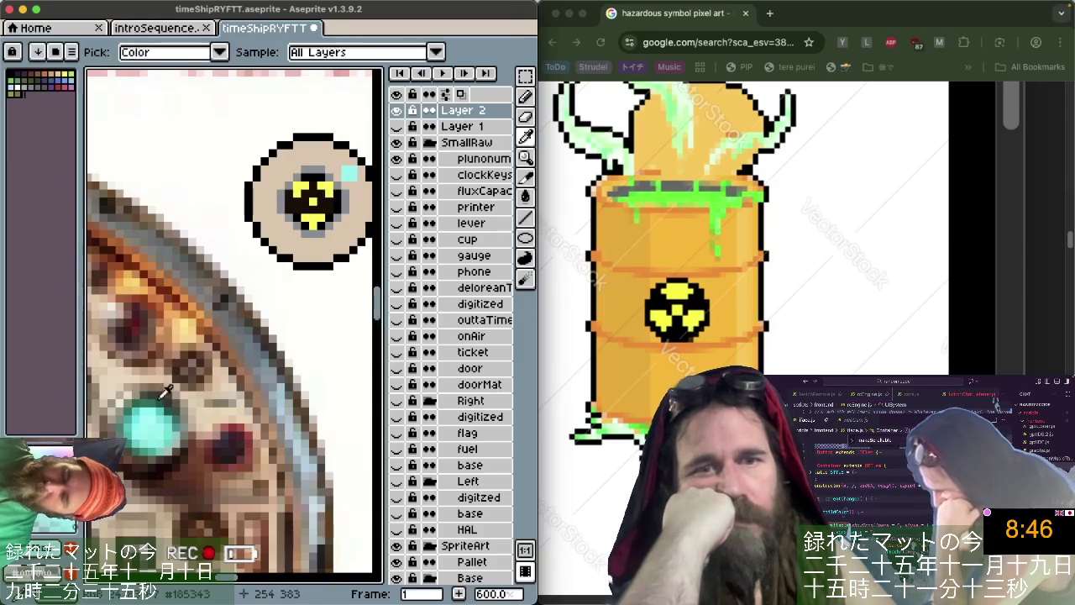
pyautogui.keyDown('alt'); pyautogui.click(164, 392); pyautogui.keyUp('alt')
pyautogui.click(361, 193)
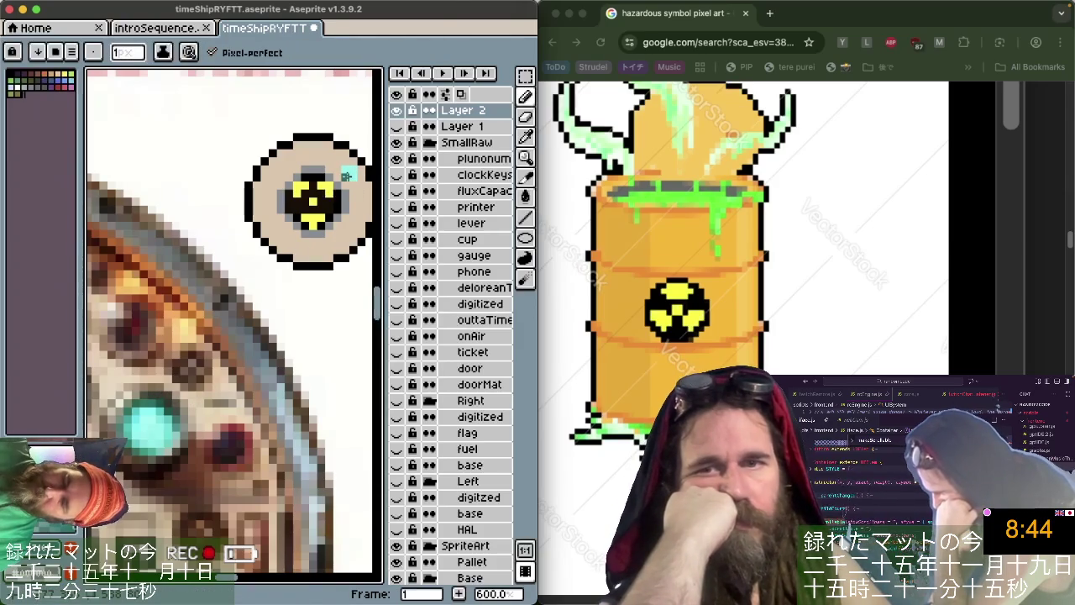
pyautogui.keyDown('alt'); pyautogui.click(159, 405); pyautogui.keyUp('alt')
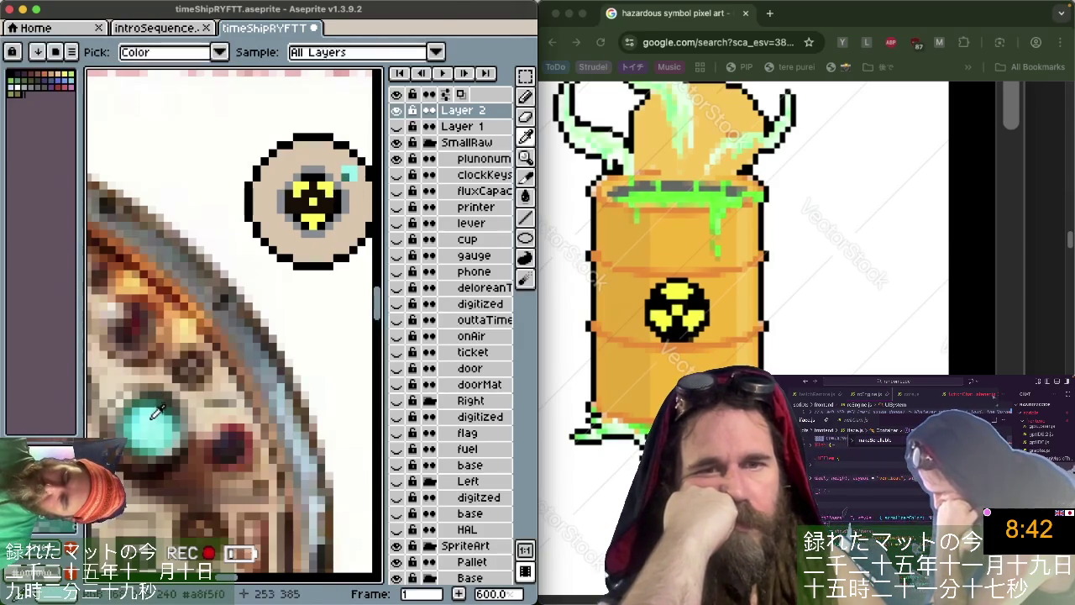
pyautogui.press('alt')
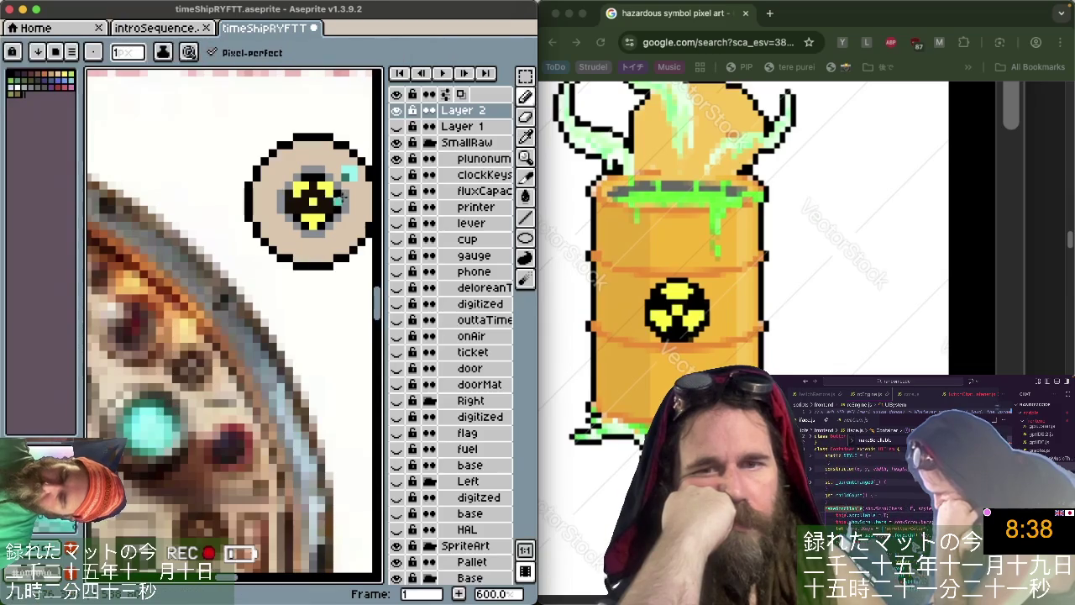
pyautogui.scroll(-5, 336, 288)
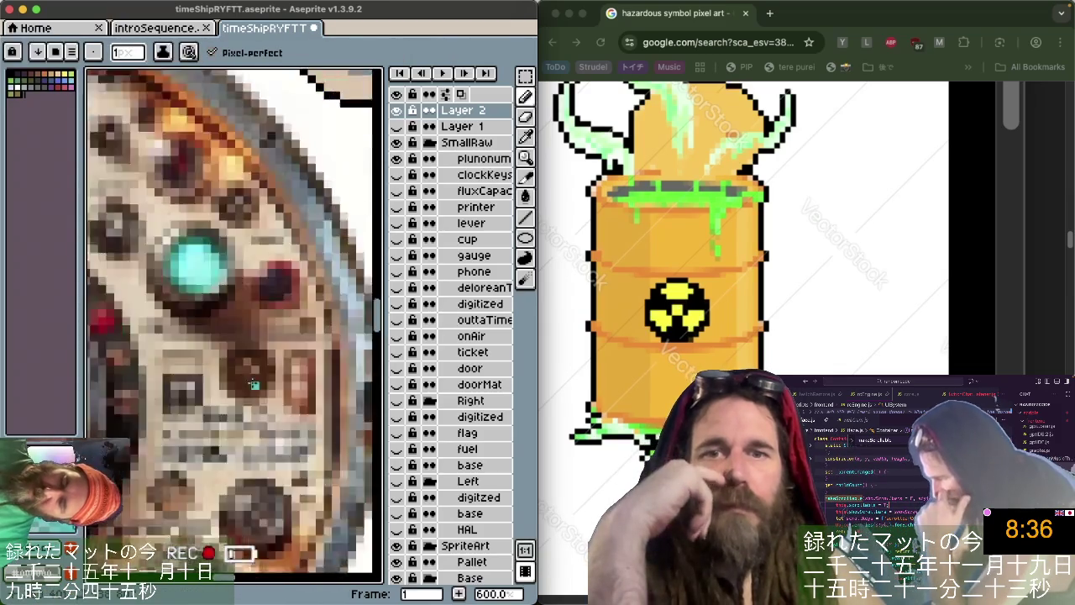
pyautogui.scroll(-5, 293, 336)
pyautogui.scroll(-3, 262, 361)
pyautogui.scroll(-4, 262, 361)
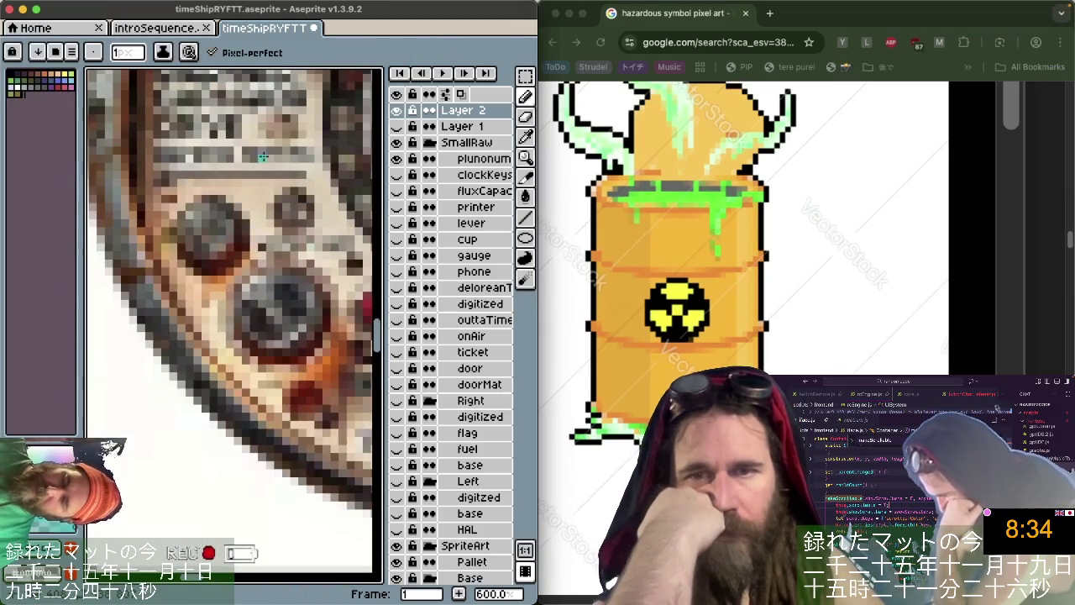
pyautogui.scroll(5, 263, 156)
pyautogui.scroll(3, 252, 210)
pyautogui.scroll(2, 243, 266)
pyautogui.press('b')
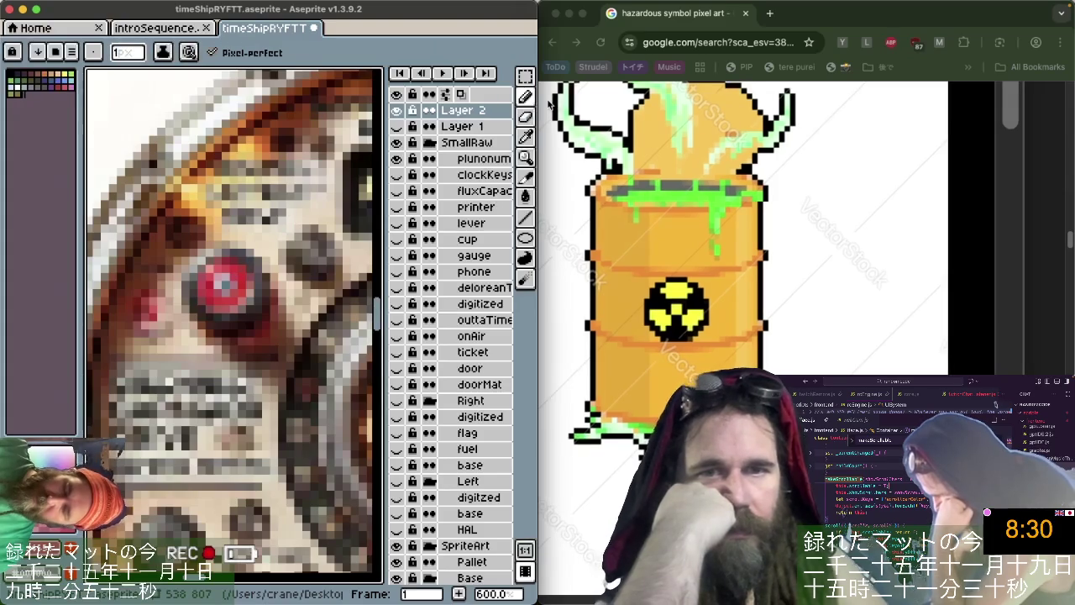
pyautogui.hscroll(5, 251, 336)
pyautogui.doubleClick(400, 13)
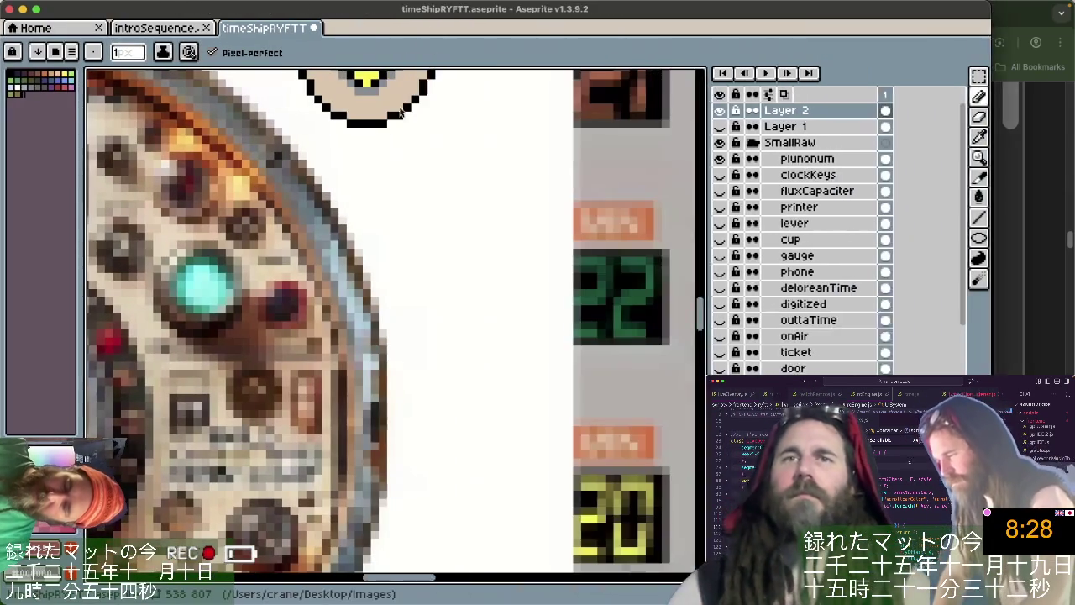
pyautogui.scroll(2, 369, 210)
pyautogui.hscroll(2, 359, 223)
pyautogui.scroll(3, 378, 210)
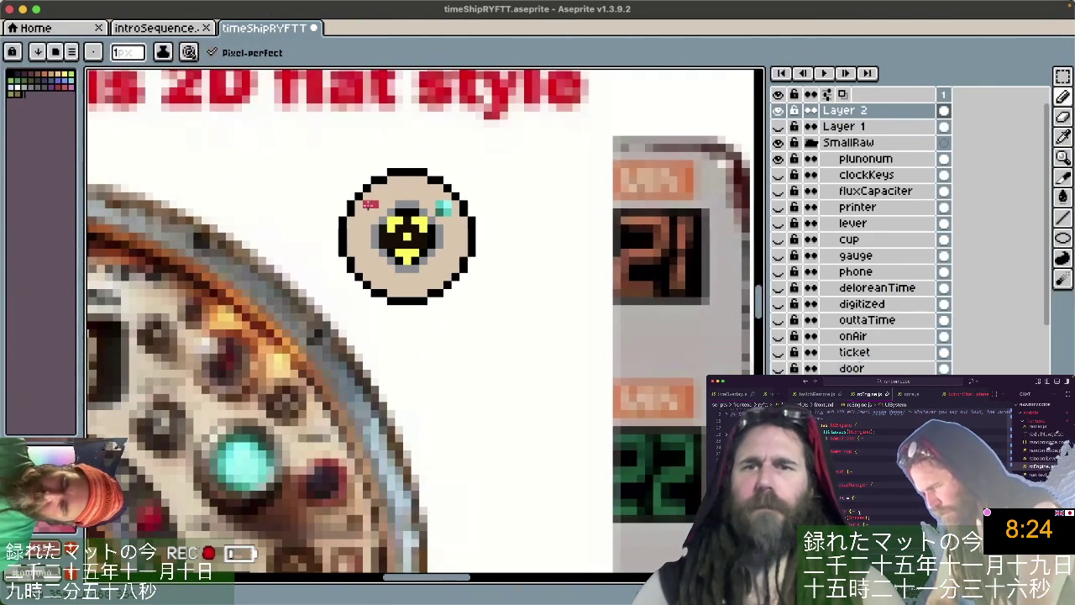
pyautogui.hscroll(-3, 336, 218)
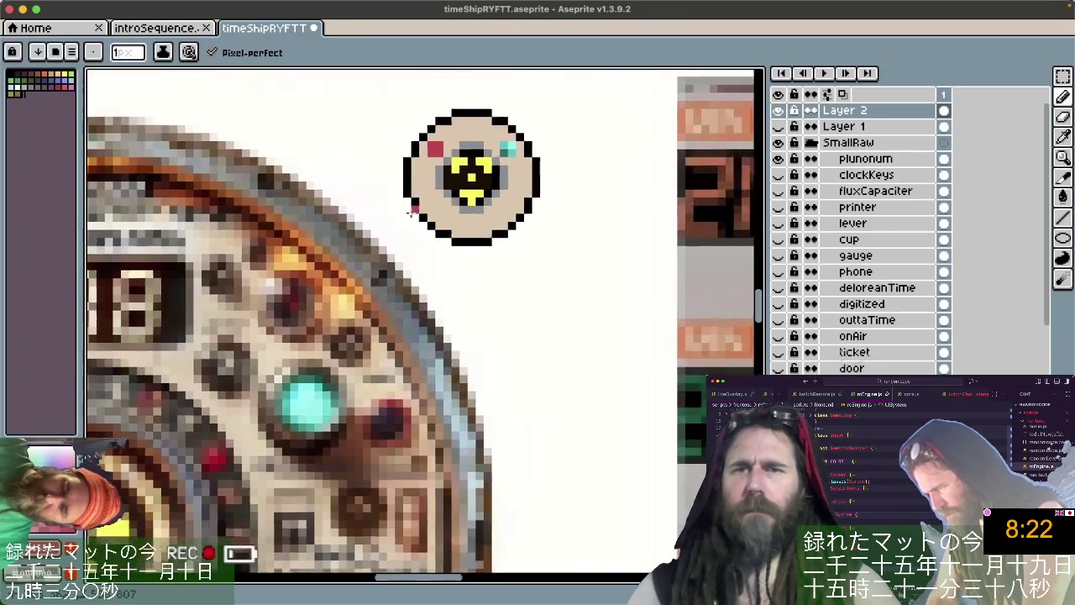
pyautogui.hscroll(-5, 269, 269)
pyautogui.hscroll(-4, 210, 319)
pyautogui.press('i')
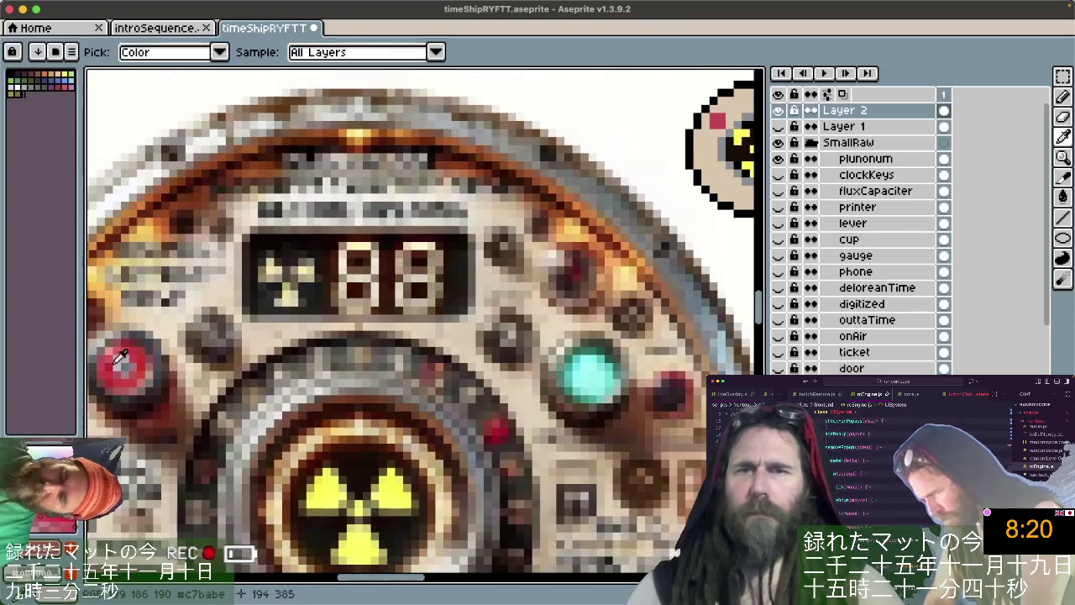
pyautogui.press('b')
pyautogui.hscroll(3, 420, 319)
pyautogui.hscroll(3, 420, 319)
pyautogui.hscroll(2, 588, 136)
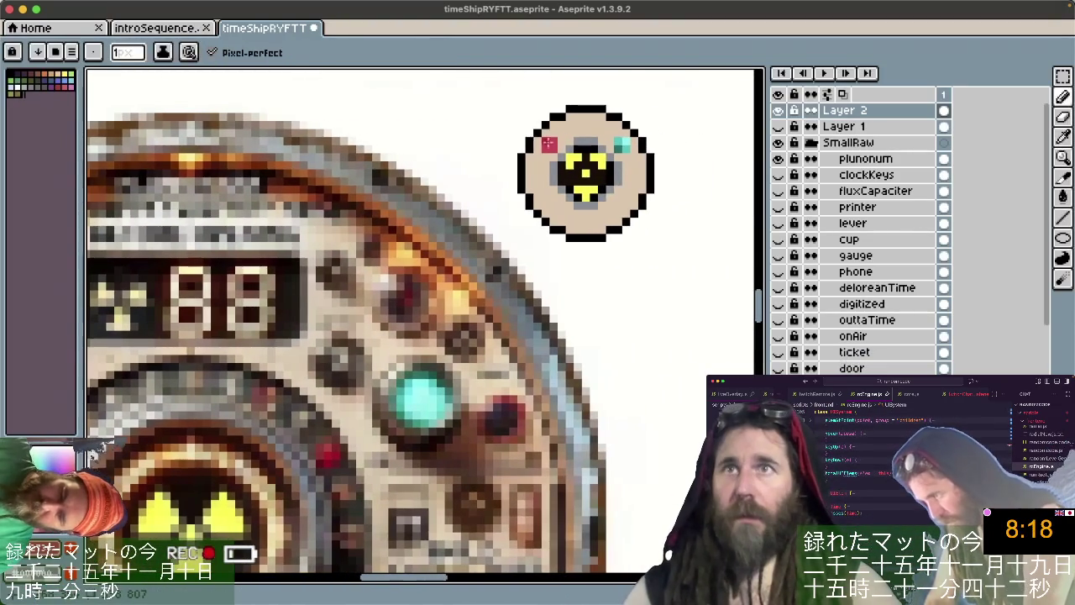
pyautogui.hscroll(-5, 335, 336)
pyautogui.hscroll(-1, 336, 336)
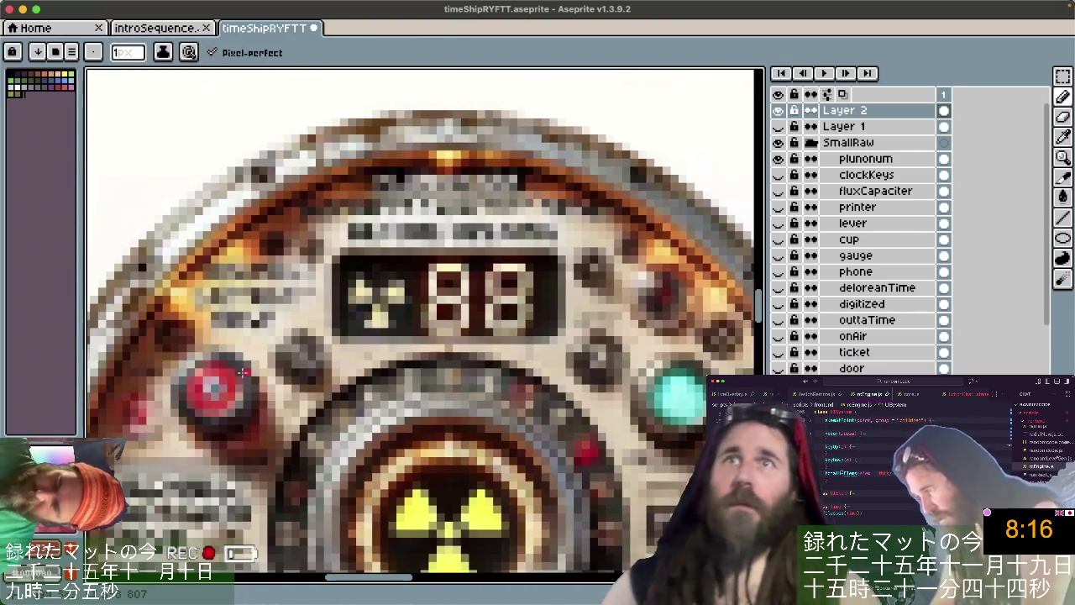
pyautogui.press('i')
pyautogui.press('b')
pyautogui.hscroll(5, 586, 194)
pyautogui.scroll(2, 586, 194)
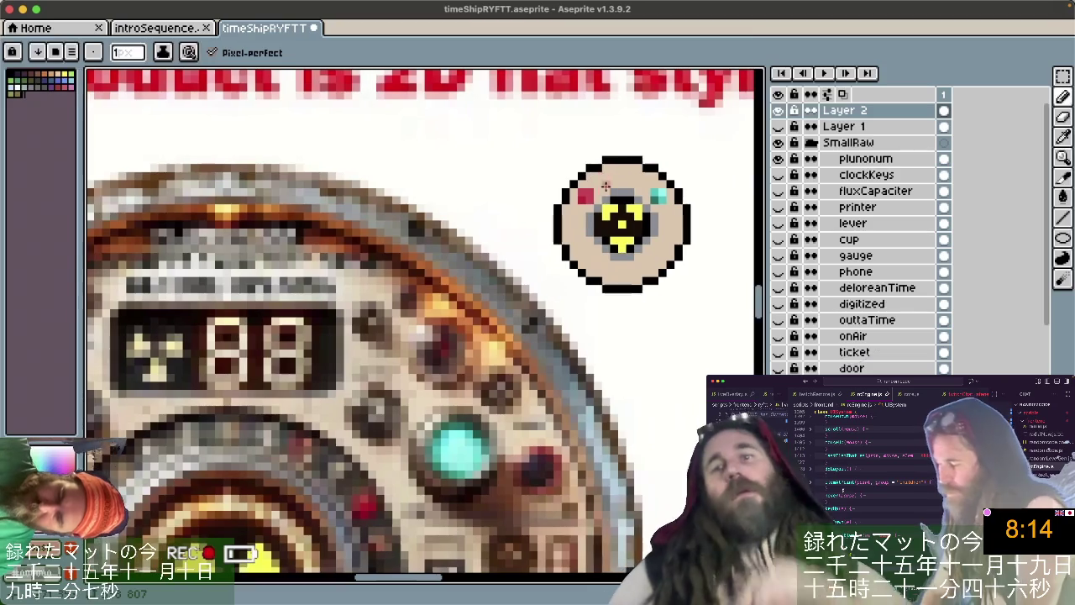
pyautogui.scroll(-5, 587, 194)
pyautogui.hscroll(-4, 583, 252)
pyautogui.scroll(-3, 584, 310)
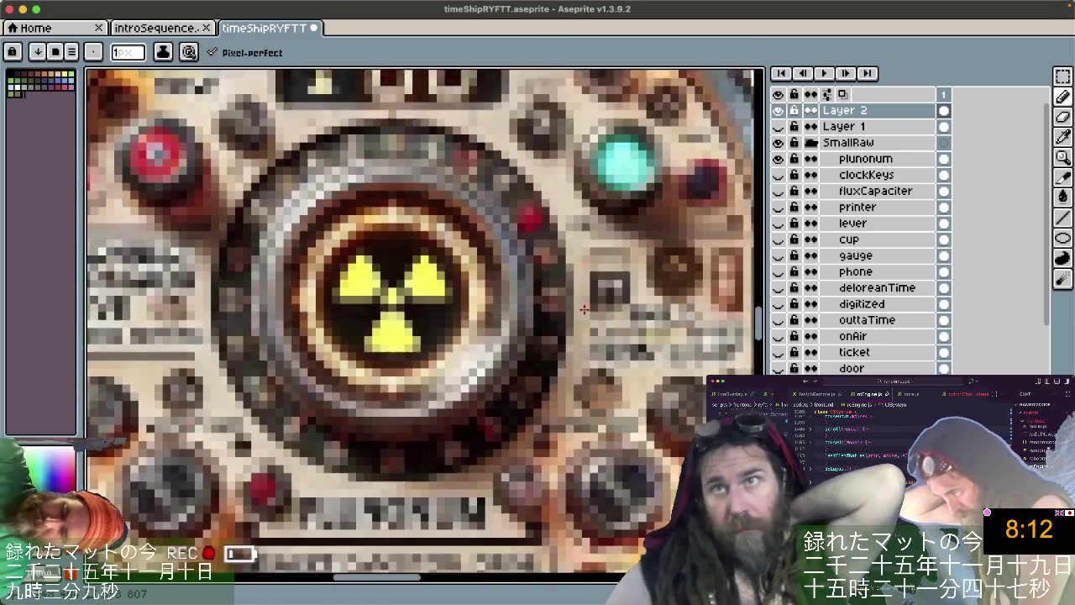
pyautogui.press('i')
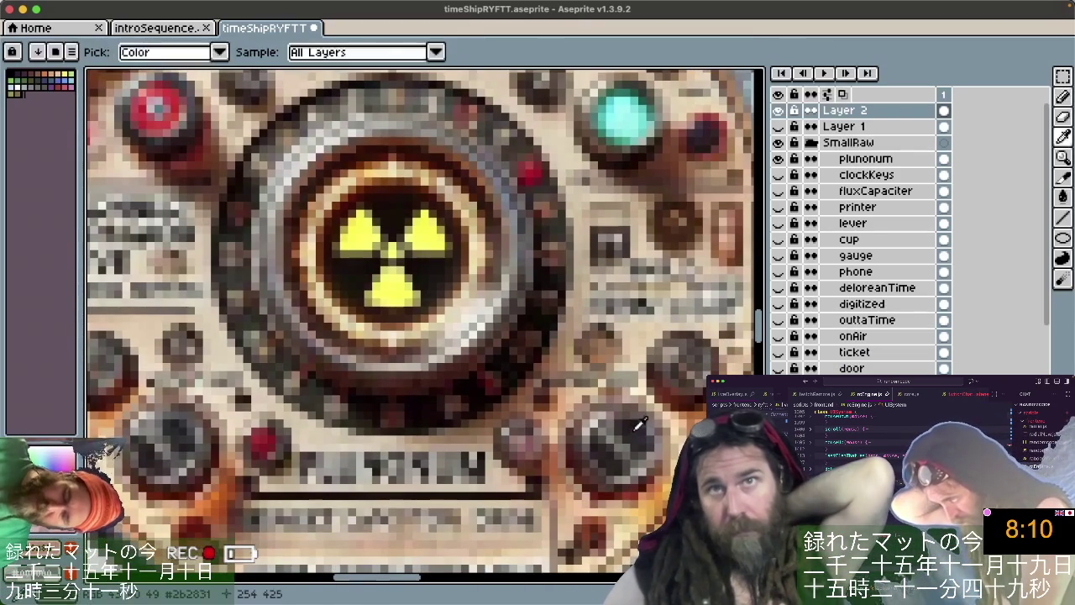
pyautogui.press('b')
pyautogui.scroll(4, 638, 403)
pyautogui.hscroll(5, 655, 283)
pyautogui.scroll(2, 605, 260)
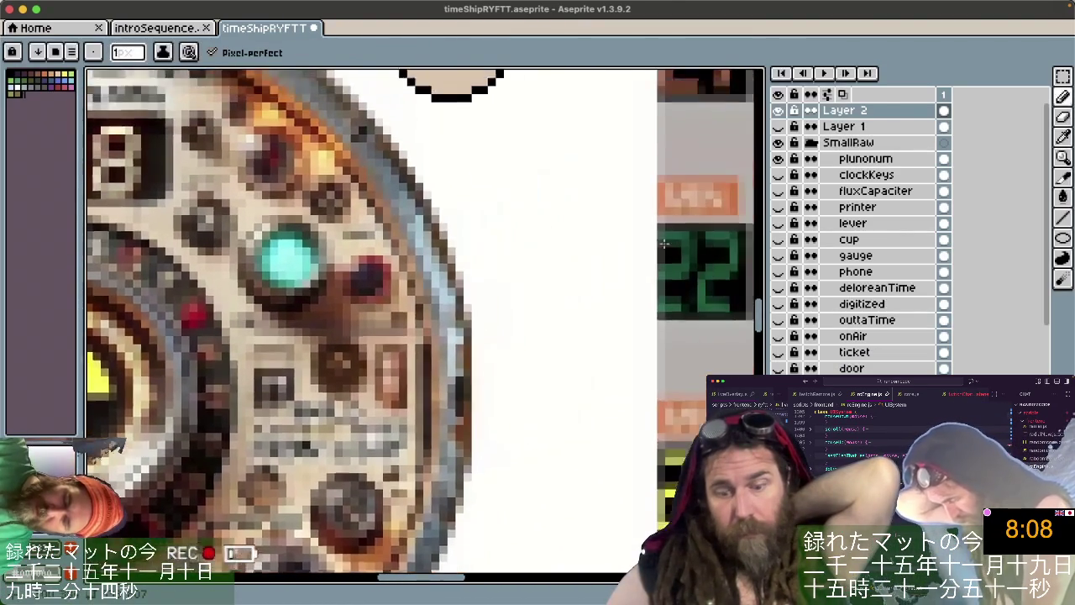
pyautogui.scroll(3, 548, 236)
pyautogui.hscroll(2, 548, 236)
pyautogui.scroll(2, 547, 236)
pyautogui.hscroll(-3, 548, 236)
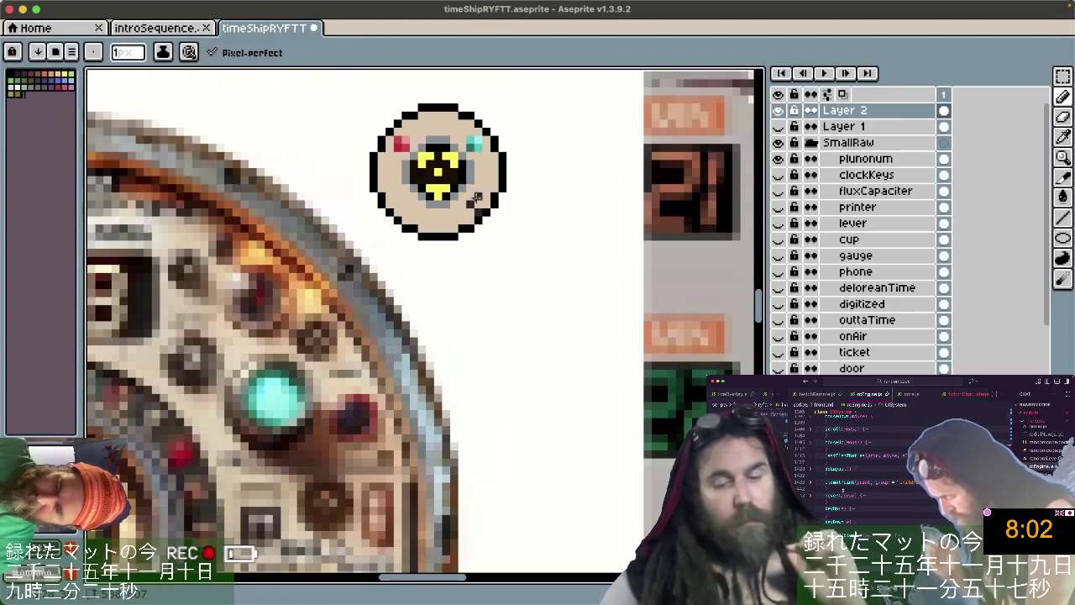
# Check the badge layer bounds, then pencil a dark accent pixel at the badge's lower-left.
pyautogui.press('v')
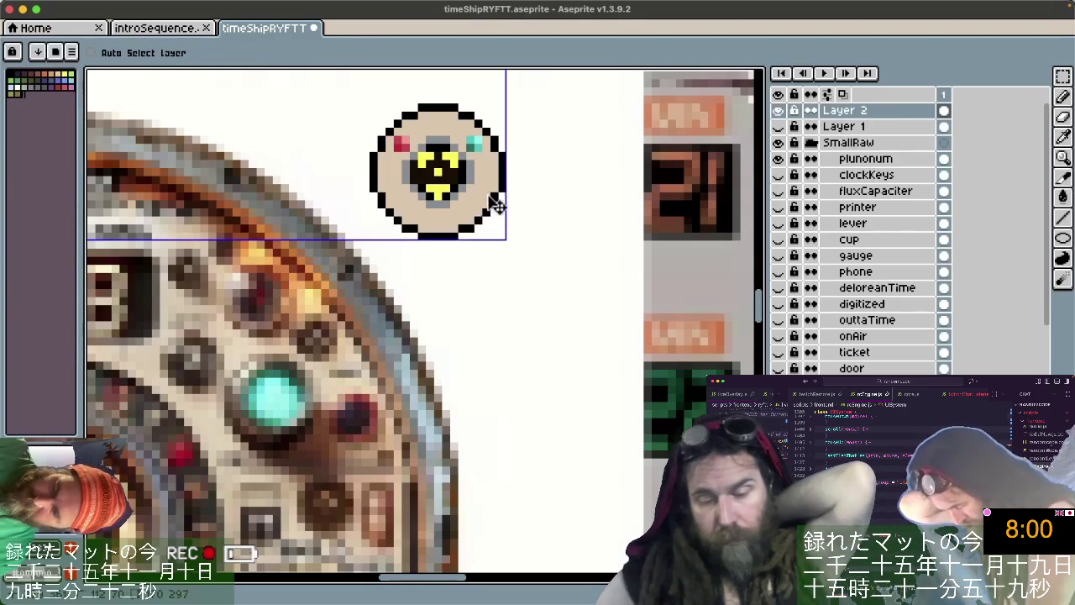
pyautogui.press('b')
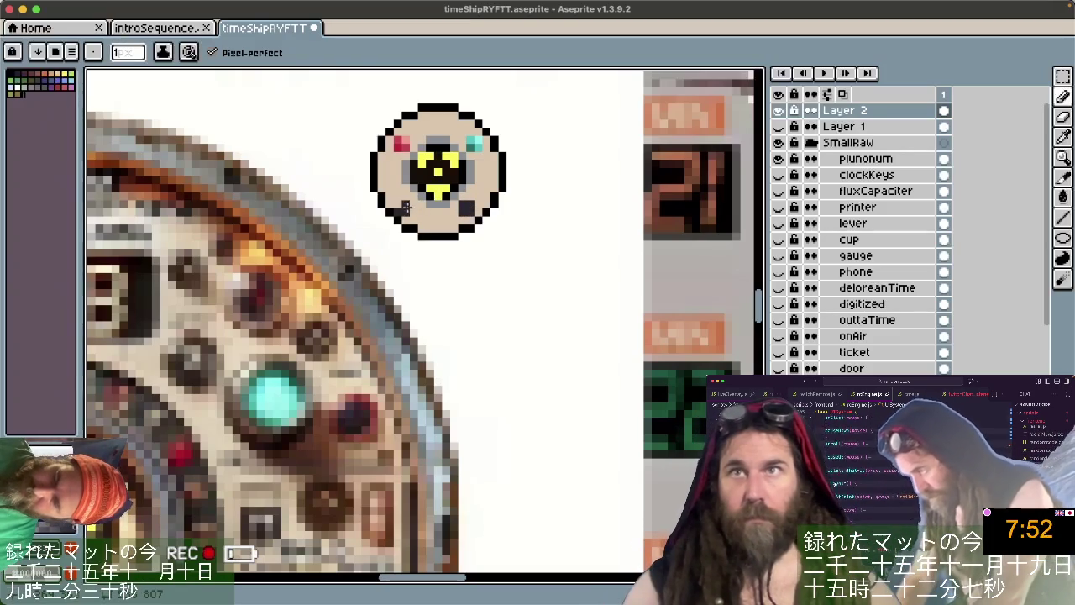
pyautogui.click(407, 210)
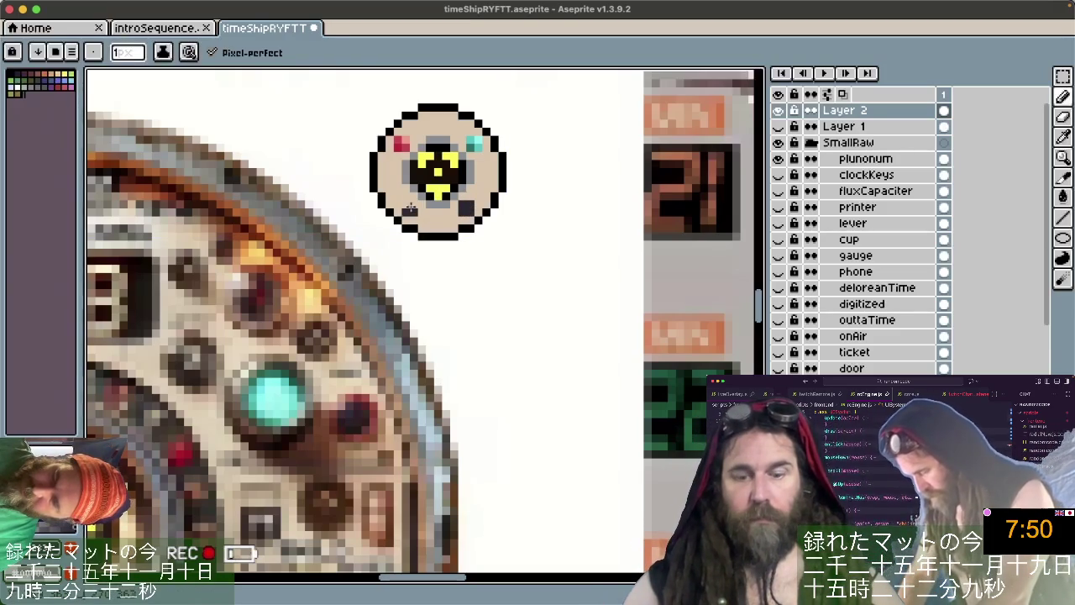
pyautogui.scroll(-10, 446, 149)
pyautogui.hscroll(-7, 447, 150)
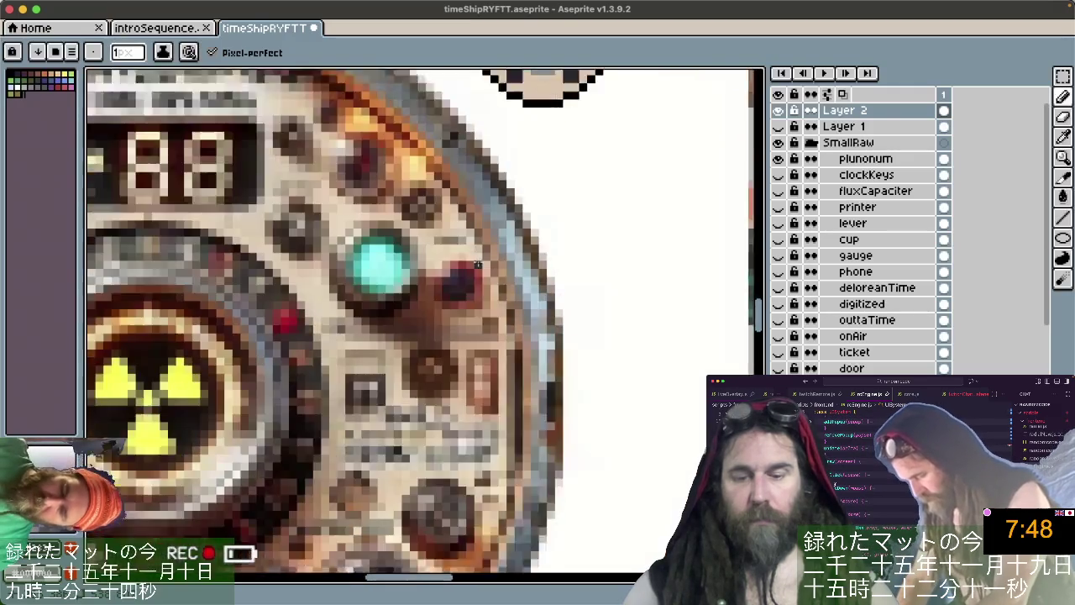
pyautogui.press('i')
pyautogui.press('b')
pyautogui.scroll(-3, 451, 439)
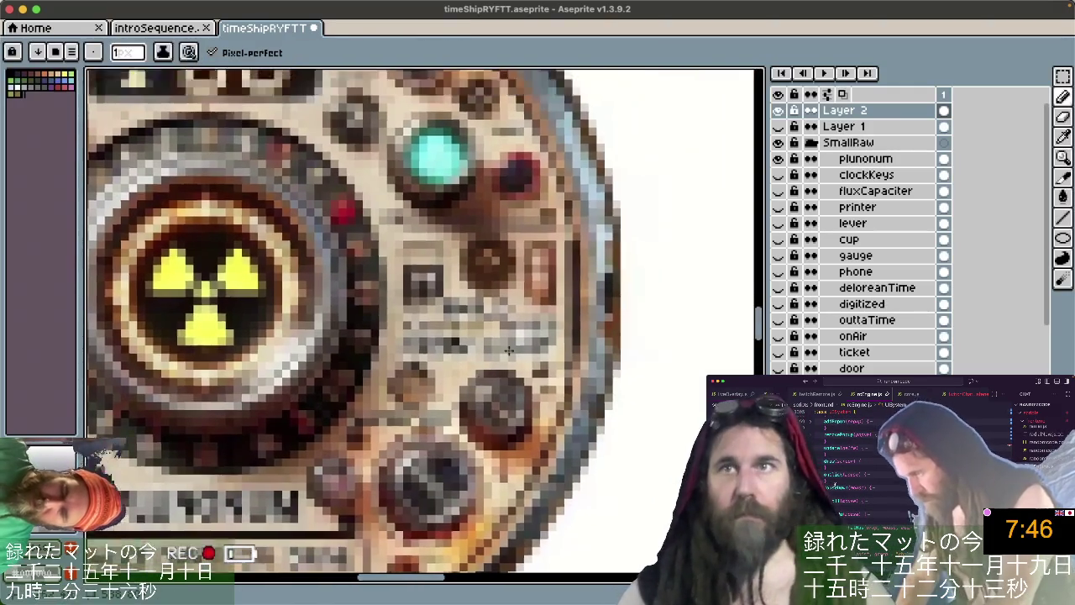
# Zoom out until the full reference dial with its NOTE heading sits beside the badge sprite.
pyautogui.scroll(3, 454, 190)
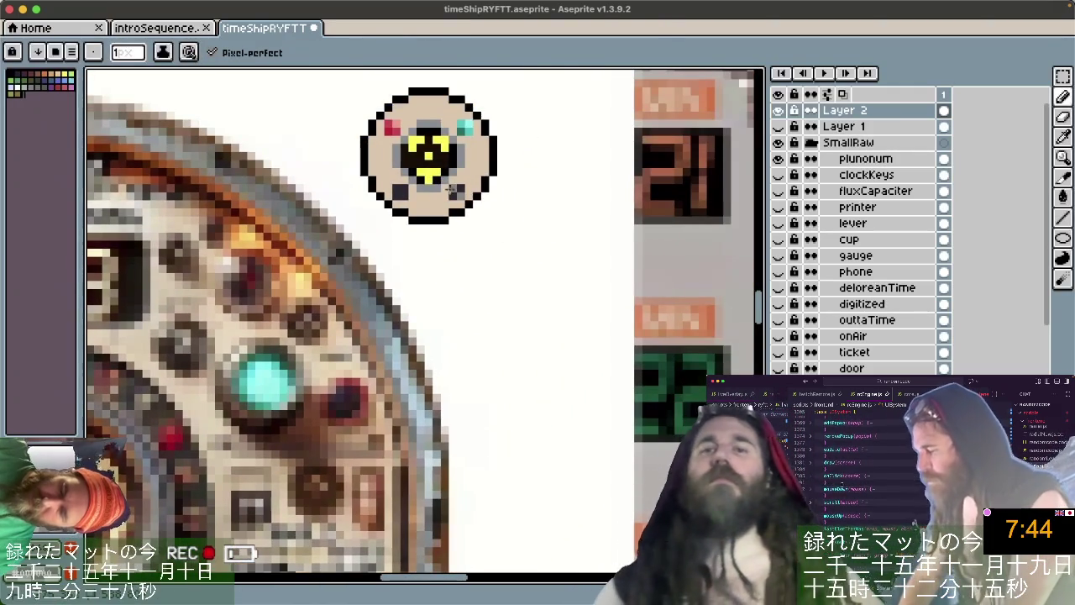
pyautogui.scroll(-5, 409, 192)
pyautogui.hscroll(-5, 436, 195)
pyautogui.scroll(-4, 436, 195)
pyautogui.scroll(5, 436, 195)
pyautogui.scroll(4, 503, 227)
pyautogui.hscroll(4, 504, 226)
pyautogui.hscroll(2, 576, 261)
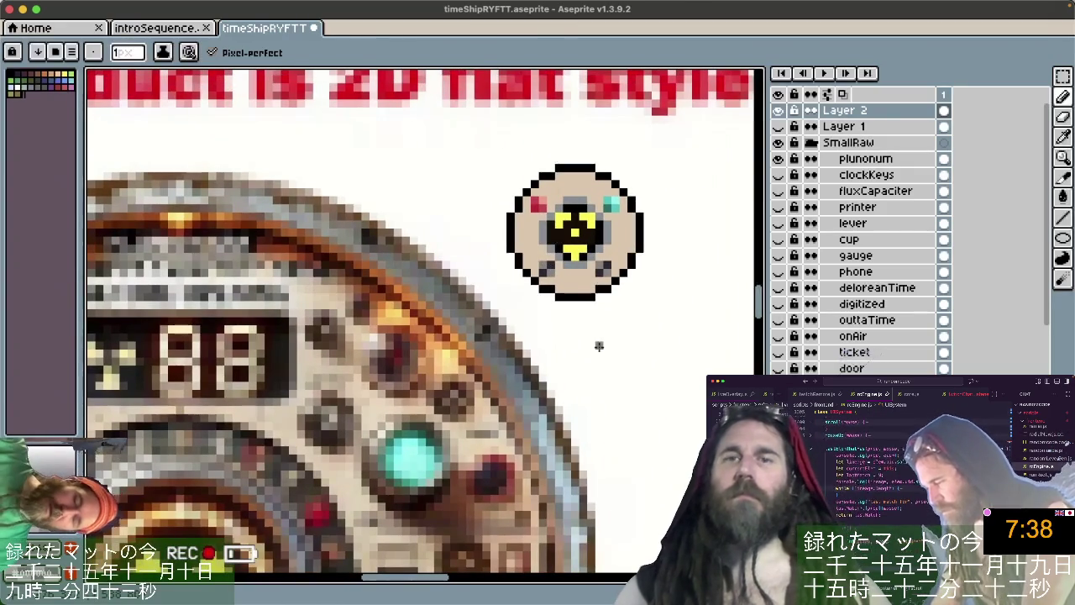
pyautogui.scroll(-3, 605, 320)
pyautogui.scroll(1, 638, 386)
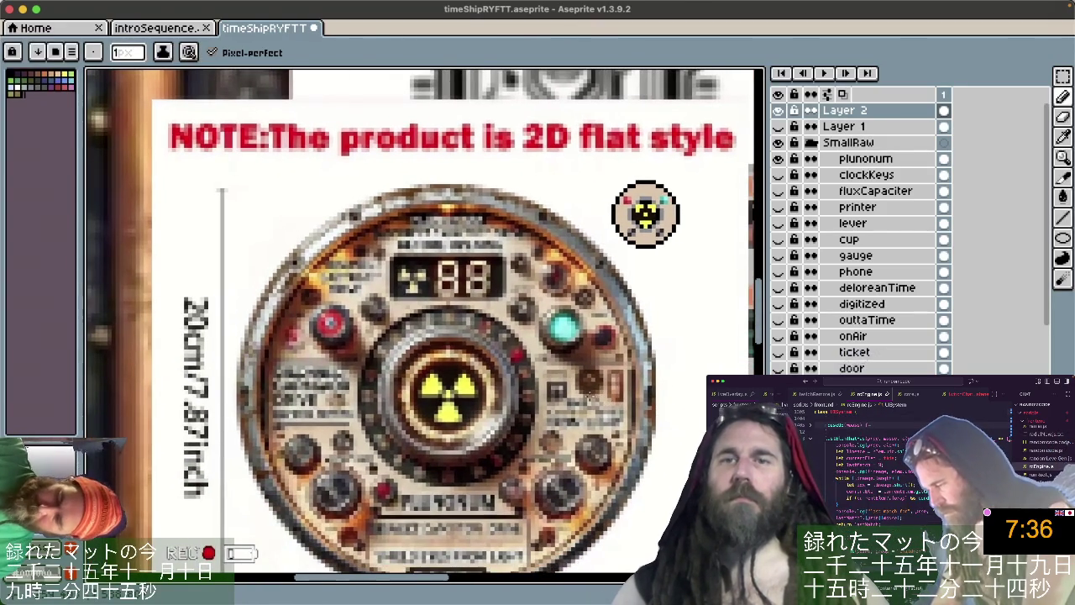
pyautogui.scroll(-1, 610, 415)
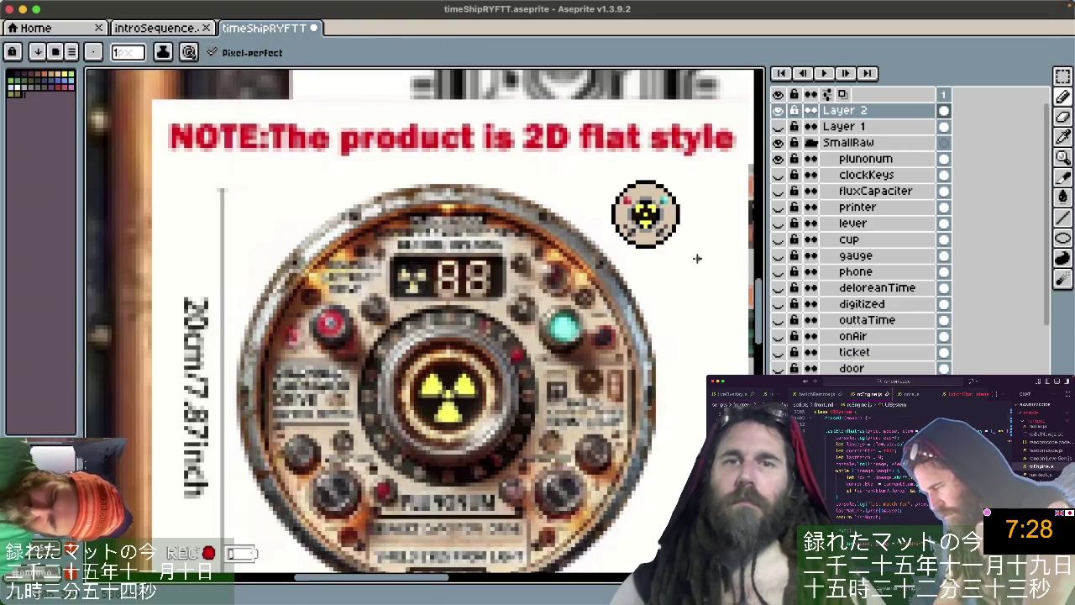
pyautogui.press('alt')
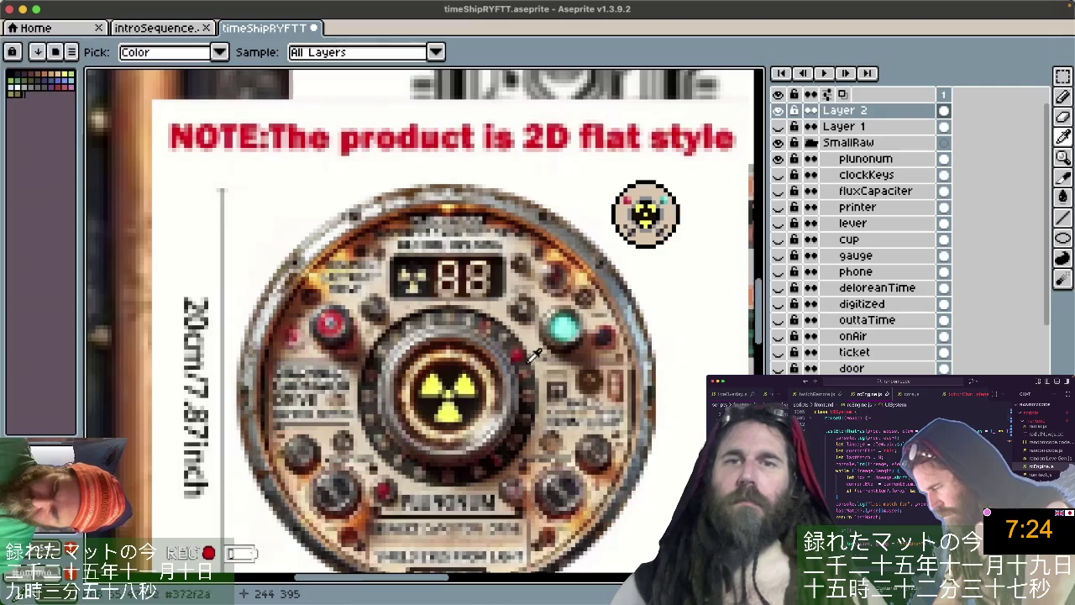
# Switch back to the Pencil and zoom in on the badge, briefly checking its layer bounds with Move.
pyautogui.press('b')
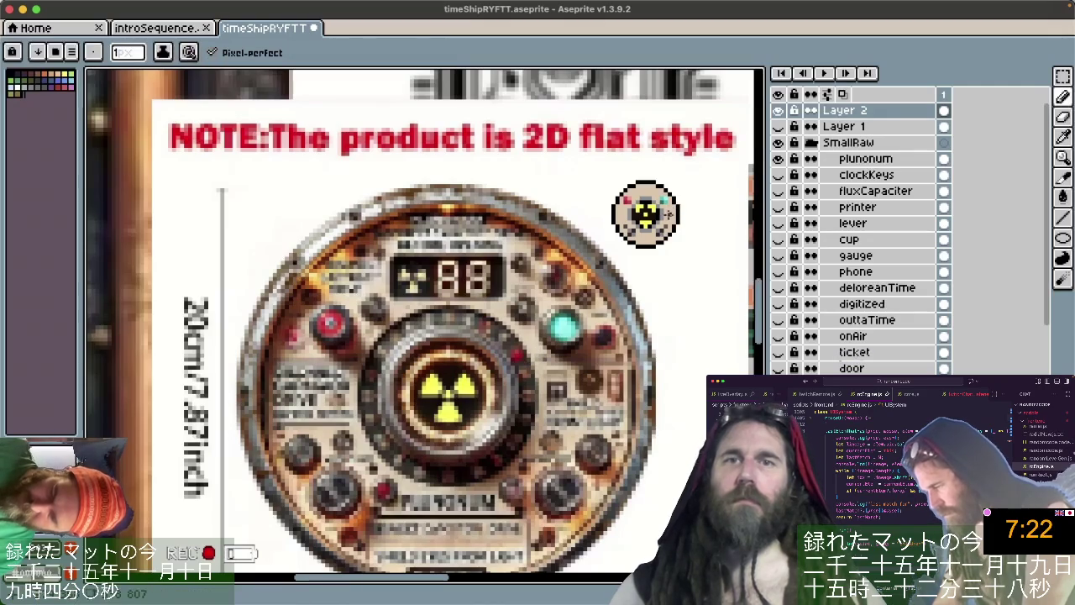
pyautogui.scroll(1, 669, 213)
pyautogui.scroll(2, 672, 216)
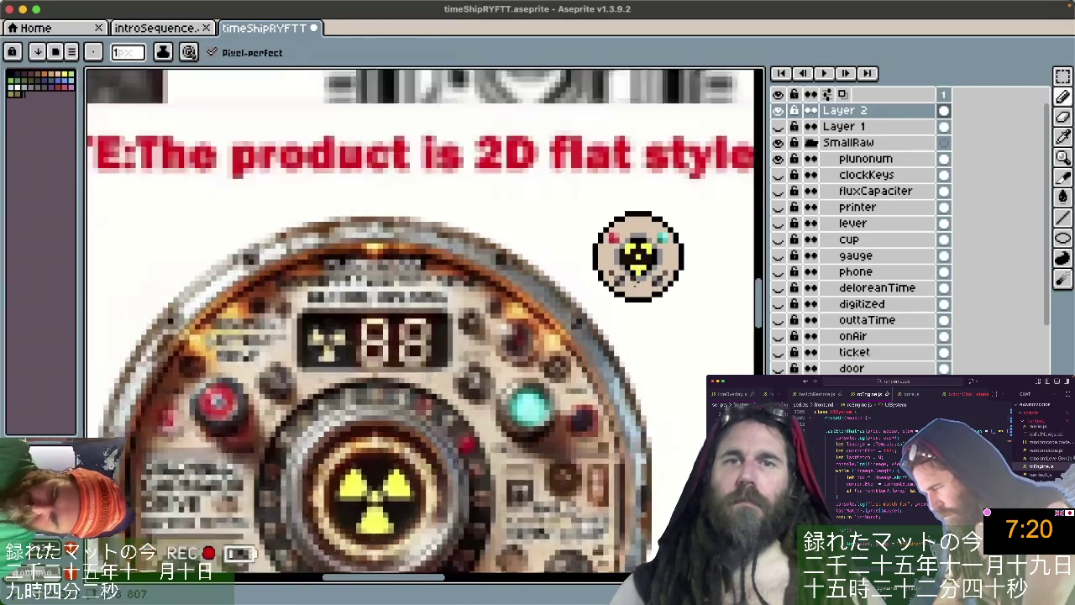
pyautogui.scroll(1, 674, 221)
pyautogui.scroll(1, 676, 225)
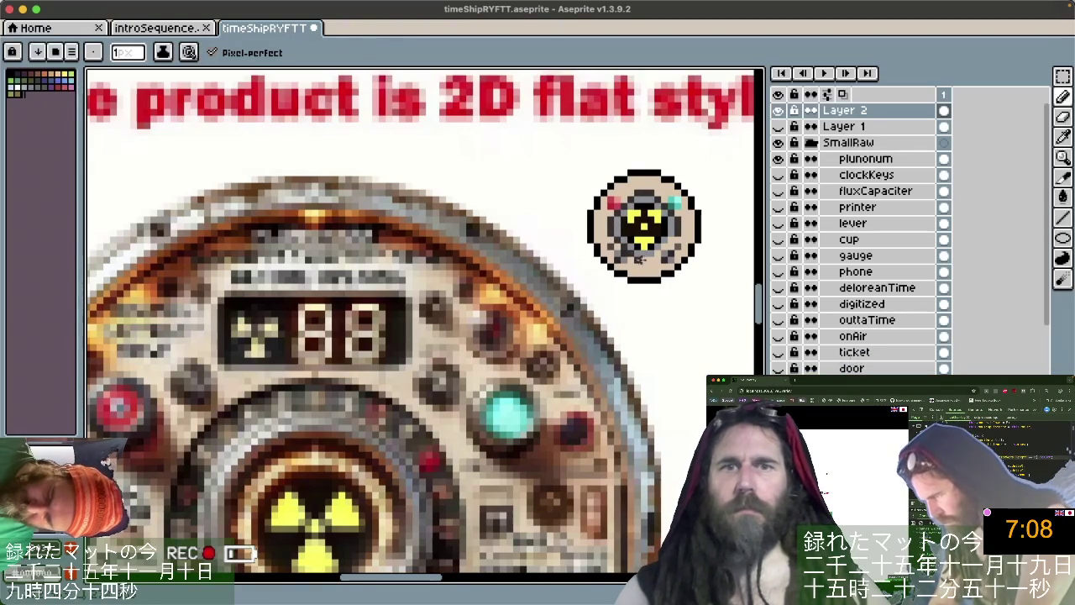
pyautogui.press('v')
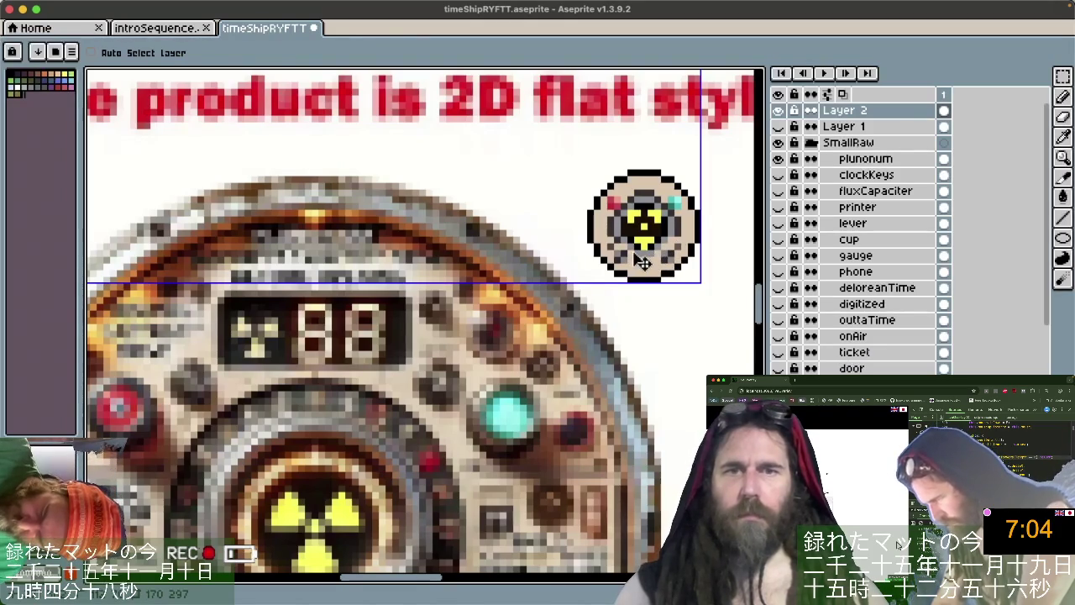
pyautogui.press('b')
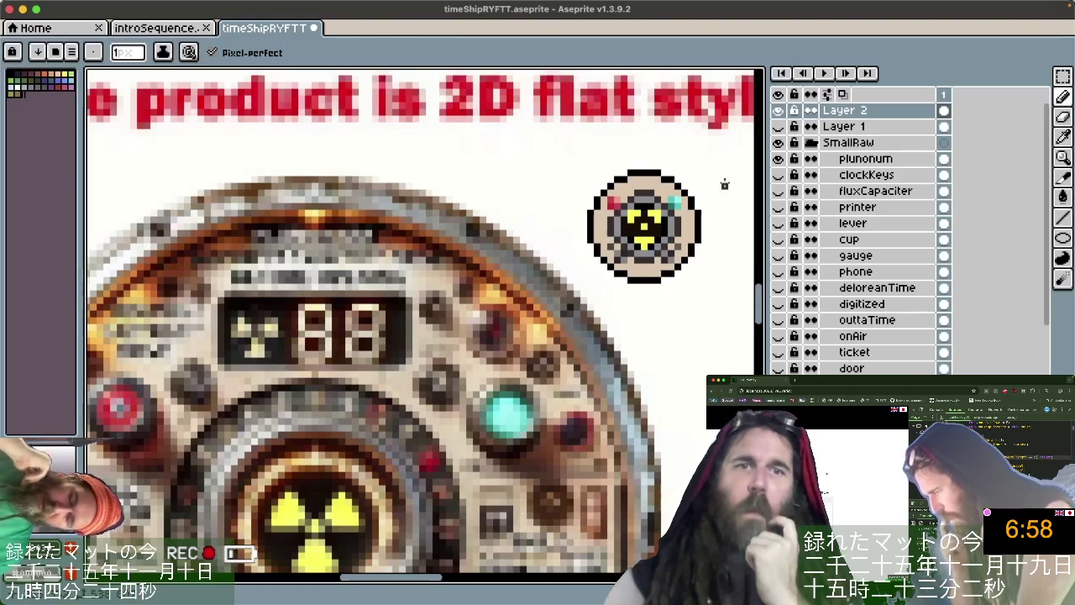
pyautogui.scroll(-2, 614, 342)
pyautogui.scroll(-2, 613, 341)
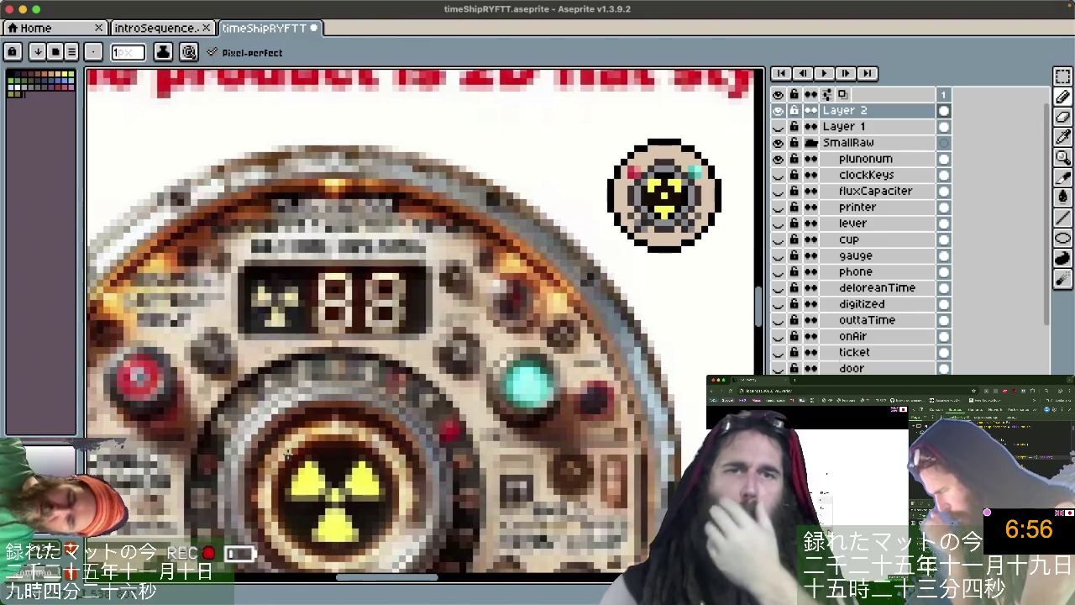
pyautogui.press('i')
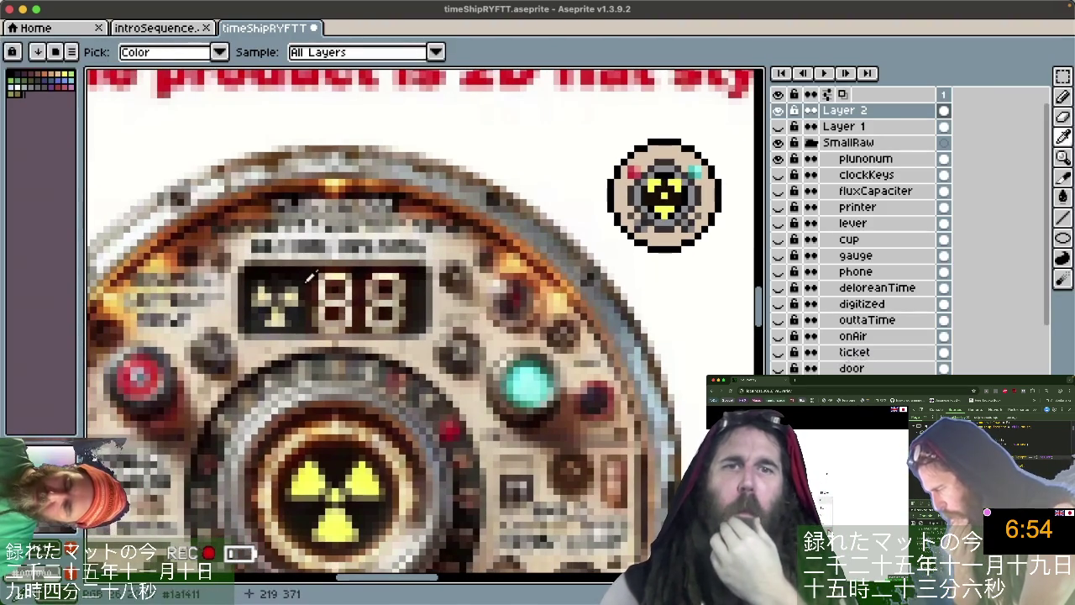
pyautogui.press('b')
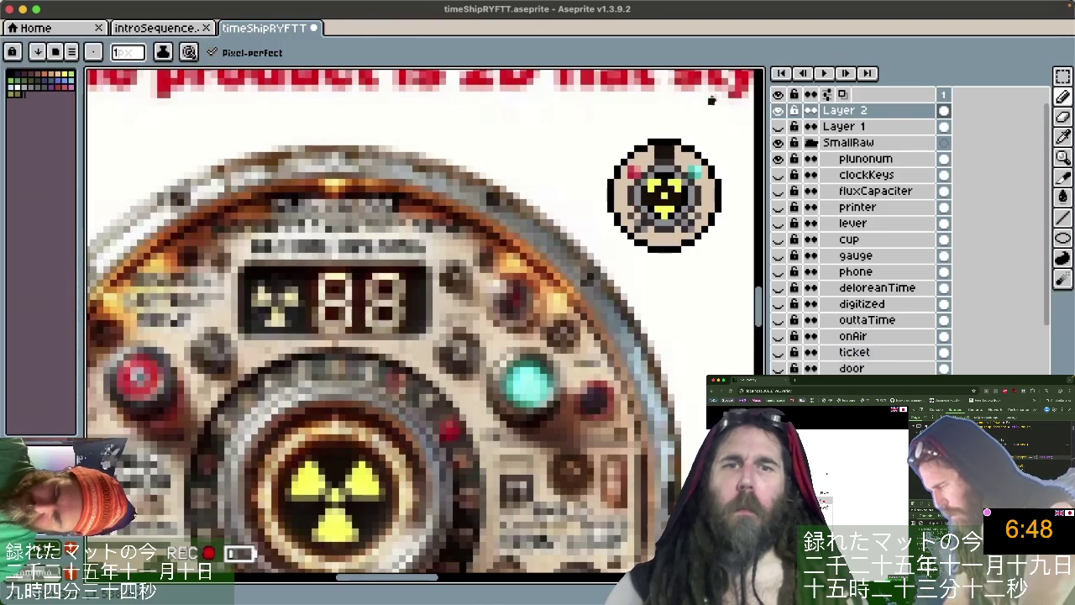
pyautogui.keyDown('alt'); pyautogui.click(660, 145); pyautogui.keyUp('alt')
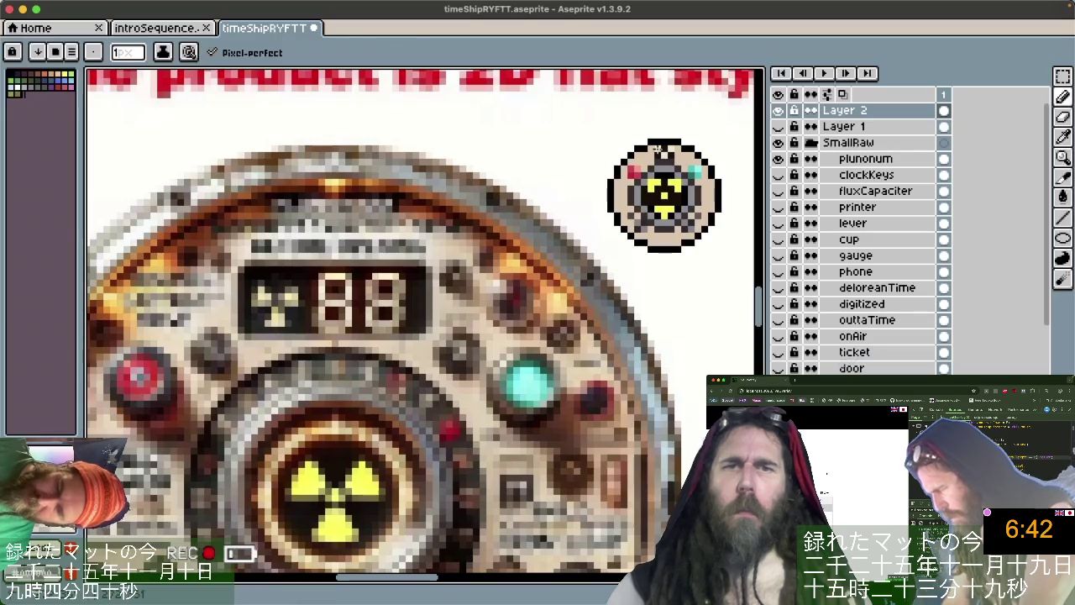
pyautogui.scroll(-1, 697, 300)
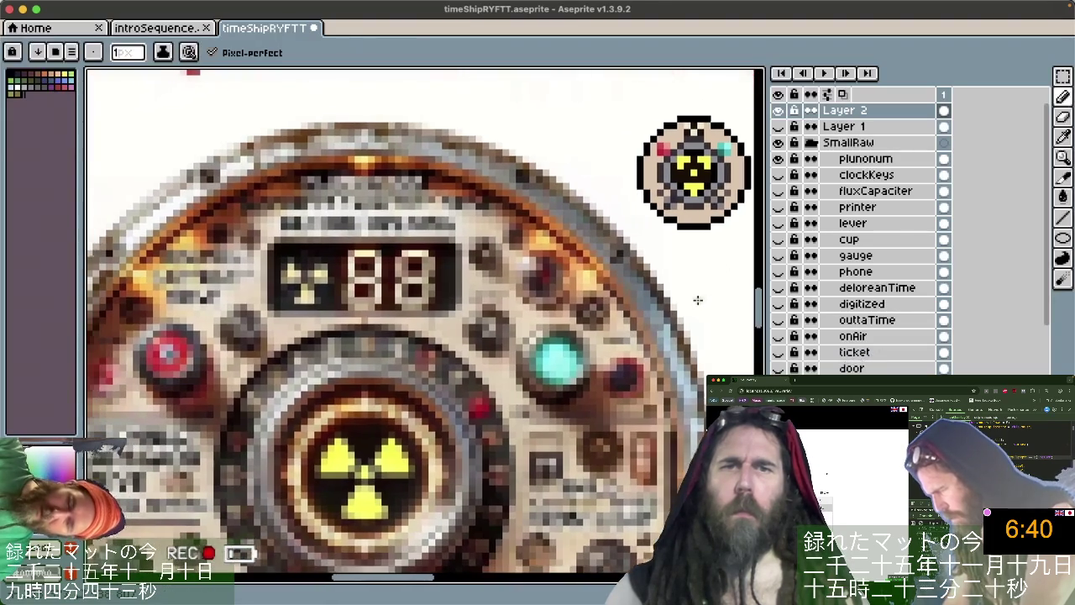
pyautogui.scroll(-1, 697, 299)
pyautogui.scroll(-1, 697, 300)
pyautogui.scroll(-1, 697, 300)
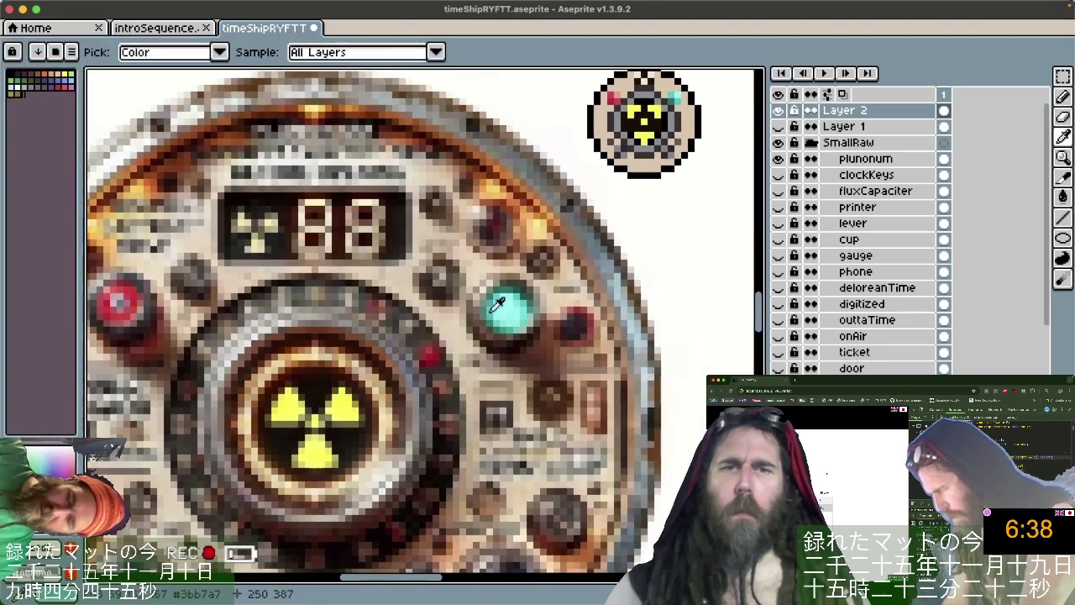
pyautogui.keyDown('alt'); pyautogui.click(604, 160); pyautogui.keyUp('alt')
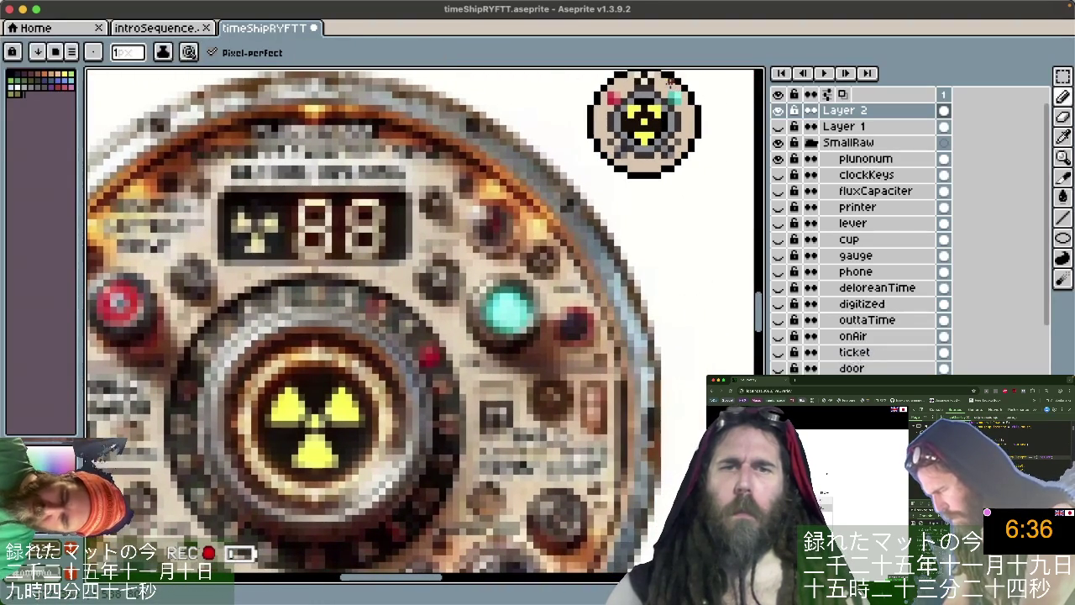
pyautogui.press('i')
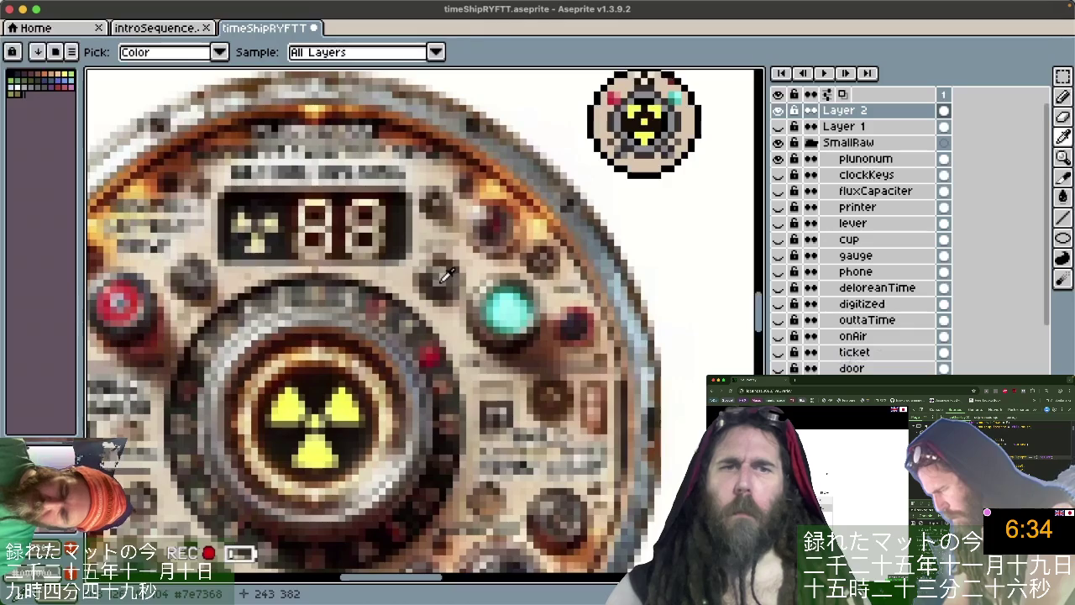
pyautogui.press('b')
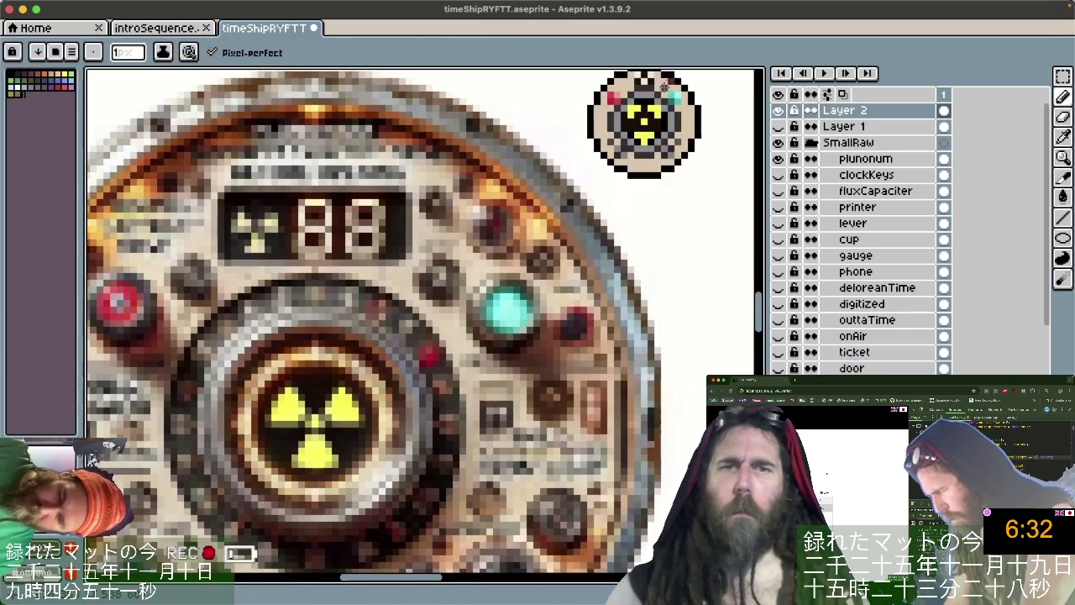
pyautogui.press('i')
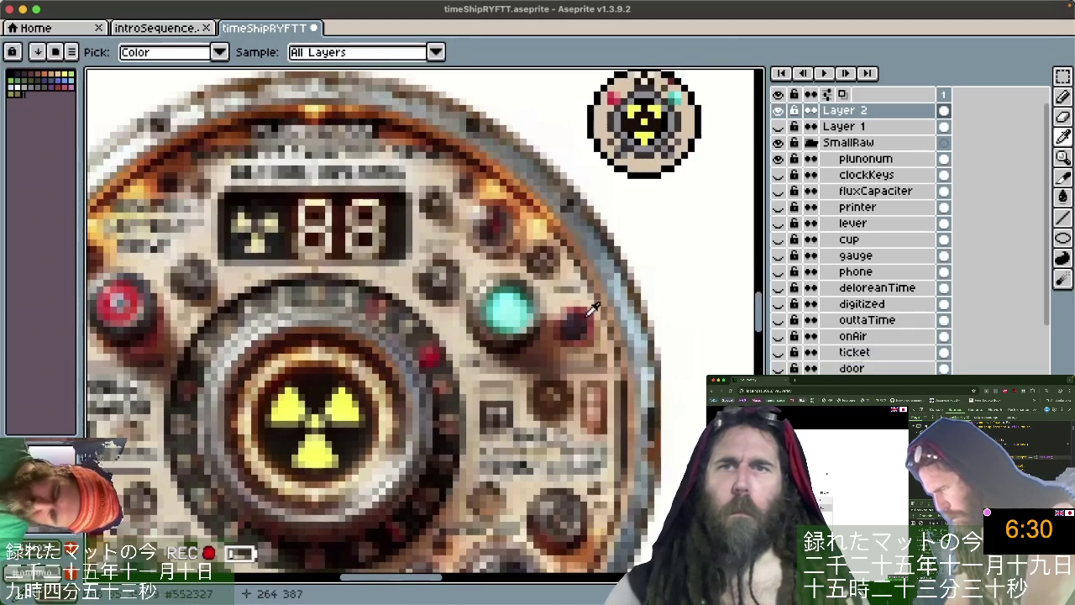
pyautogui.press('b')
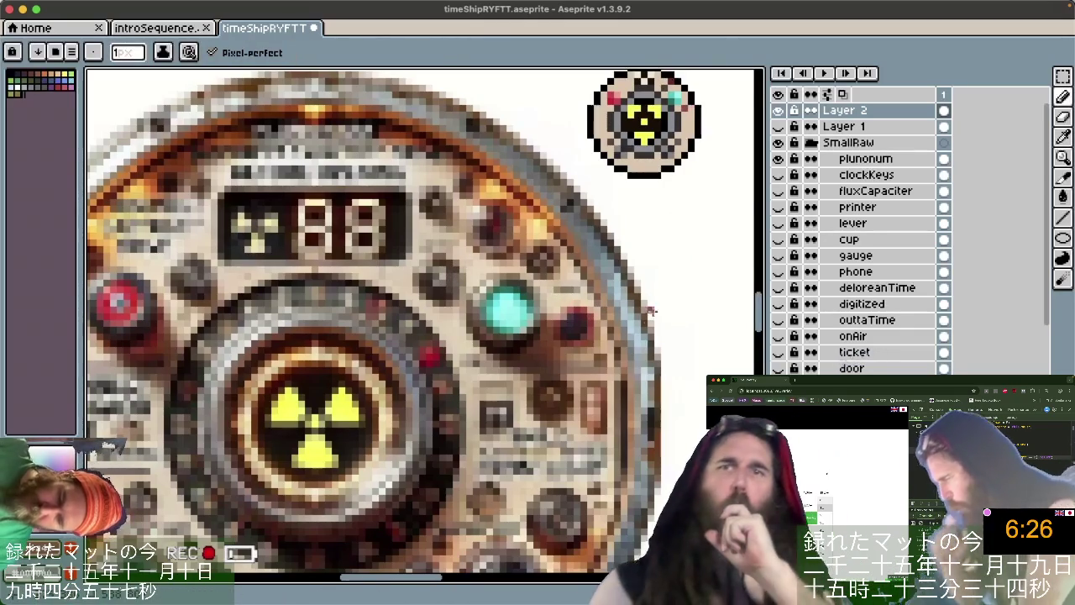
pyautogui.press('i')
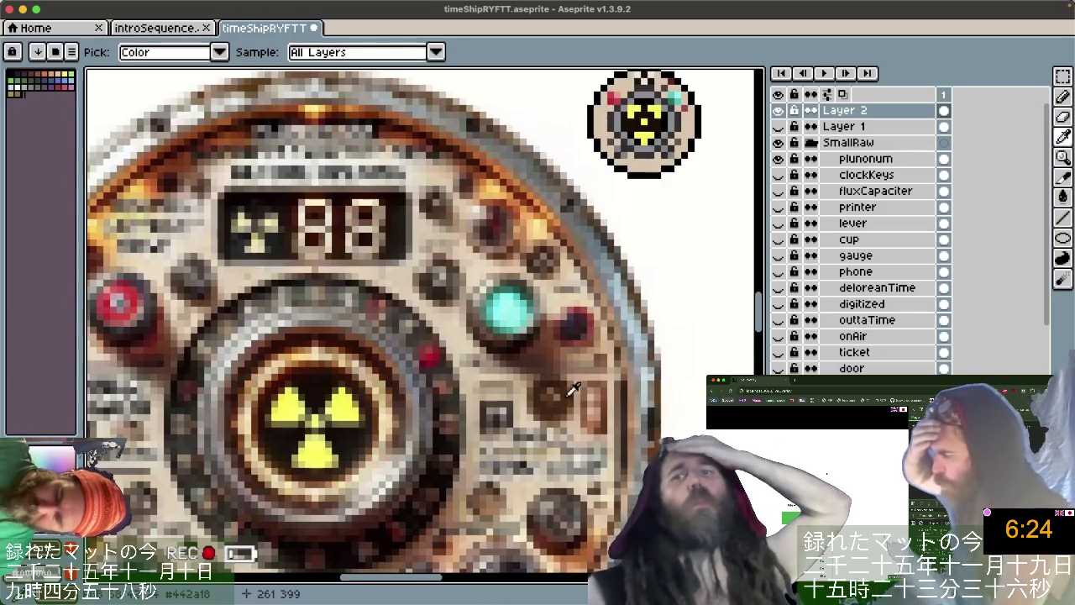
pyautogui.press('b')
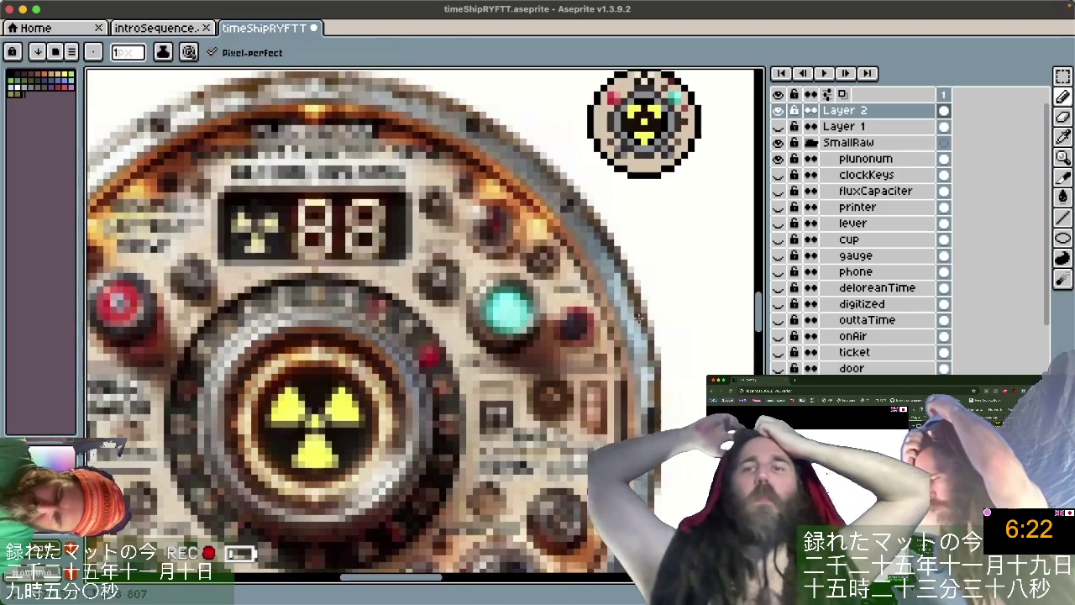
pyautogui.press('i')
pyautogui.press('b')
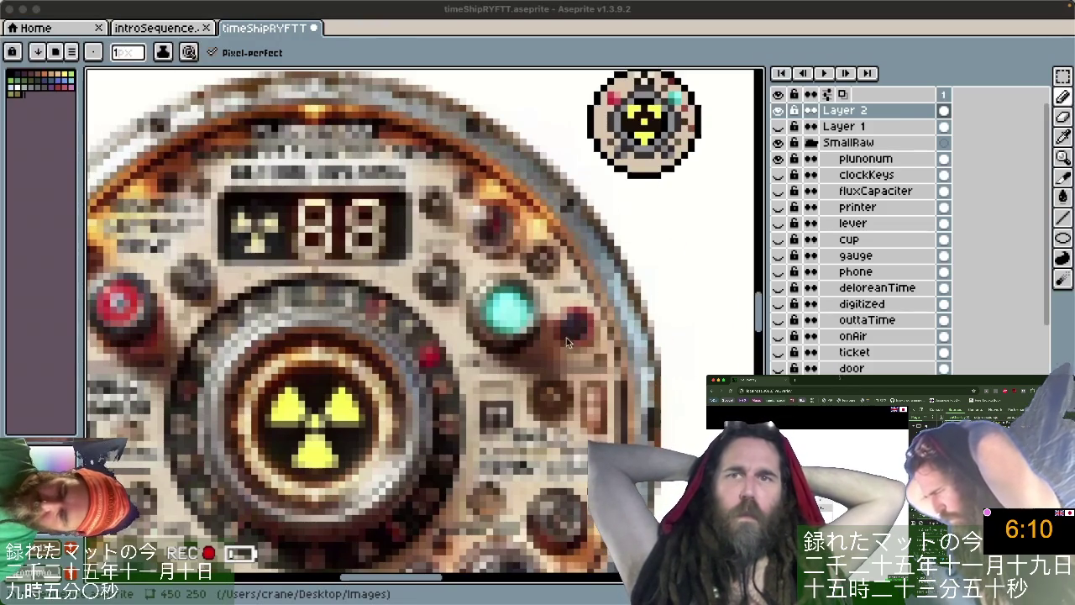
pyautogui.moveTo(156, 28); pyautogui.dragTo(606, 172)
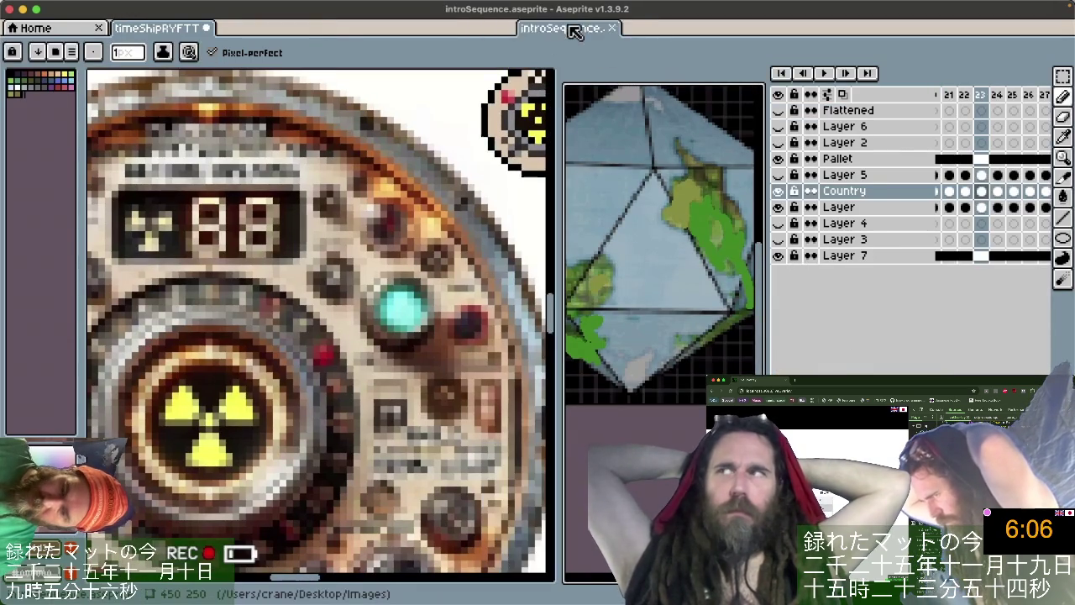
pyautogui.moveTo(574, 30); pyautogui.dragTo(264, 28)
pyautogui.click(155, 28)
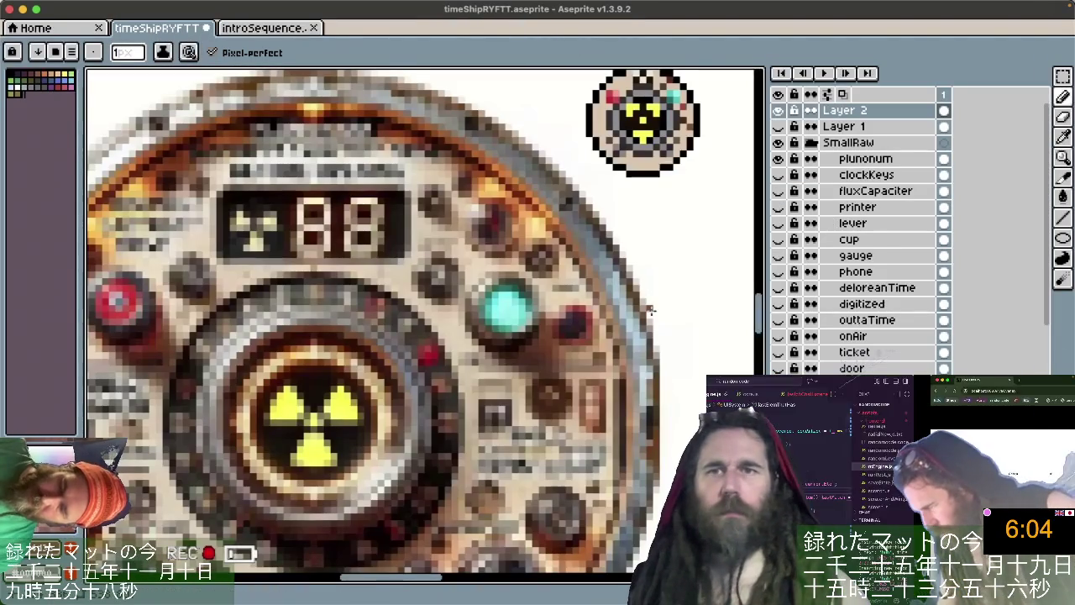
pyautogui.scroll(-5, 722, 336)
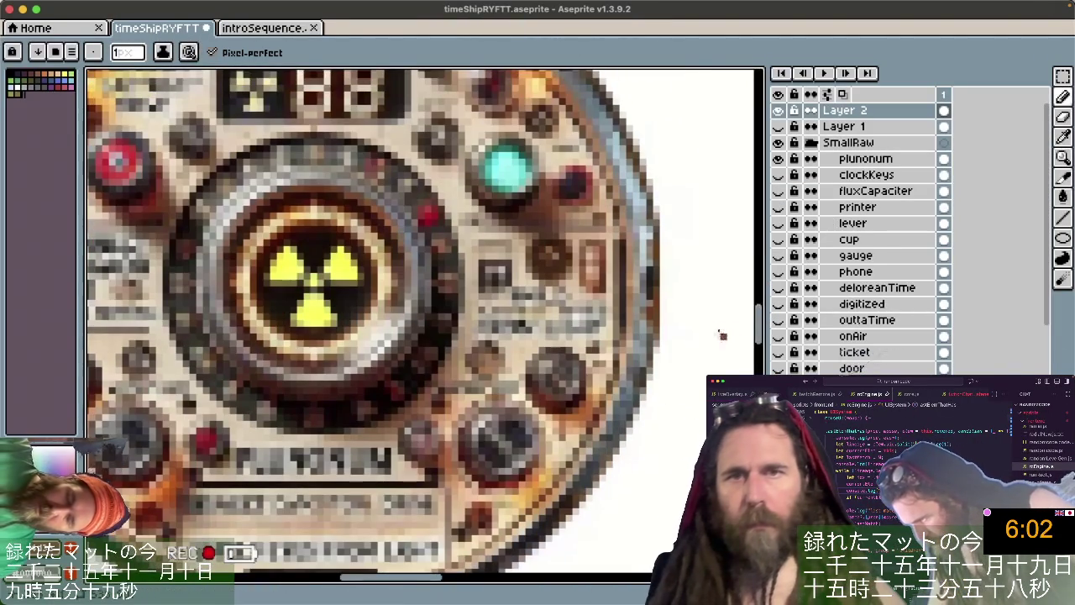
pyautogui.scroll(5, 756, 331)
# Pan and zoom around the canvas, briefly toggling Move to check the layer bounds.
pyautogui.scroll(2, 760, 328)
pyautogui.scroll(-2, 764, 321)
pyautogui.scroll(-4, 672, 345)
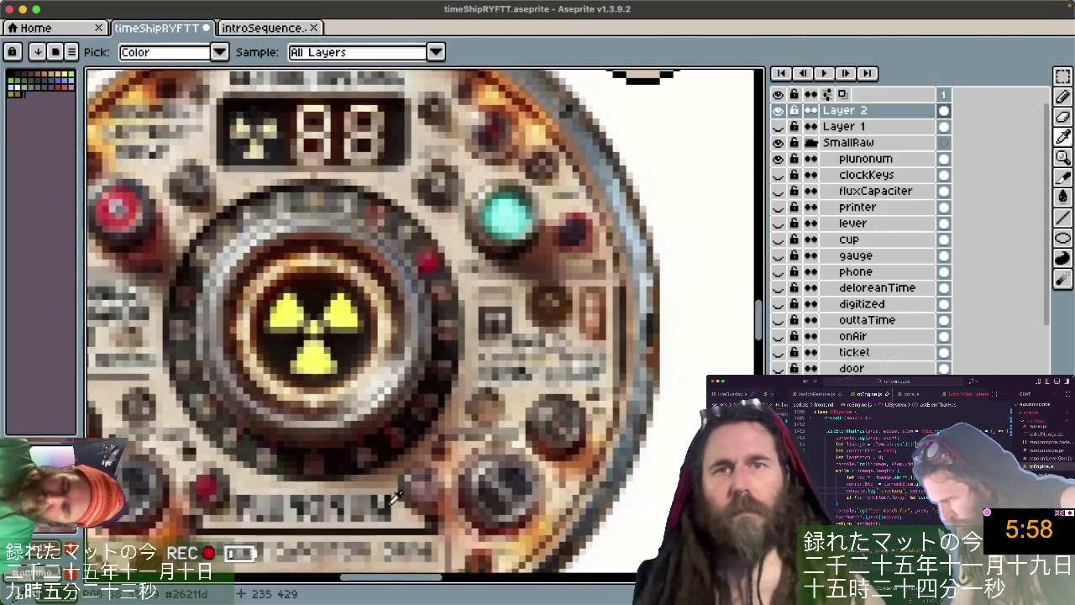
pyautogui.scroll(5, 672, 336)
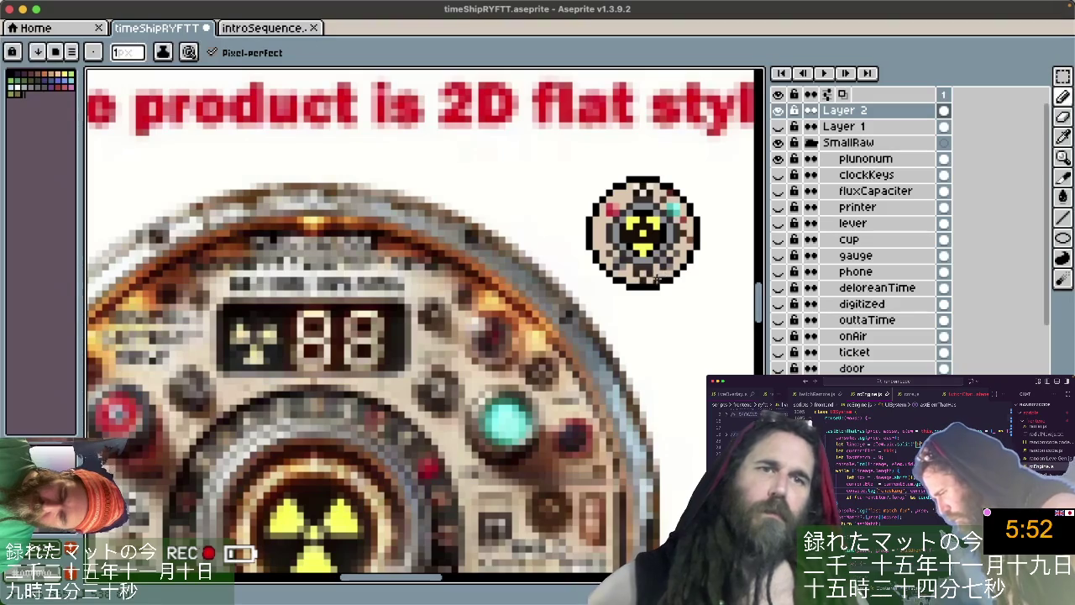
pyautogui.press('ctrl')
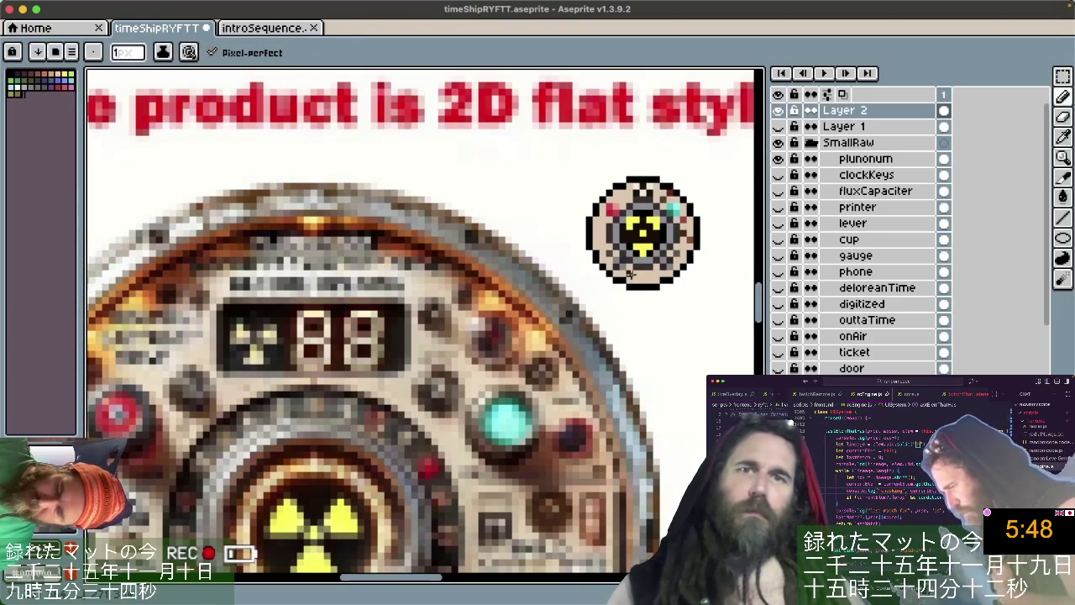
pyautogui.press('ctrl')
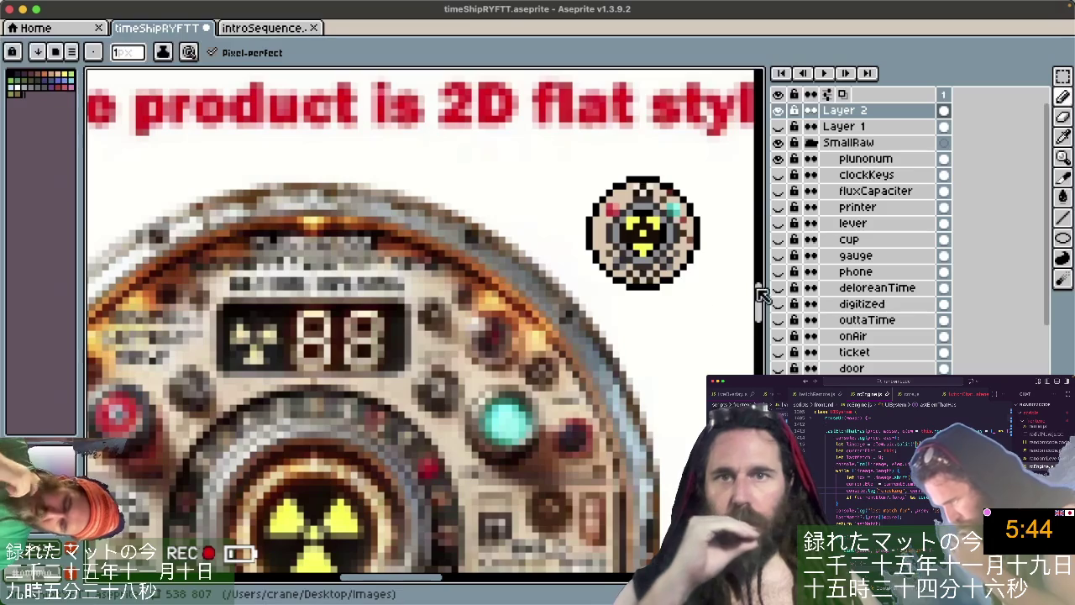
pyautogui.scroll(-3, 481, 473)
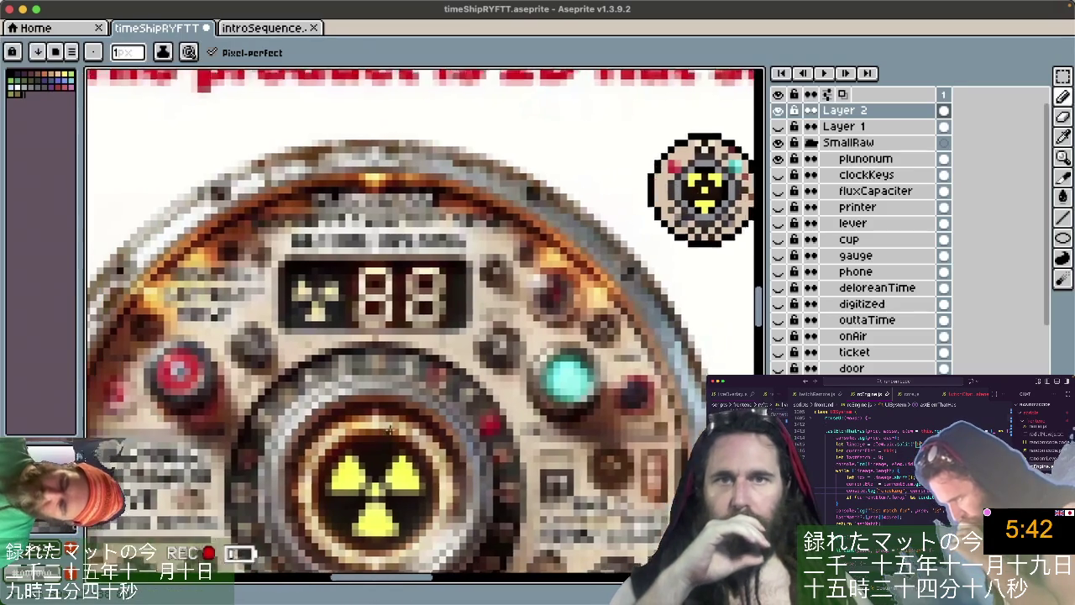
pyautogui.hscroll(2, 500, 360)
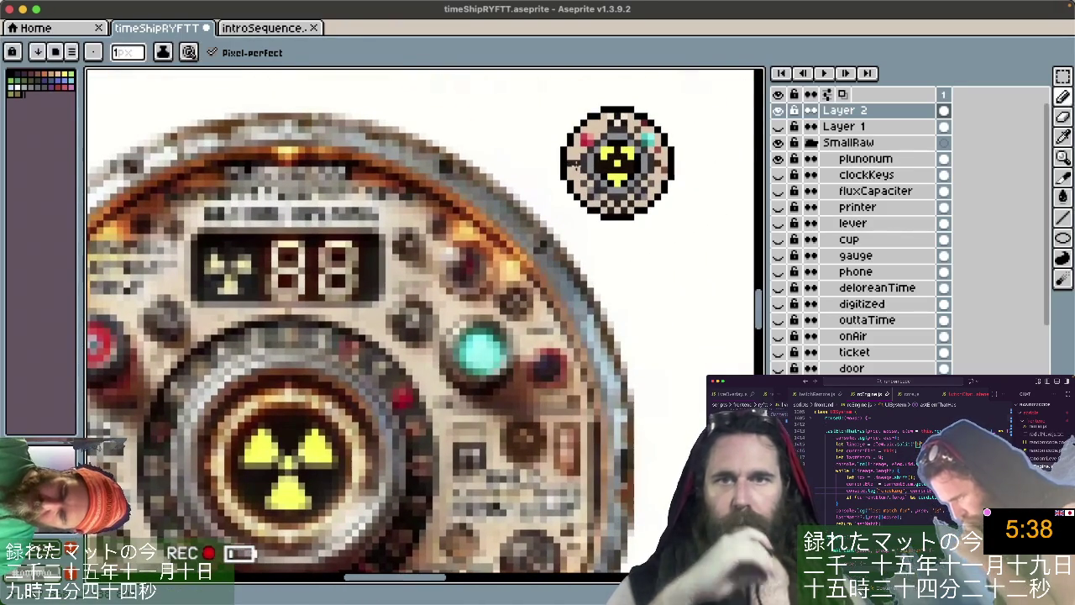
pyautogui.press('ctrl')
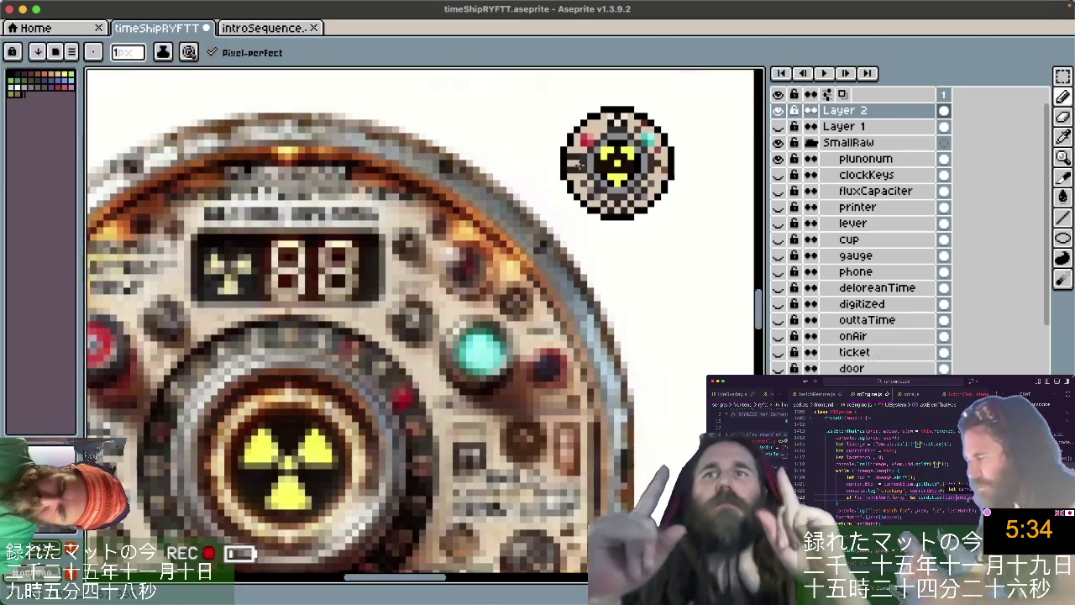
# Frame the whole gauge reference image on screen and switch to the Rectangular Marquee.
pyautogui.scroll(-3, 616, 125)
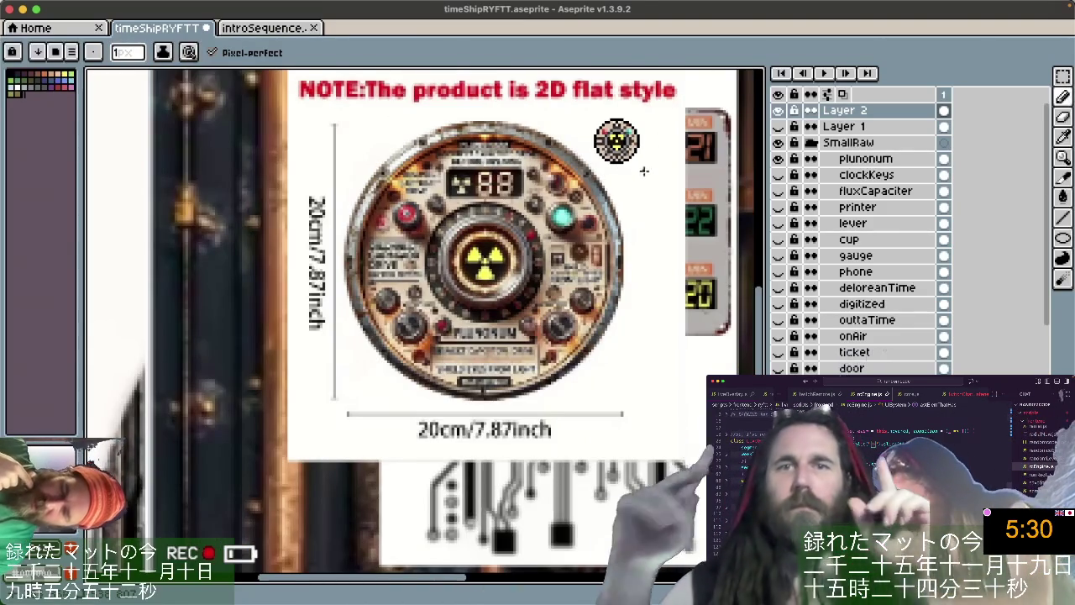
pyautogui.scroll(2, 621, 145)
pyautogui.scroll(2, 622, 145)
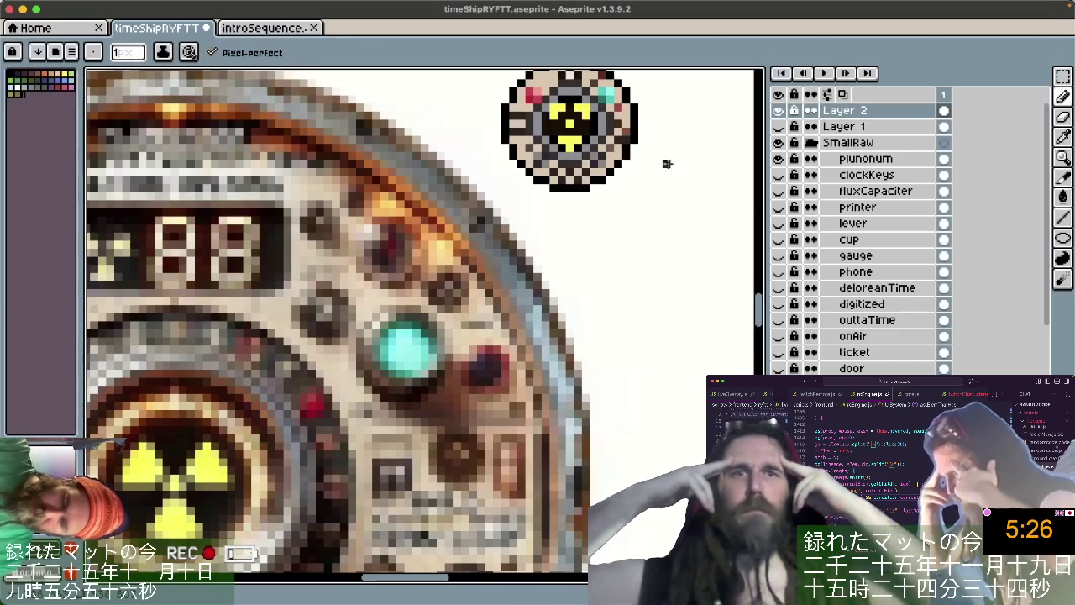
pyautogui.scroll(-1, 672, 217)
pyautogui.scroll(-1, 653, 221)
pyautogui.scroll(-1, 638, 222)
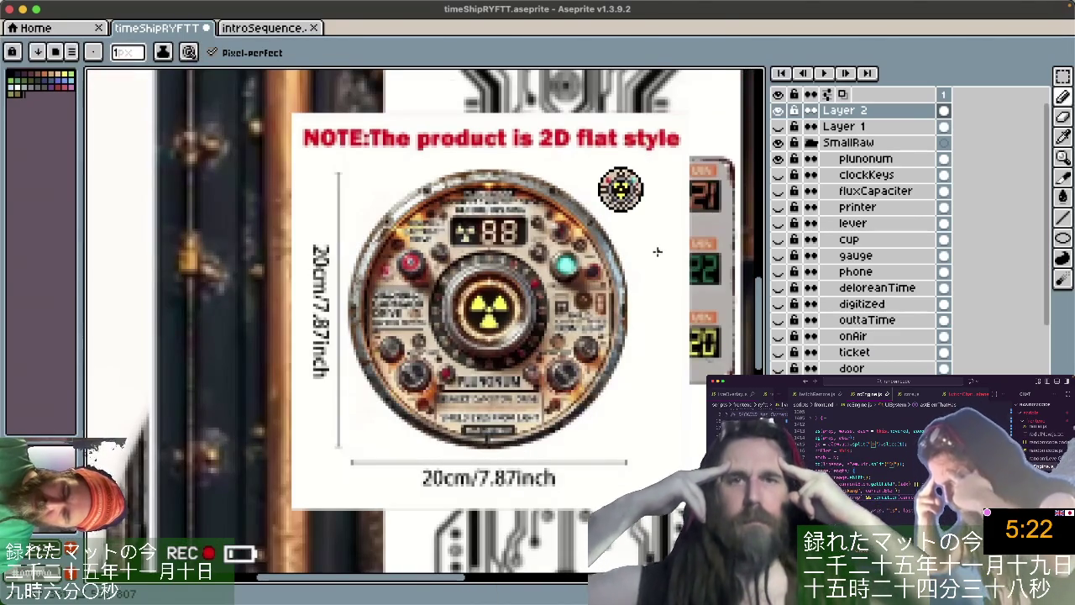
pyautogui.scroll(2, 487, 235)
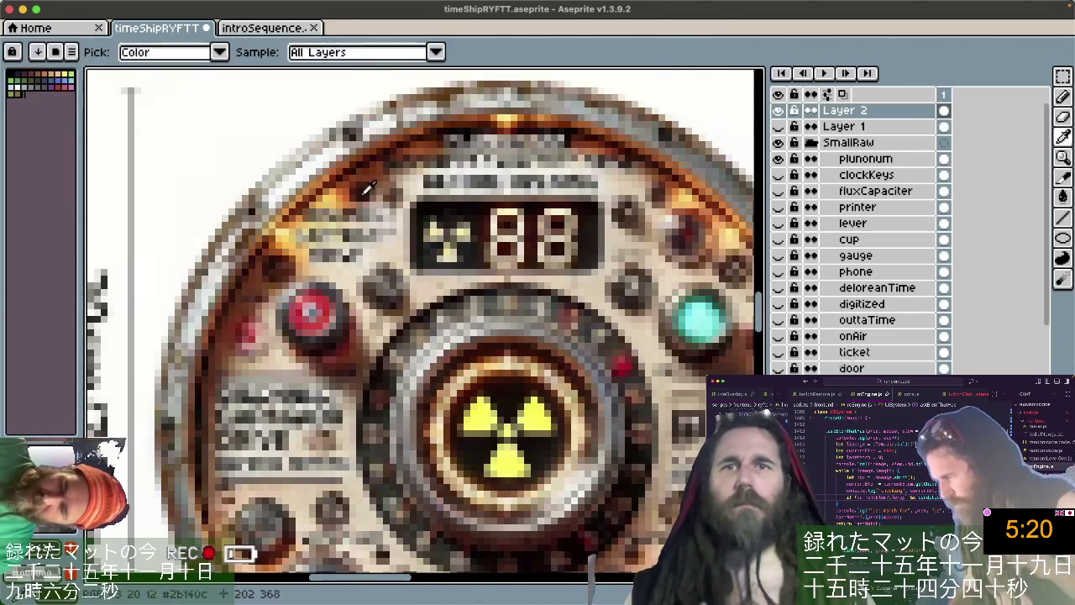
pyautogui.scroll(1, 701, 109)
pyautogui.hscroll(5, 701, 109)
pyautogui.scroll(2, 672, 160)
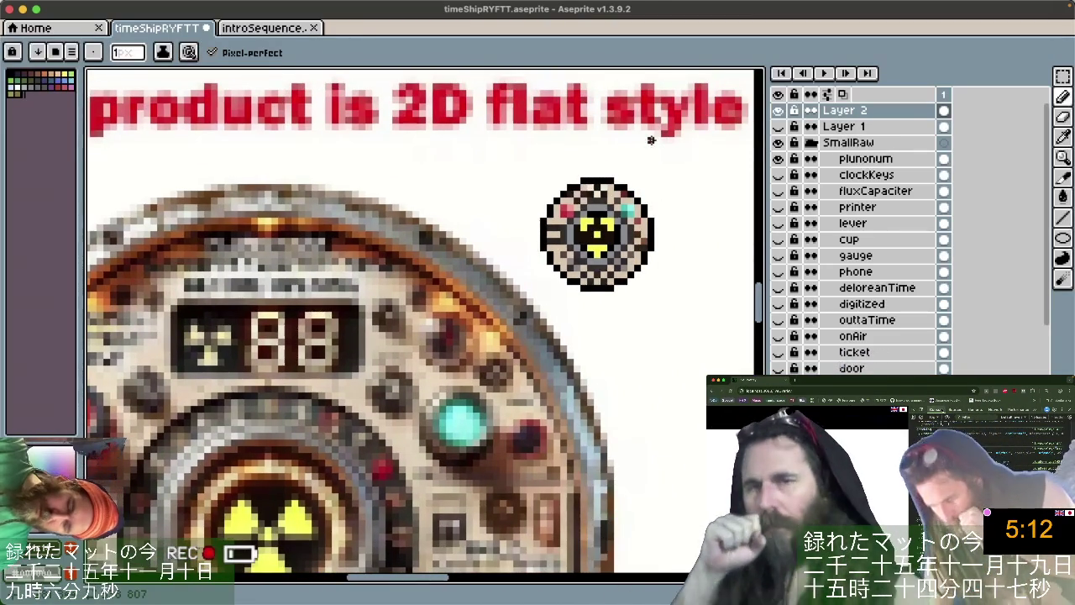
pyautogui.scroll(-3, 651, 138)
pyautogui.press('m')
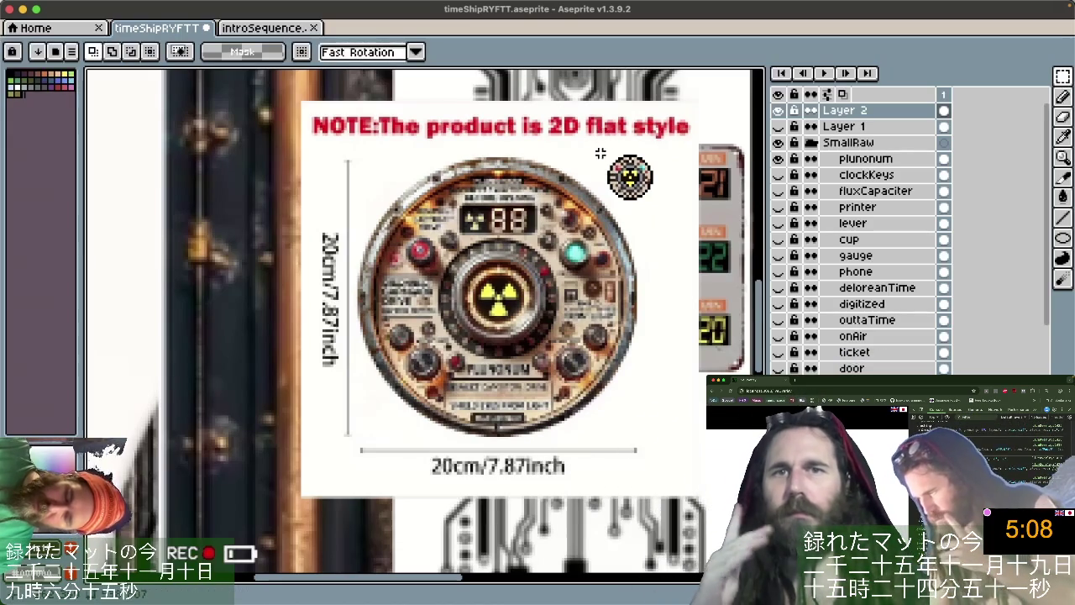
# Box-select the gauge icon, drop that selection, then reselect the icon's left, middle and right parts.
pyautogui.moveTo(607, 153); pyautogui.dragTo(653, 199)
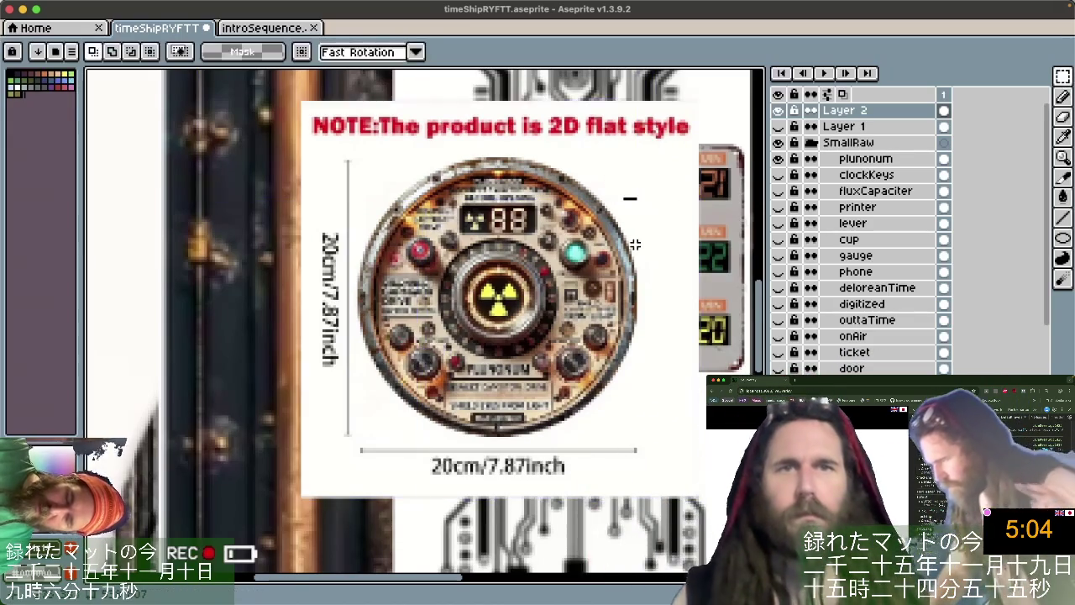
pyautogui.scroll(4, 630, 244)
pyautogui.scroll(-4, 629, 244)
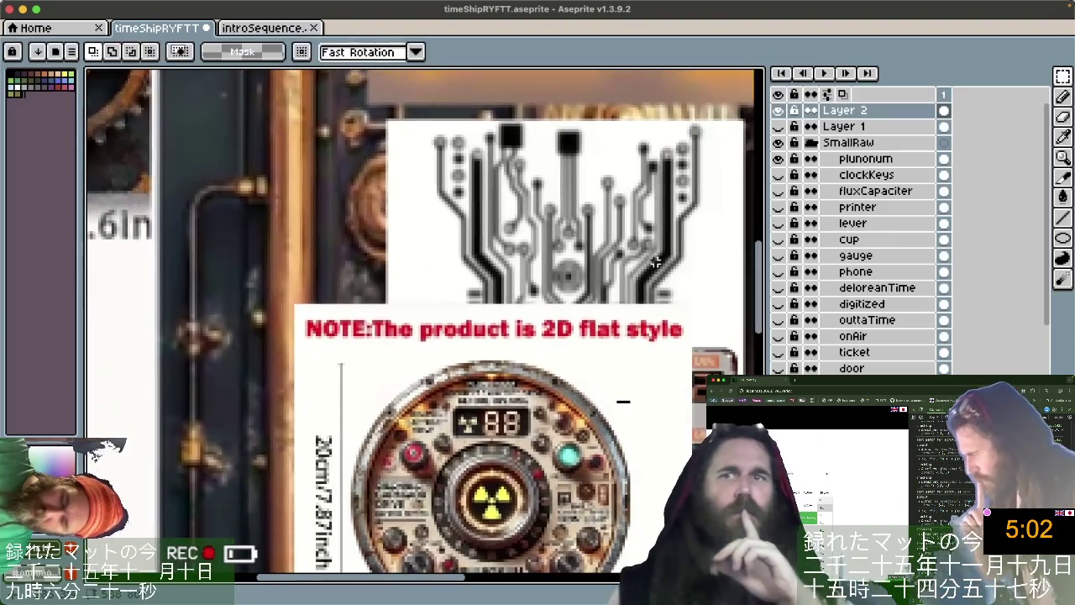
pyautogui.hotkey('ctrl', 'd')
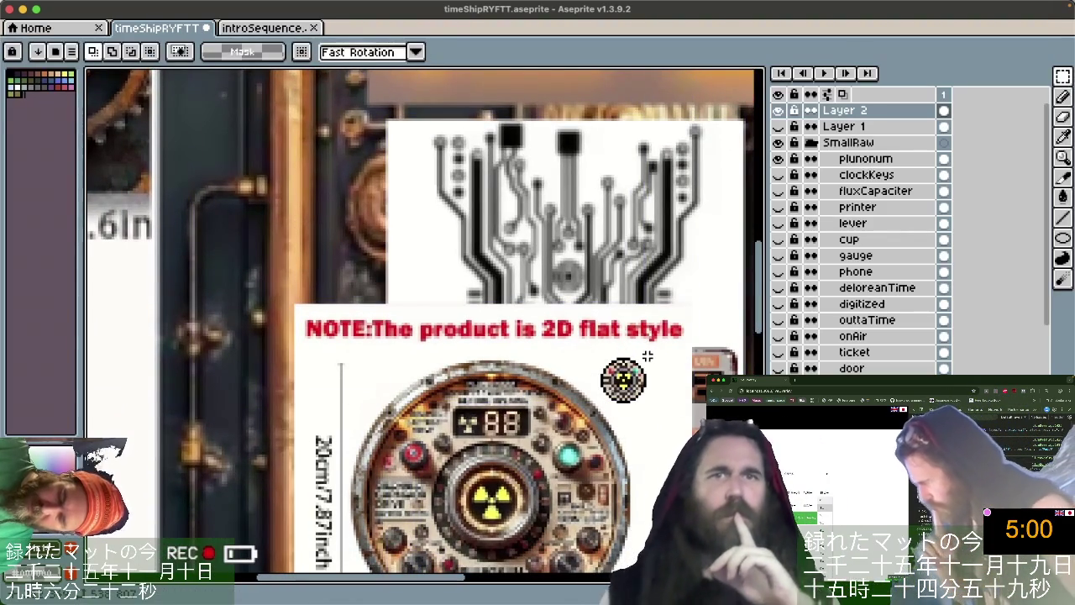
pyautogui.scroll(-1, 639, 356)
pyautogui.scroll(3, 635, 360)
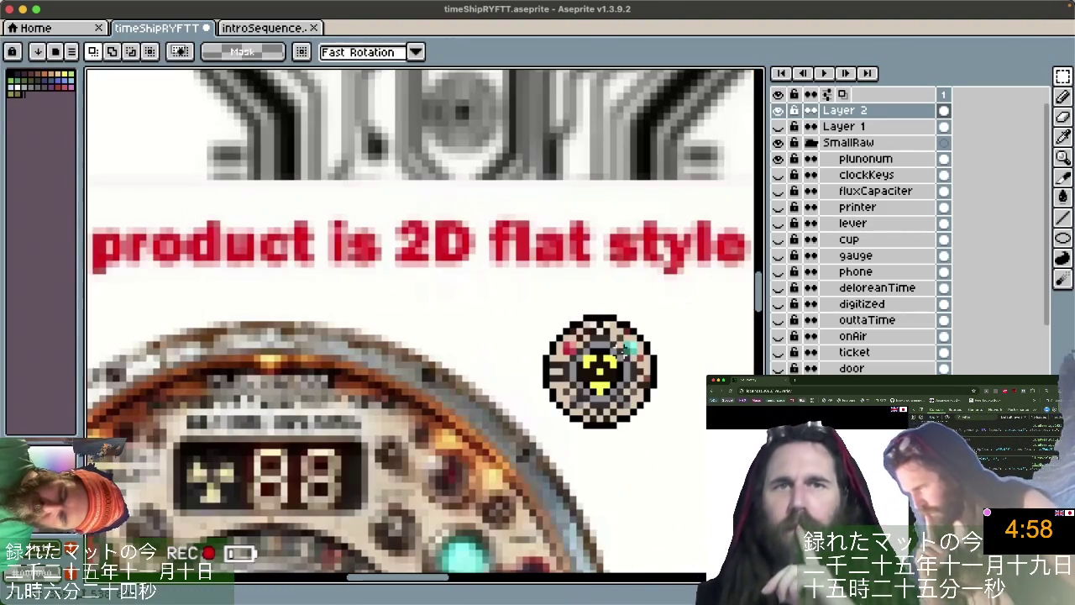
pyautogui.scroll(3, 616, 344)
pyautogui.scroll(-2, 448, 288)
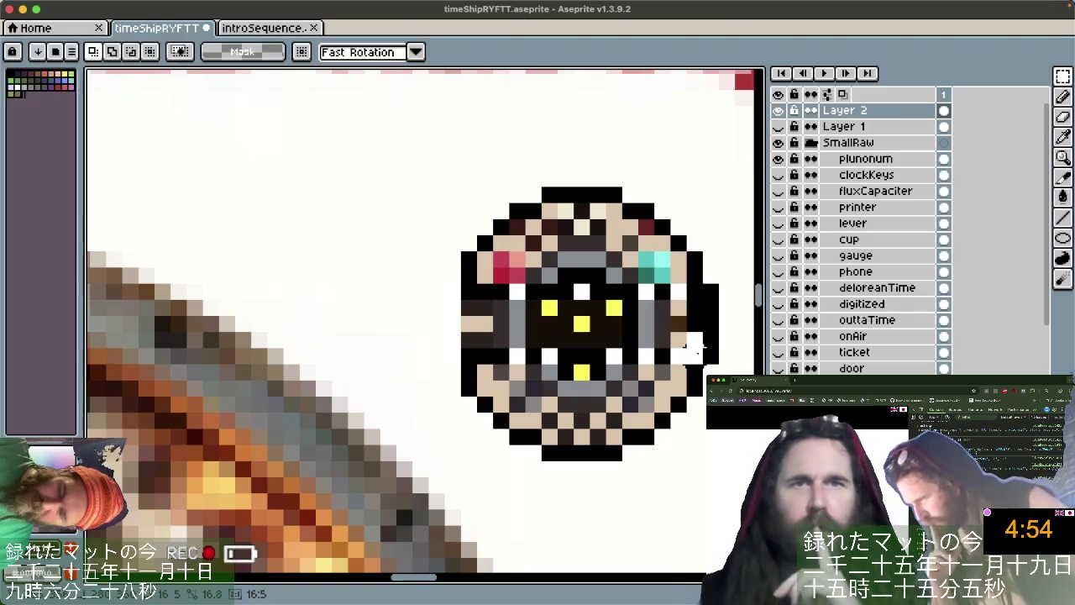
pyautogui.moveTo(440, 280); pyautogui.dragTo(529, 367)
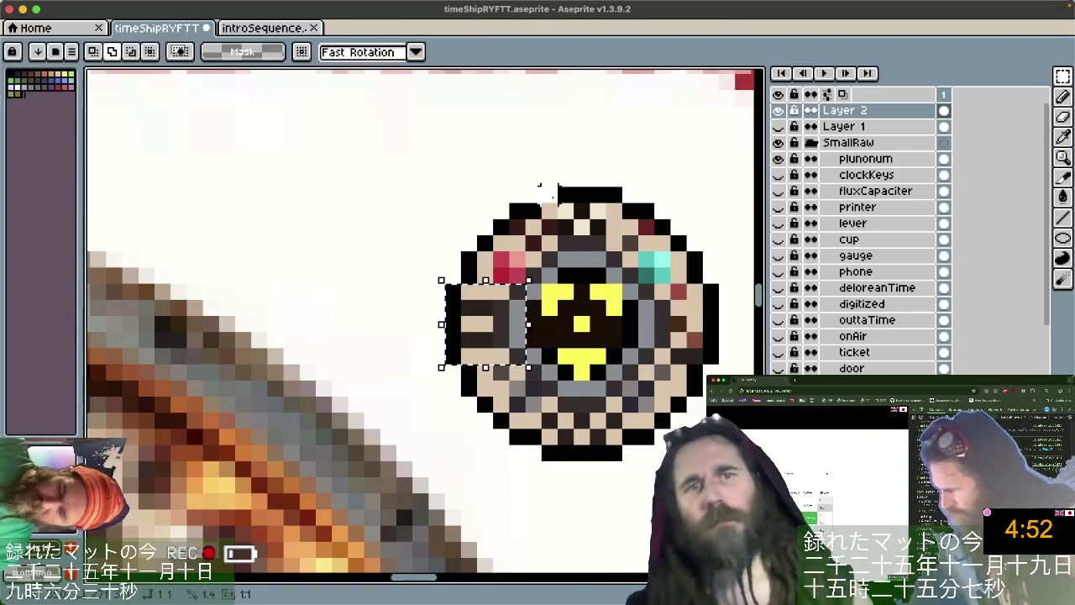
pyautogui.moveTo(542, 189); pyautogui.dragTo(623, 460)
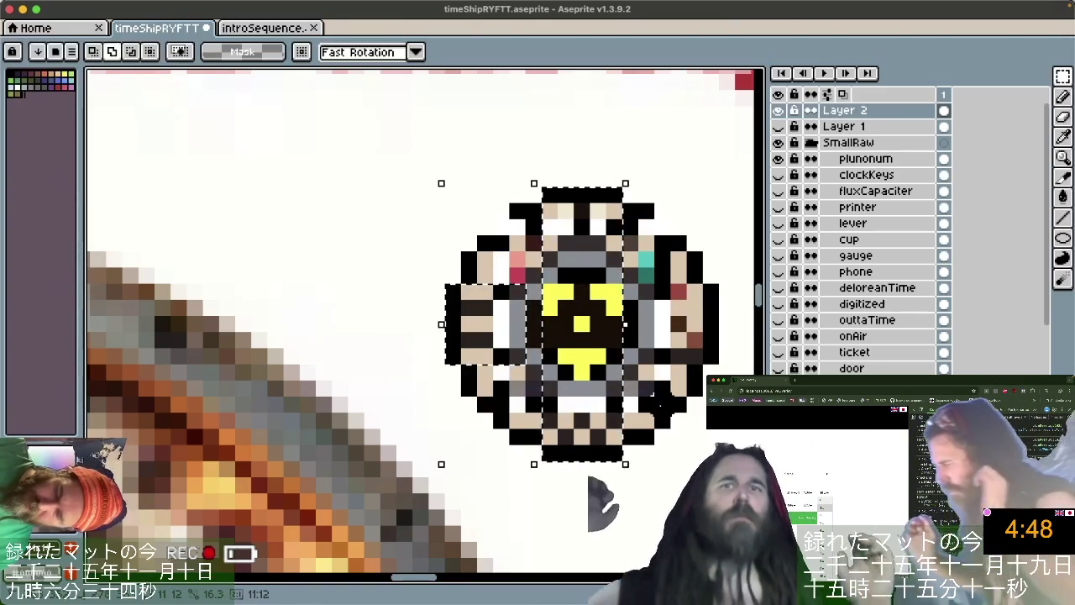
pyautogui.moveTo(671, 430); pyautogui.dragTo(494, 221)
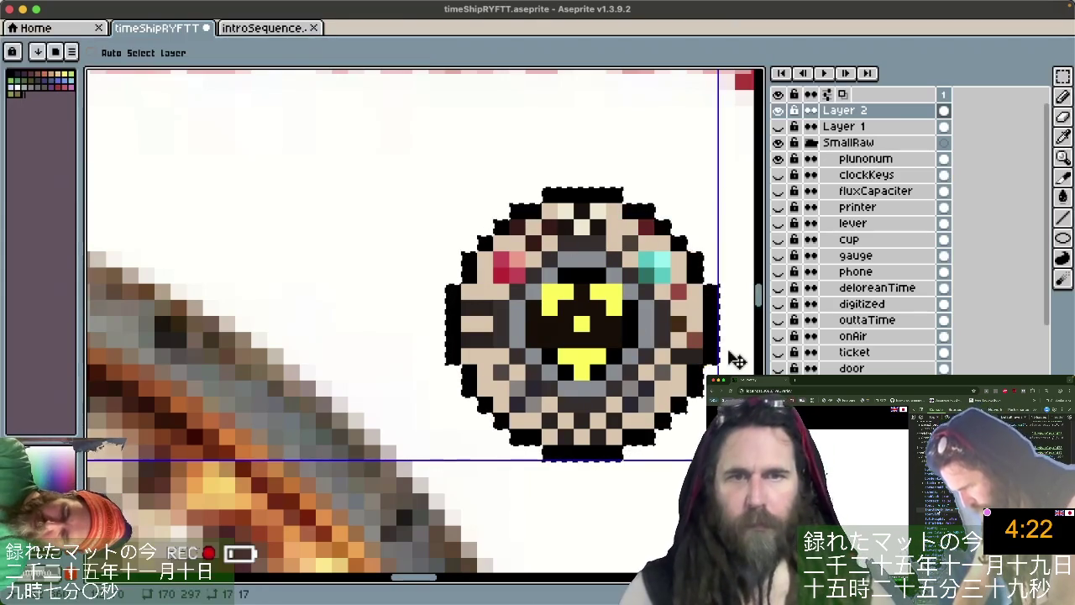
# Cut the selected gauge icon out of the canvas.
pyautogui.hotkey('ctrl', 'x')
pyautogui.scroll(-2, 726, 356)
pyautogui.scroll(-1, 729, 356)
pyautogui.scroll(-1, 731, 355)
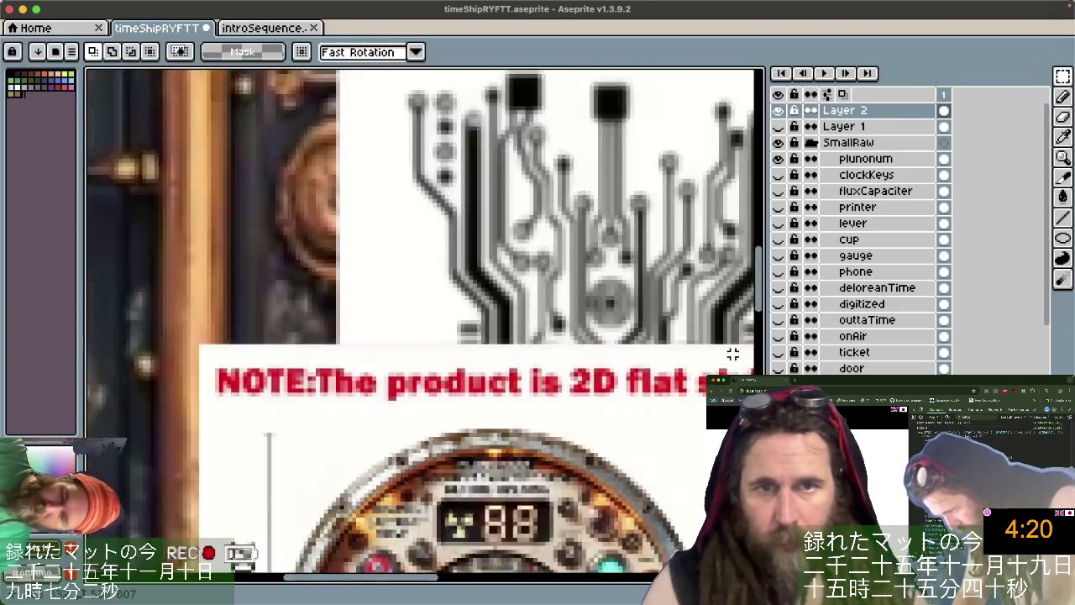
pyautogui.scroll(-1, 733, 354)
pyautogui.scroll(1, 733, 355)
pyautogui.scroll(-5, 733, 354)
pyautogui.hscroll(3, 733, 355)
pyautogui.scroll(-1, 733, 355)
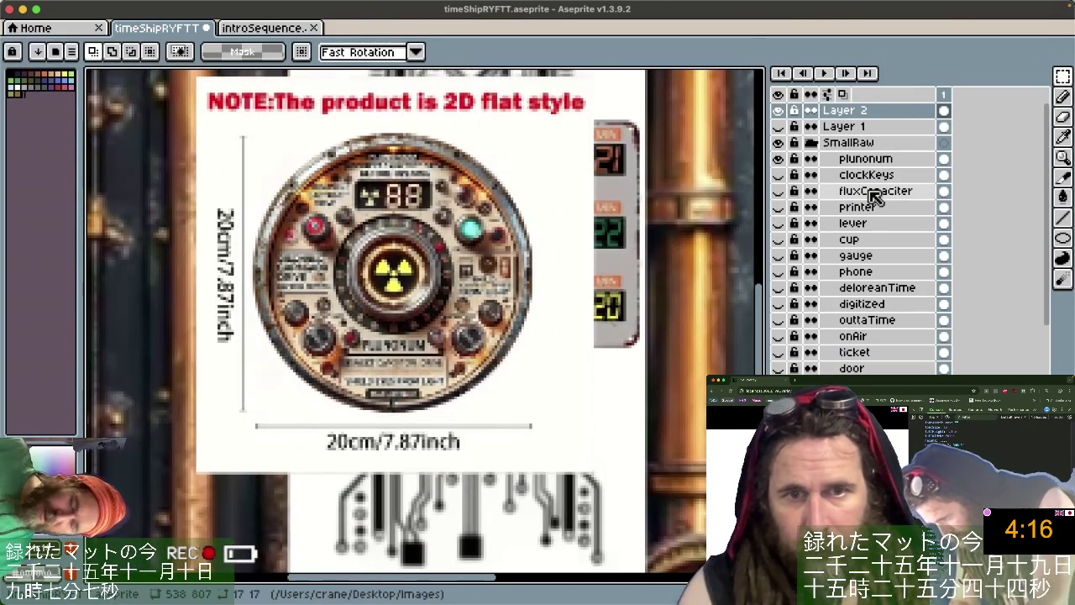
# Make Layer 2 the target layer and paste the gauge icon onto it.
pyautogui.doubleClick(836, 112)
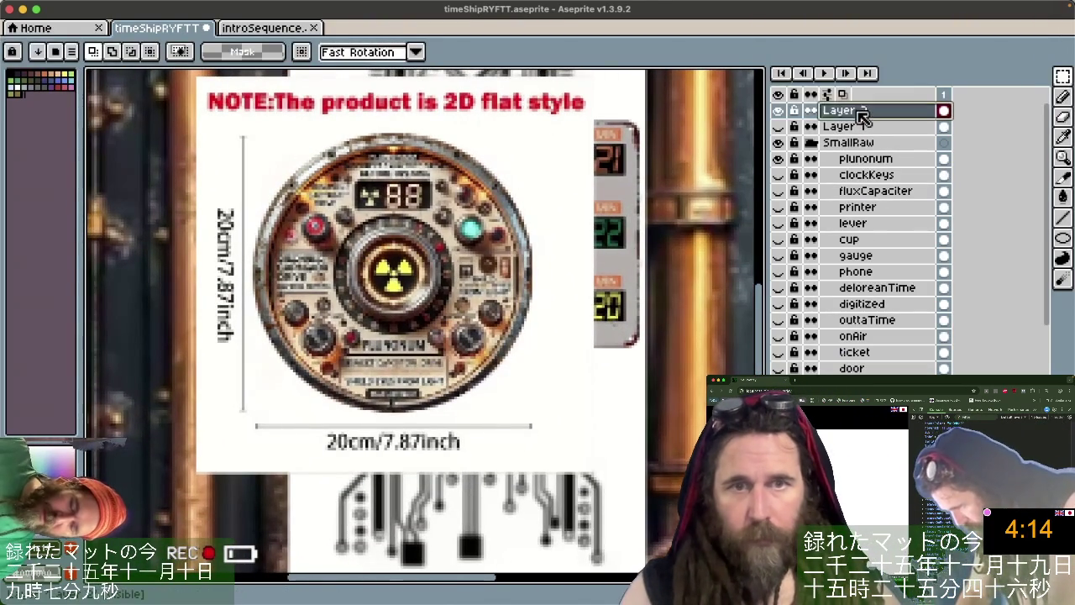
pyautogui.press('Return')
pyautogui.hotkey('ctrl', 'v')
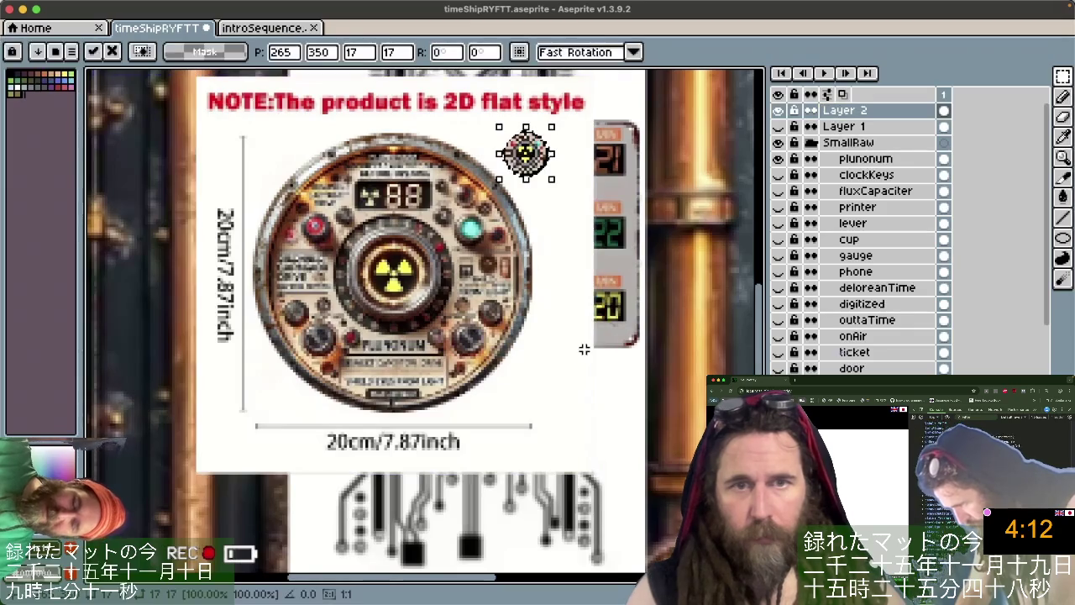
pyautogui.scroll(5, 569, 330)
pyautogui.hscroll(-2, 569, 330)
pyautogui.scroll(-3, 579, 336)
pyautogui.scroll(-1, 576, 319)
pyautogui.press('Return')
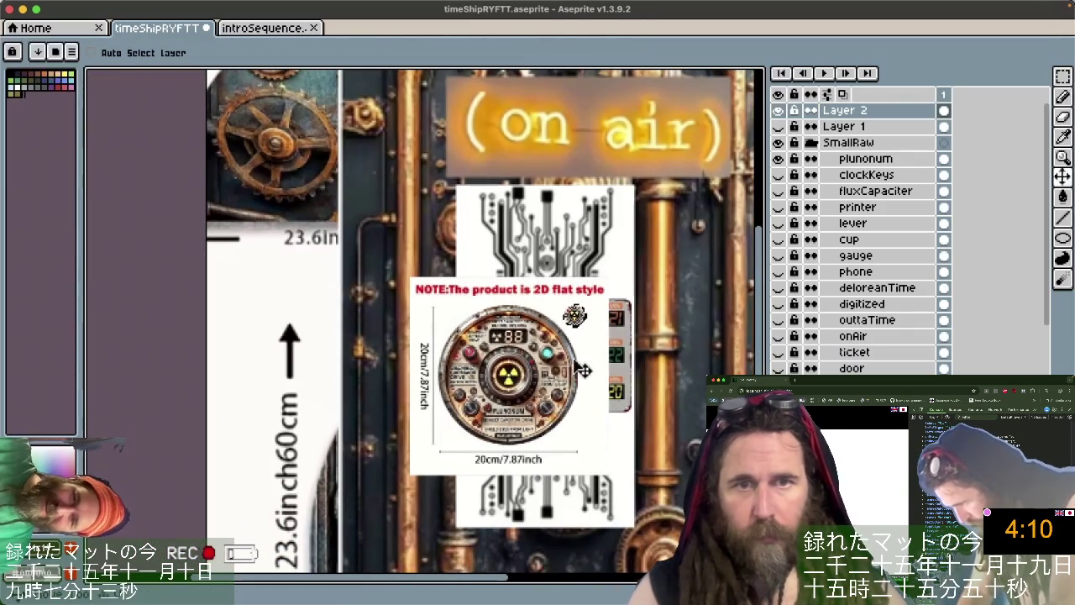
pyautogui.scroll(1, 629, 354)
pyautogui.hscroll(1, 626, 357)
pyautogui.scroll(-2, 619, 365)
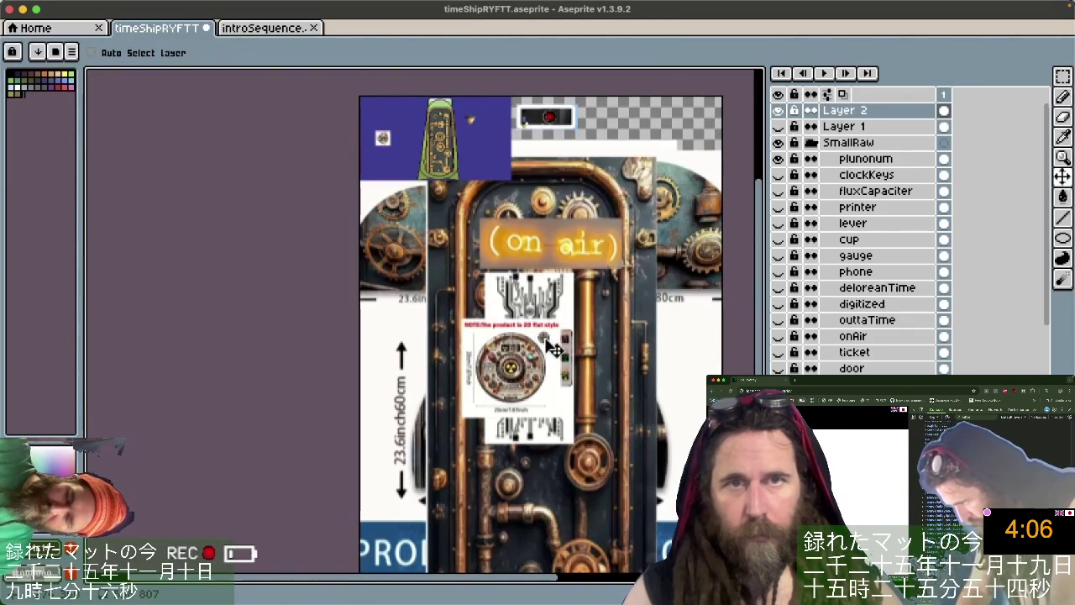
# Drag the gauge icon left of the green tower onto the small white thumbnail box.
pyautogui.moveTo(483, 193); pyautogui.dragTo(441, 122)
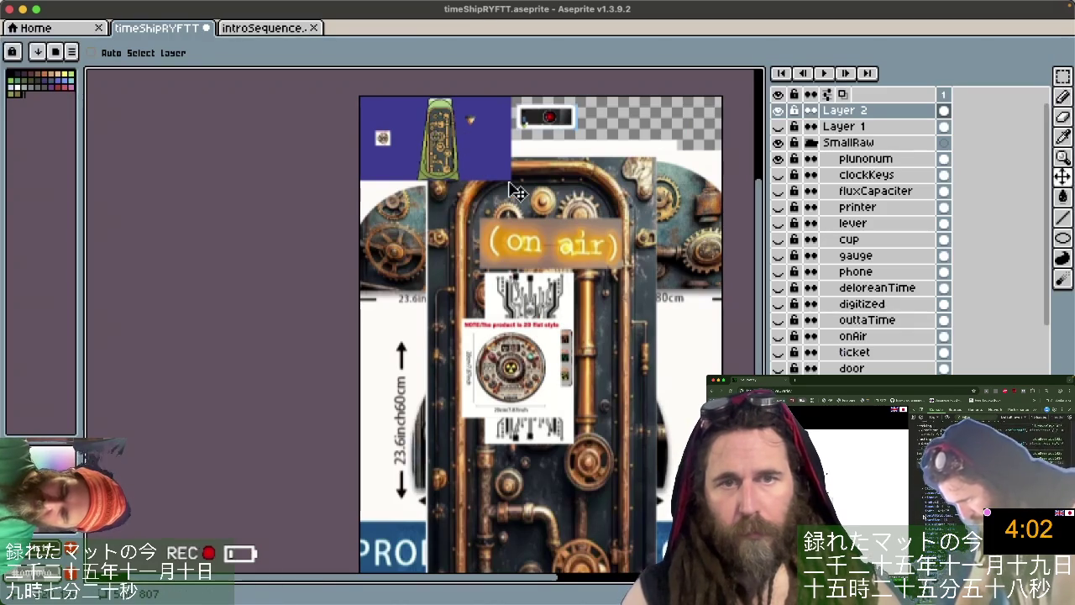
pyautogui.scroll(2, 563, 277)
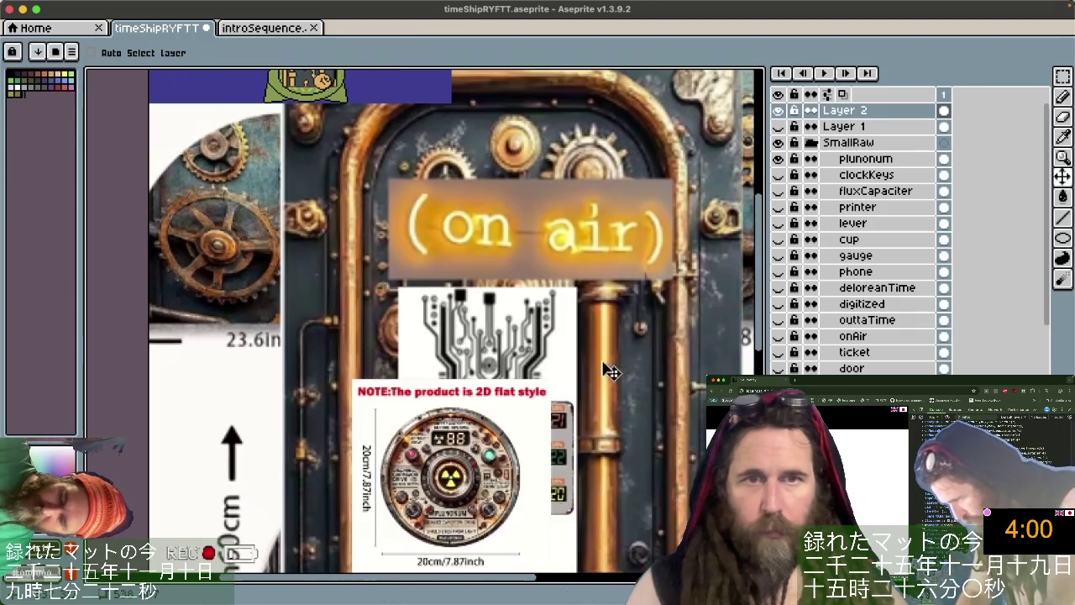
pyautogui.scroll(3, 604, 374)
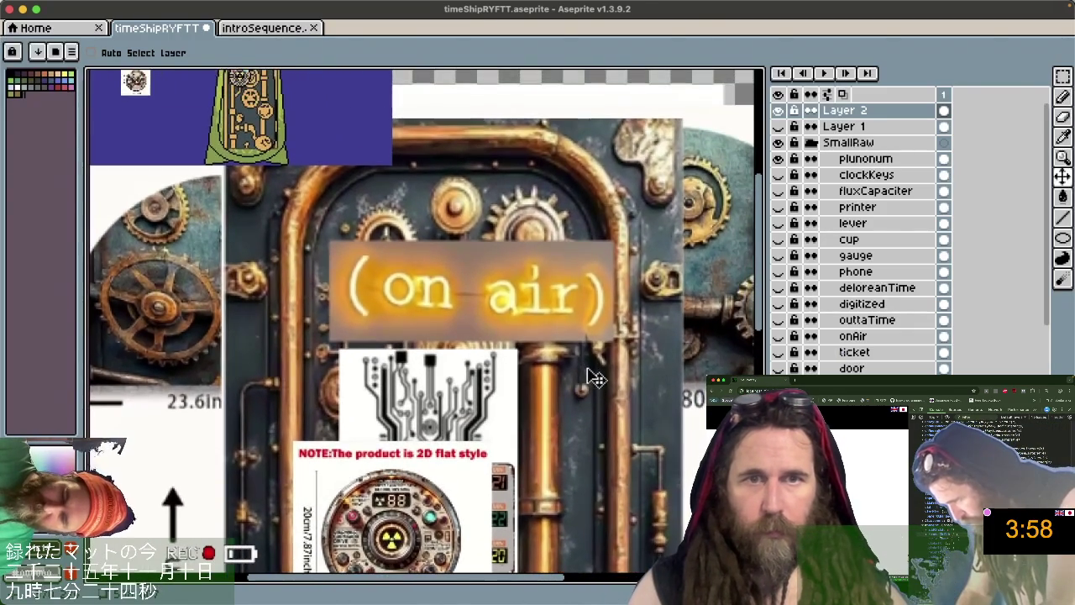
pyautogui.scroll(-2, 595, 378)
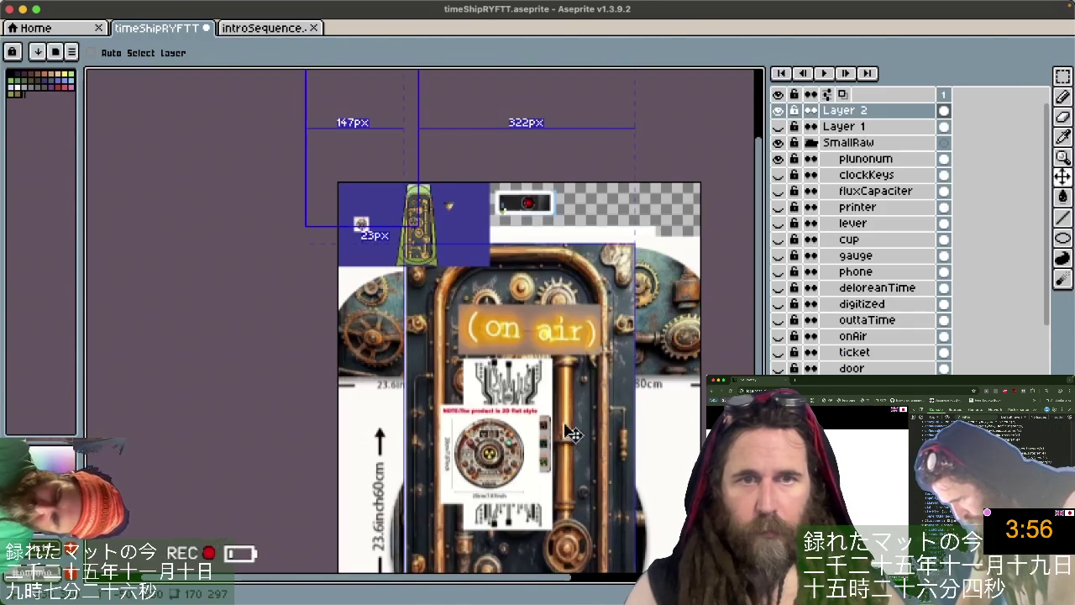
pyautogui.scroll(4, 445, 246)
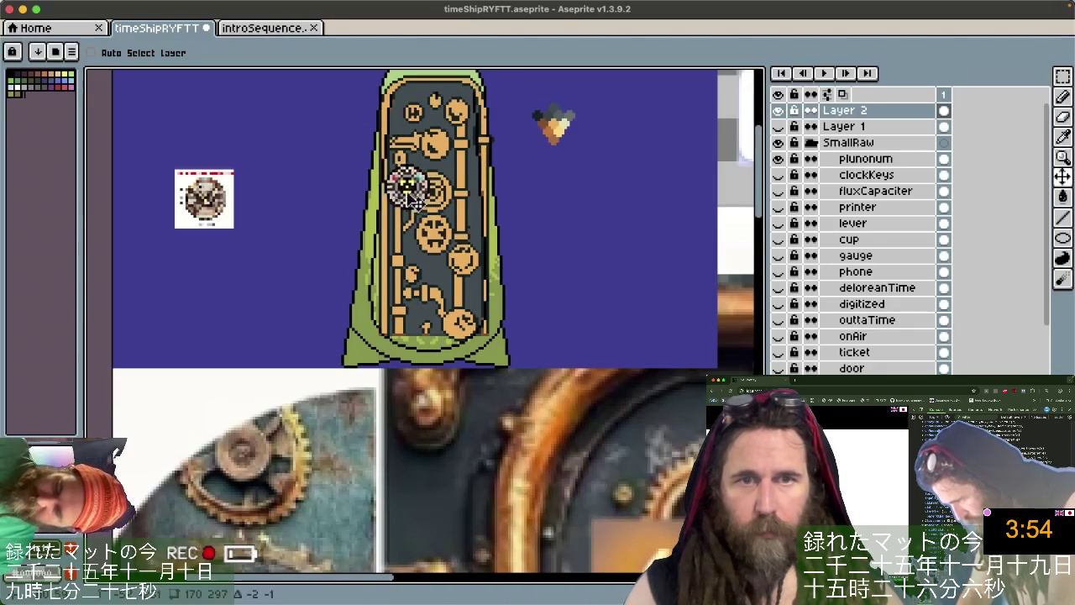
pyautogui.moveTo(413, 195); pyautogui.dragTo(312, 213)
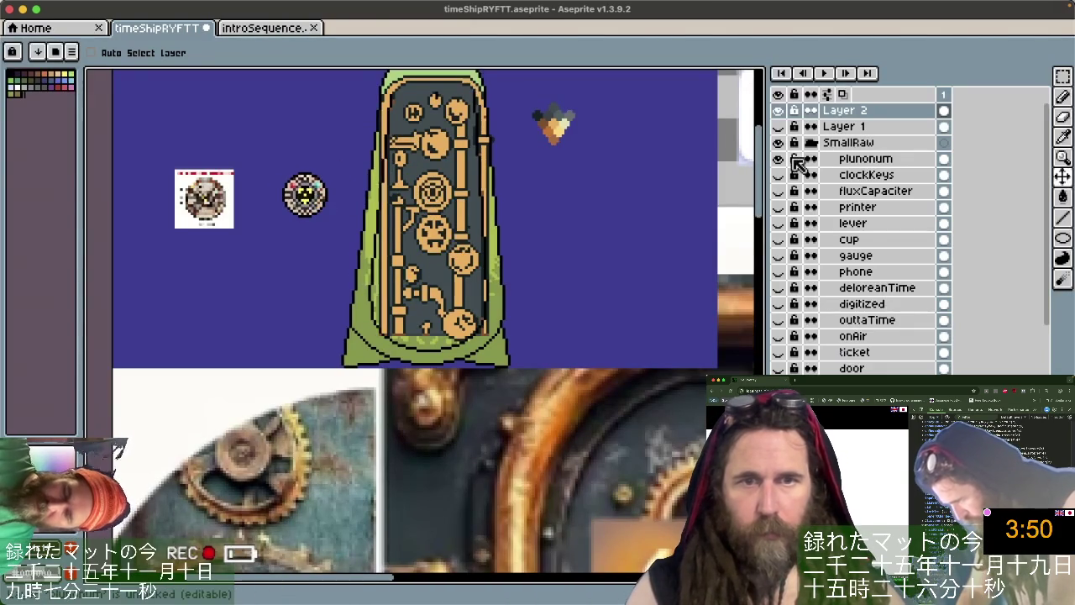
pyautogui.moveTo(322, 210); pyautogui.dragTo(220, 210)
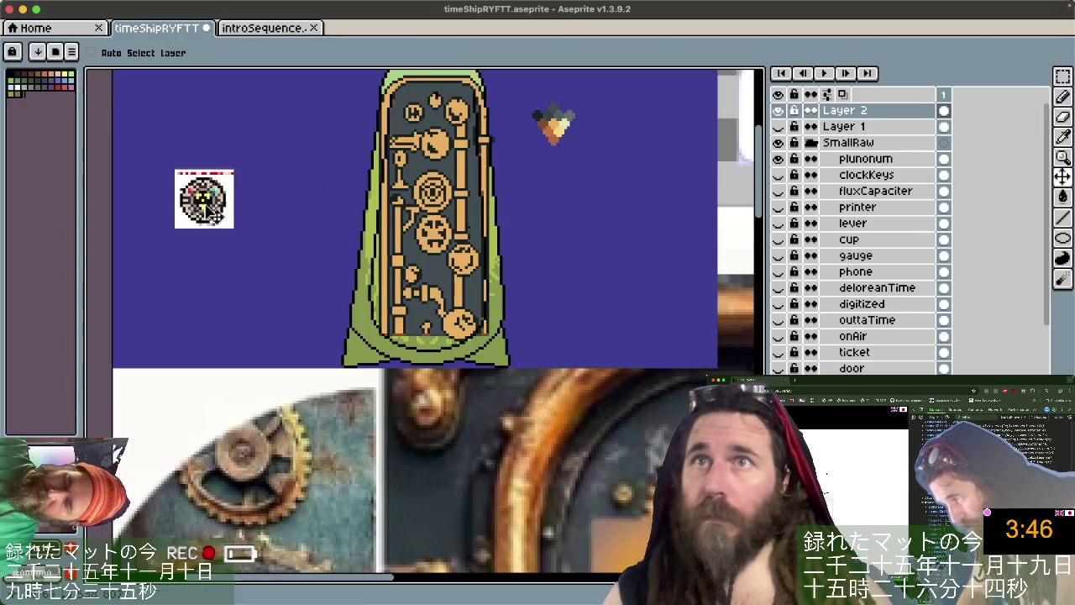
# Delete Layer 1, move Layer 2 into the SmallRaw group, and slide the reference onto the door.
pyautogui.click(938, 126)
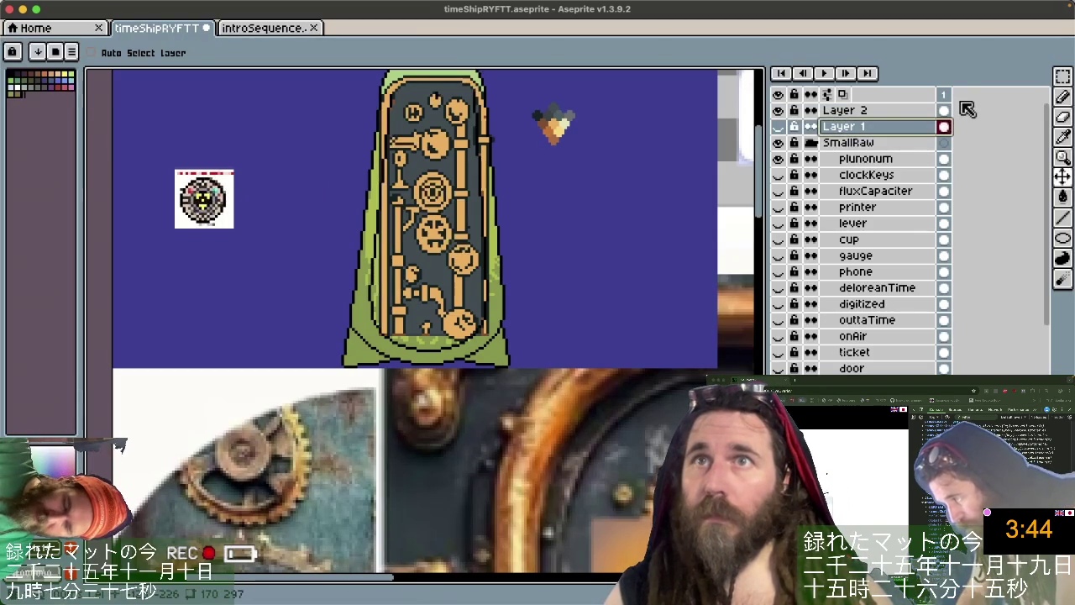
pyautogui.press('Delete')
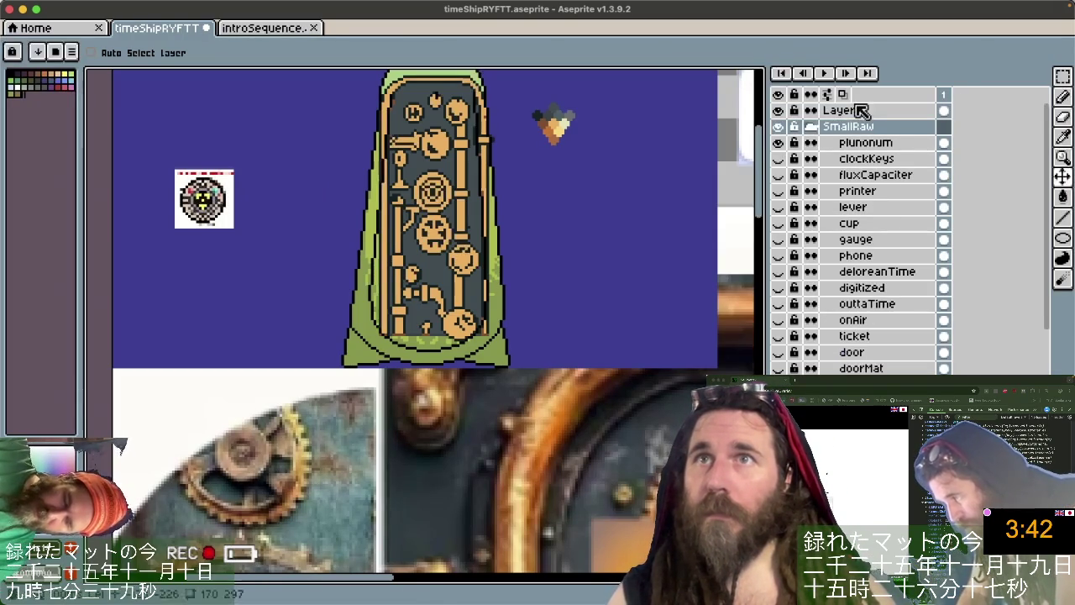
pyautogui.doubleClick(862, 110)
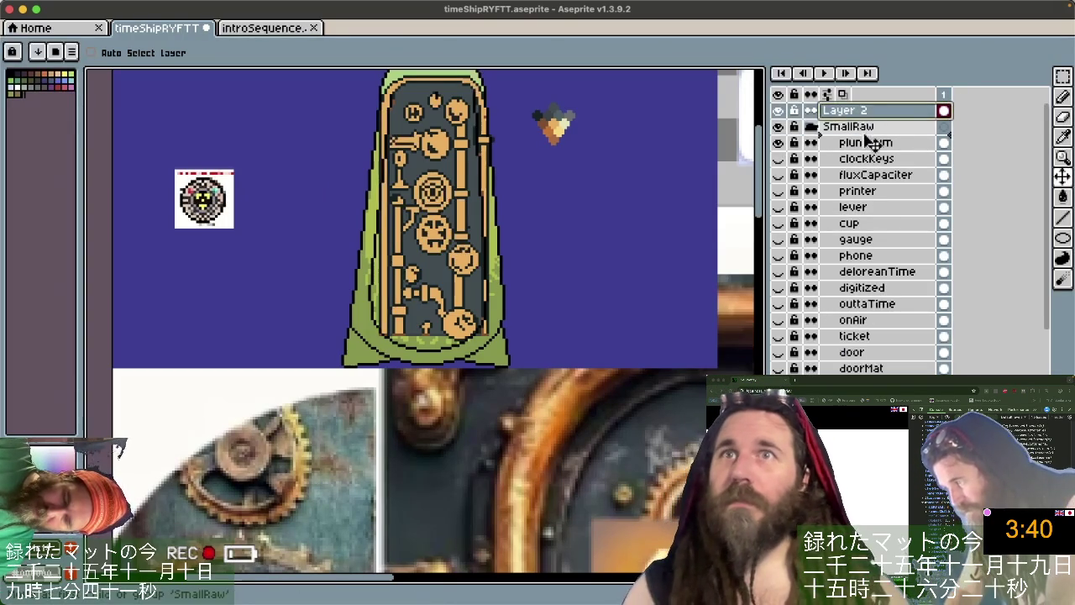
pyautogui.moveTo(873, 145); pyautogui.dragTo(846, 132)
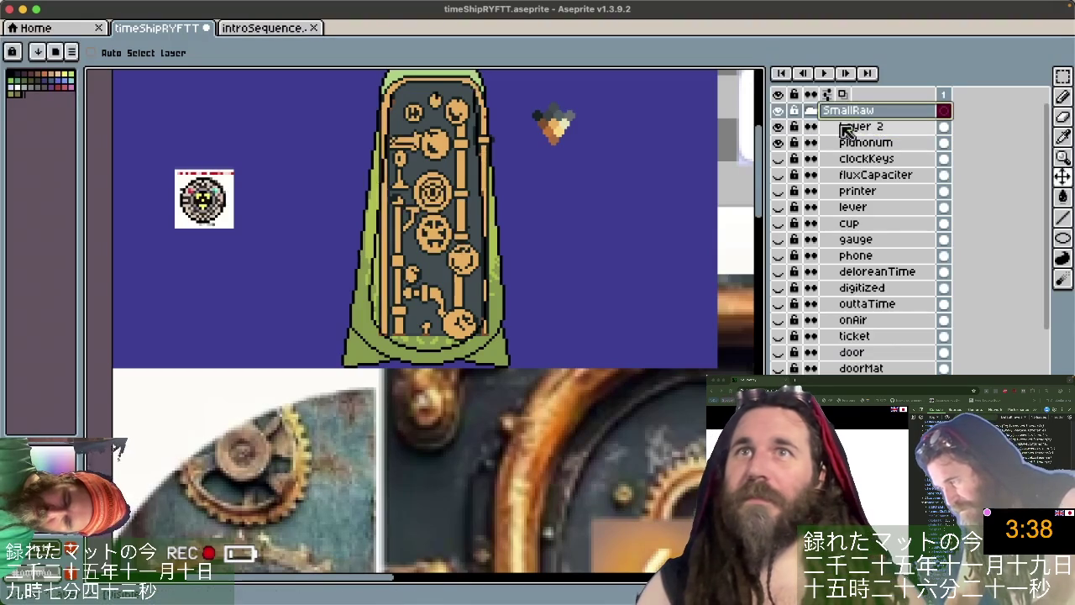
pyautogui.moveTo(777, 336); pyautogui.dragTo(779, 255)
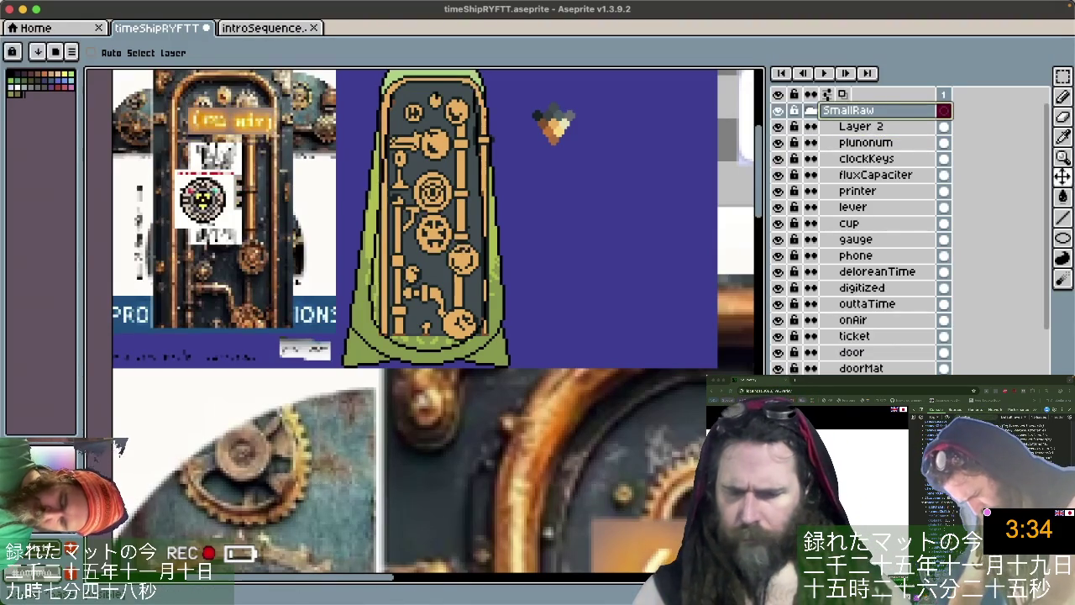
pyautogui.press('Return')
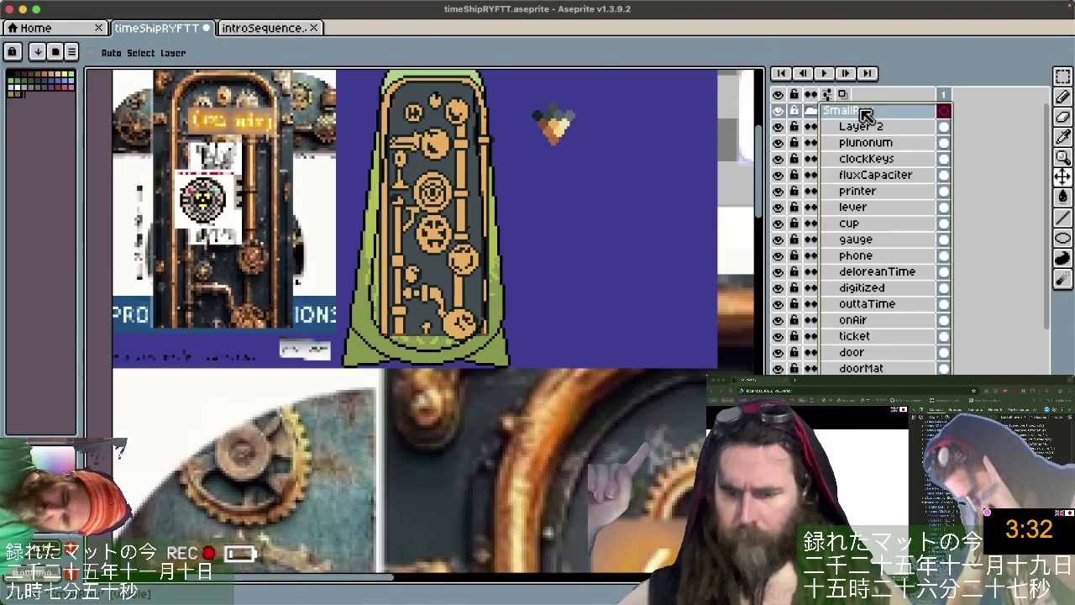
pyautogui.moveTo(286, 218)
pyautogui.mouseDown()
pyautogui.moveTo(442, 216)
pyautogui.moveTo(495, 251)
pyautogui.moveTo(483, 252)
pyautogui.mouseUp()
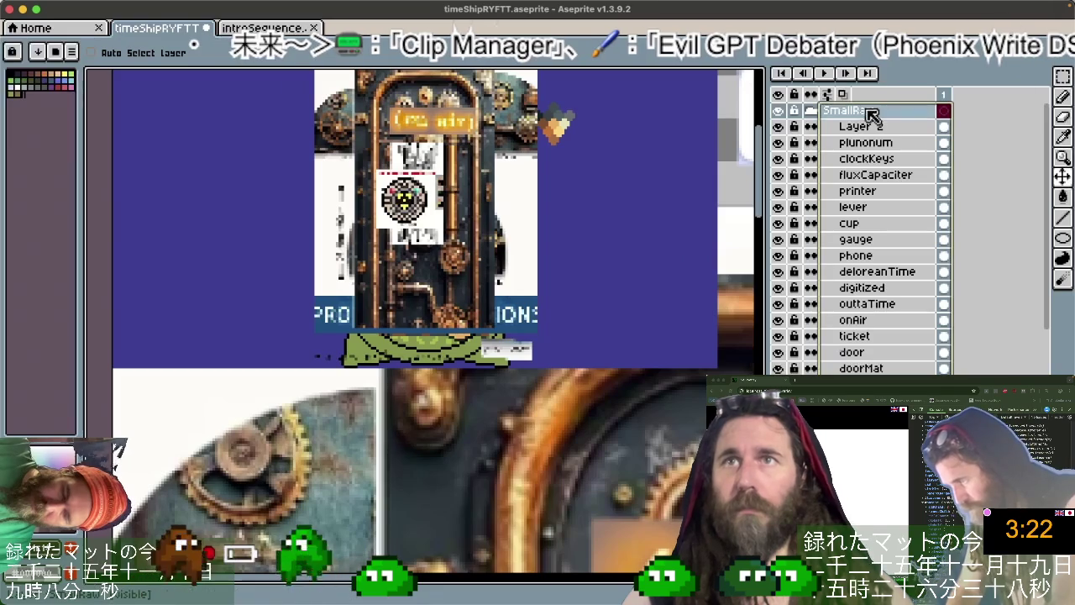
# Collapse SmallRaw, stack it below RawDoor, and put BG beneath SmallRaw.
pyautogui.click(811, 110)
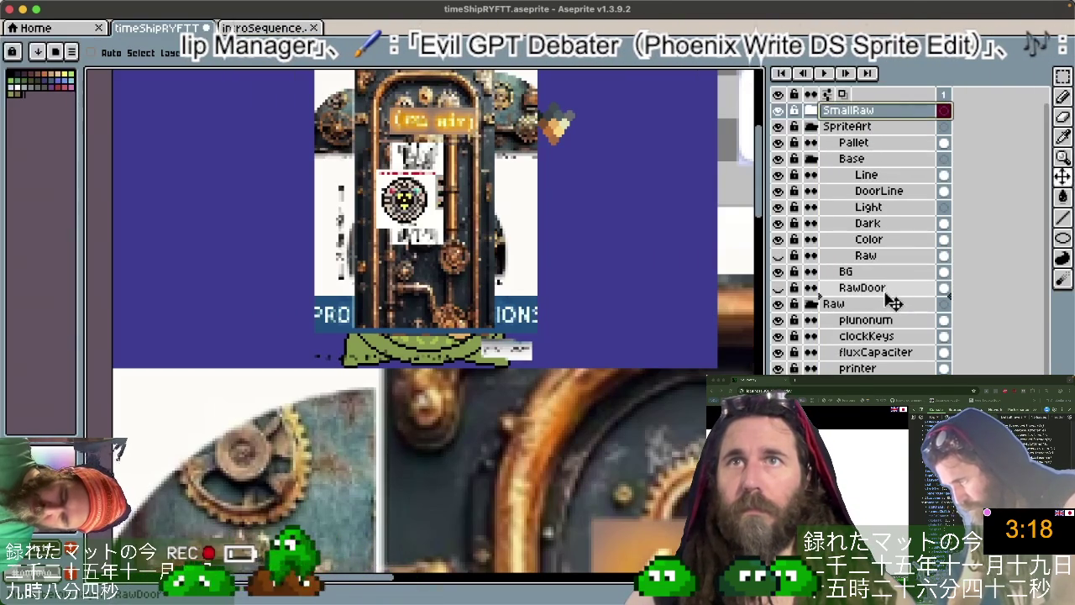
pyautogui.moveTo(893, 302); pyautogui.dragTo(893, 294)
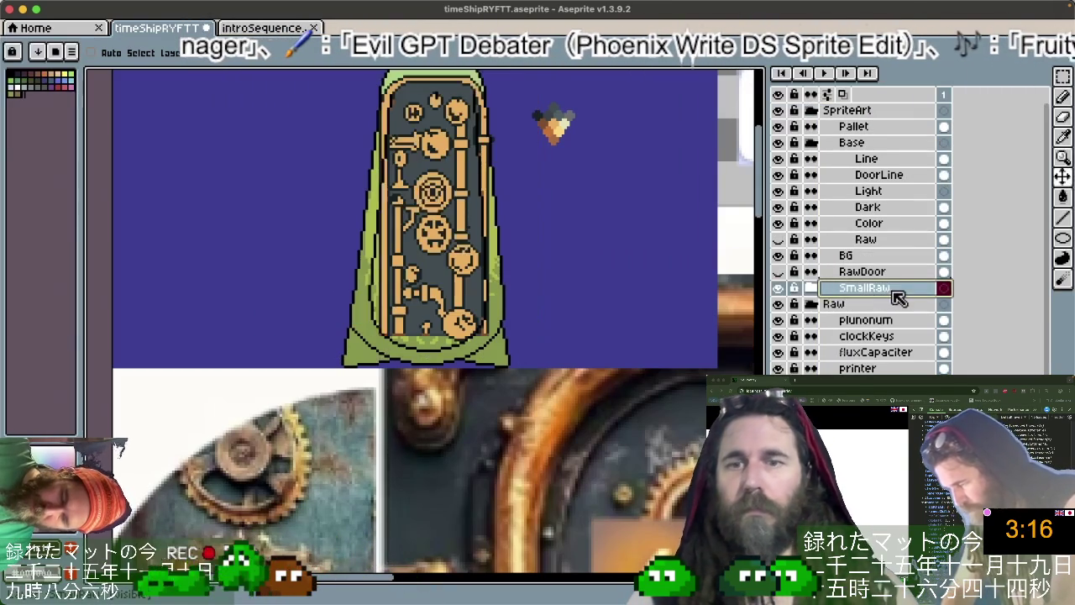
pyautogui.click(893, 258)
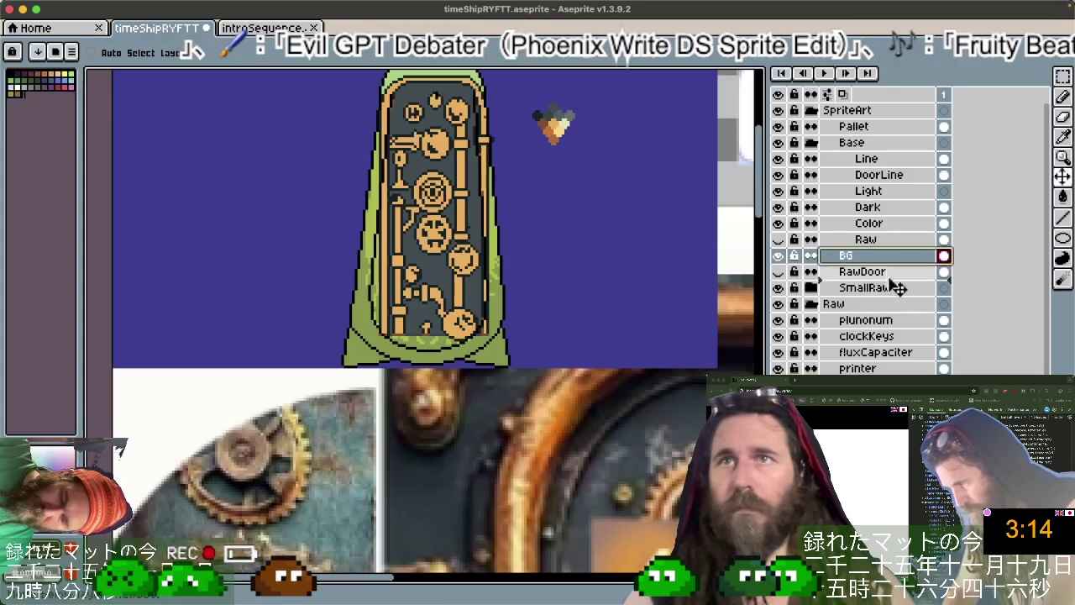
pyautogui.moveTo(893, 258); pyautogui.dragTo(911, 290)
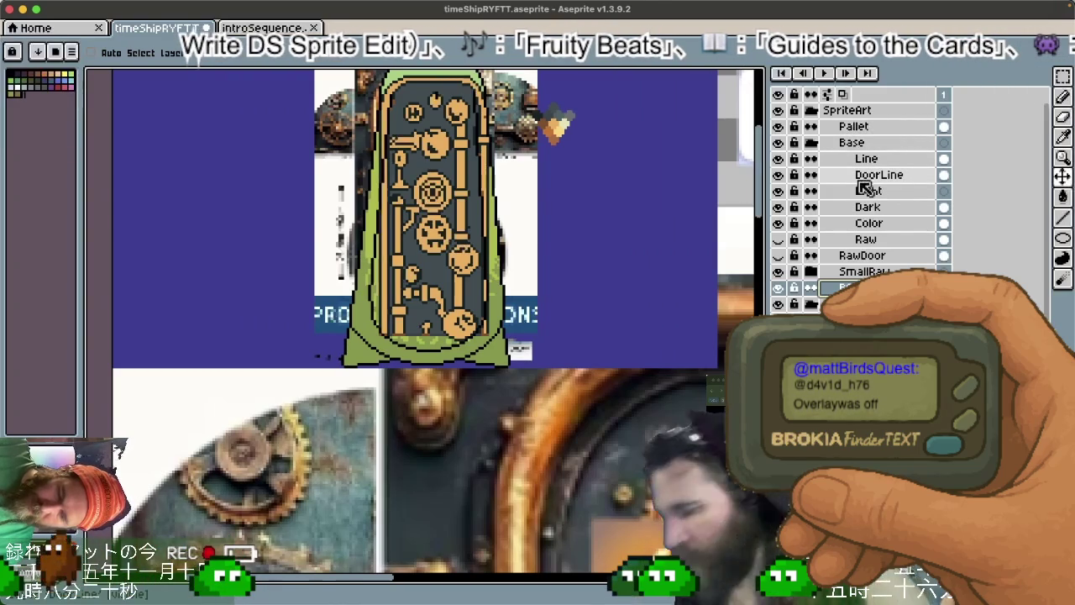
# Toggle the DoorLine and Color layers' visibility to compare the door with the reference.
pyautogui.click(778, 174)
pyautogui.click(778, 175)
pyautogui.click(778, 175)
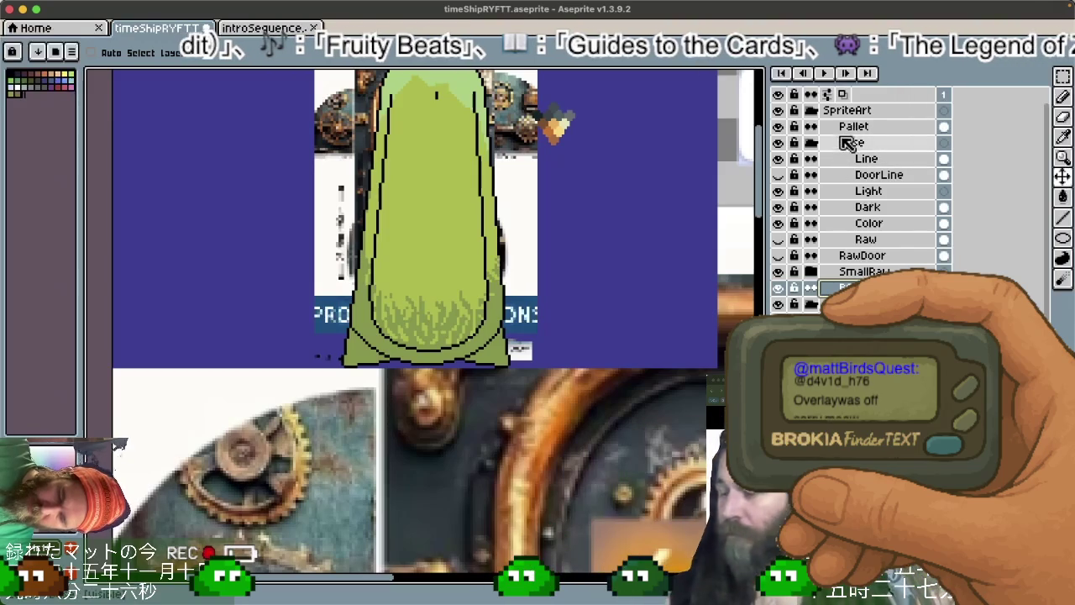
pyautogui.click(778, 223)
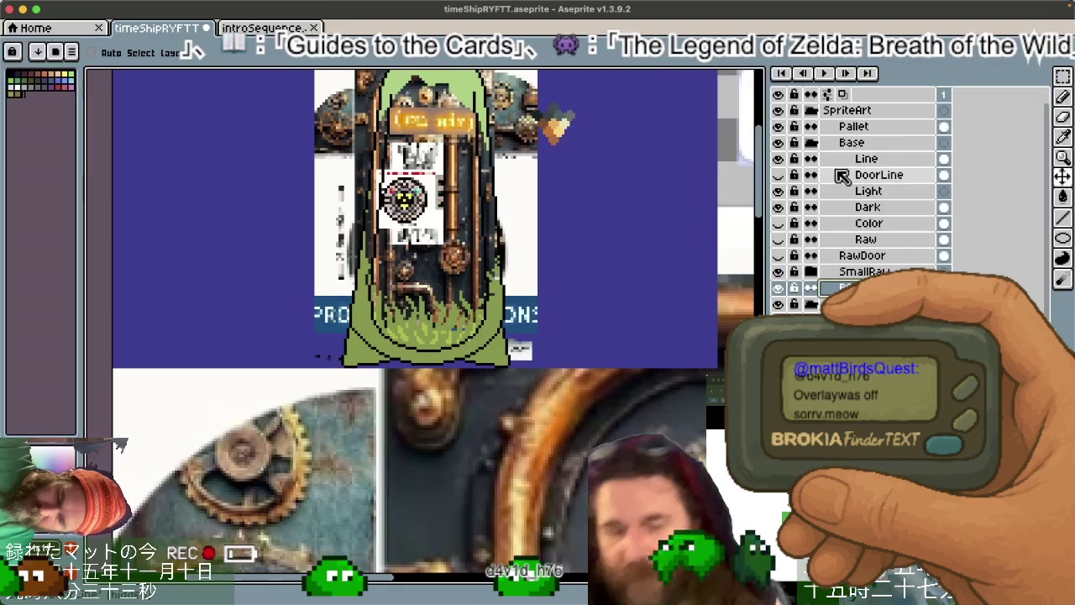
pyautogui.click(781, 175)
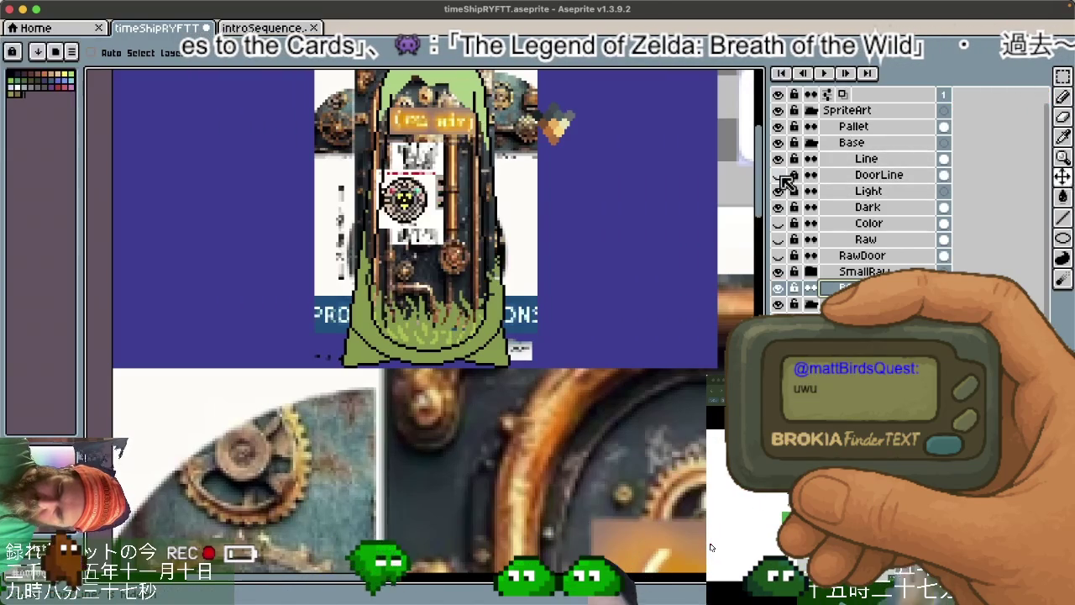
pyautogui.click(781, 174)
pyautogui.doubleClick(781, 174)
pyautogui.doubleClick(781, 174)
pyautogui.click(781, 174)
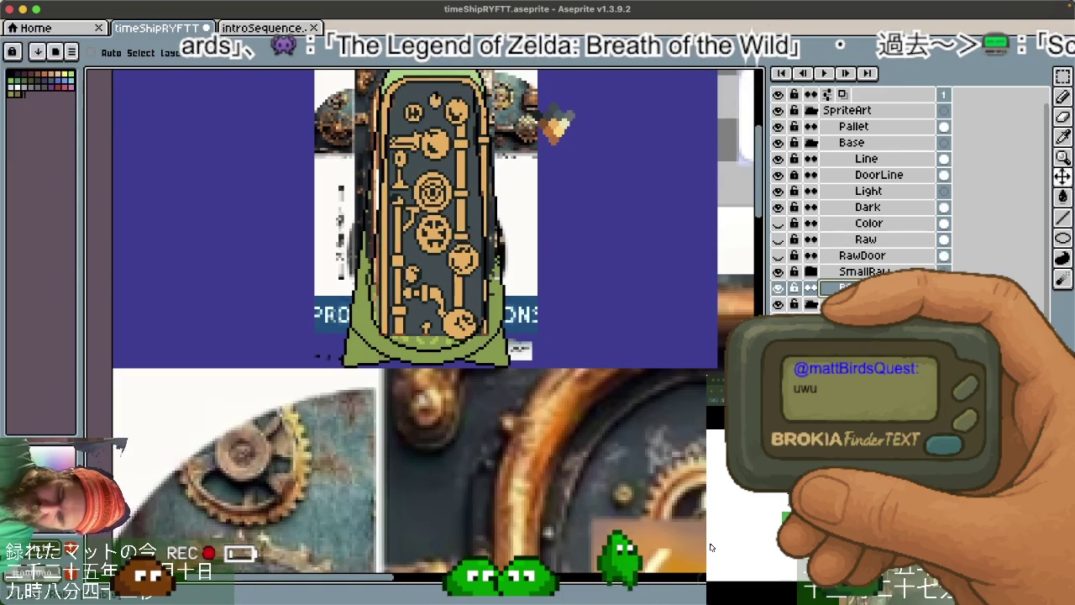
# Lower DoorLine's opacity in Layer Properties and nudge the SmallRaw reference slightly right.
pyautogui.doubleClick(878, 174)
pyautogui.moveTo(607, 150); pyautogui.dragTo(603, 155)
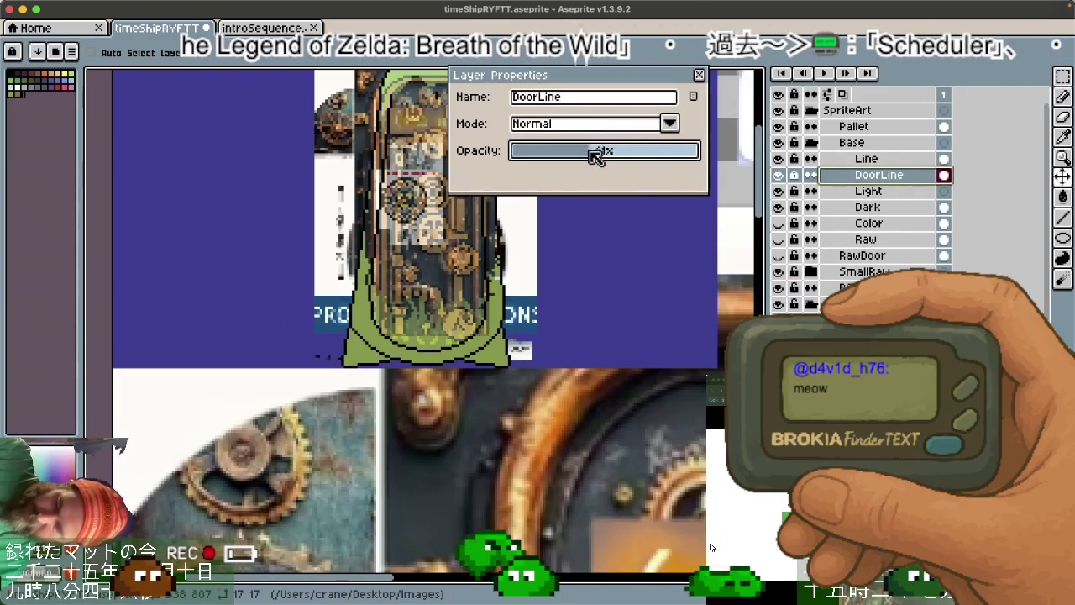
pyautogui.click(699, 75)
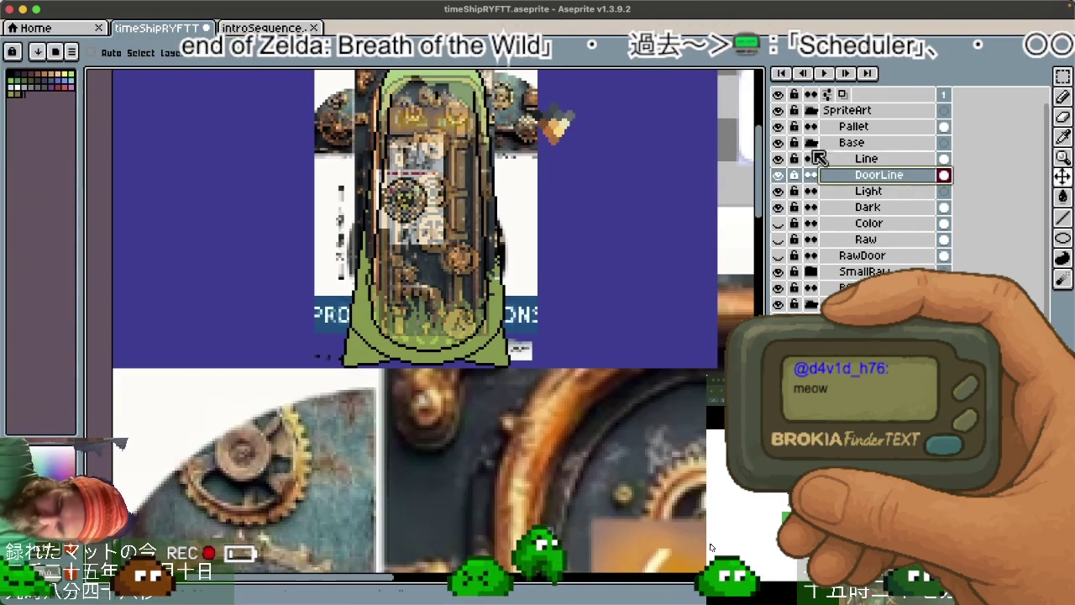
pyautogui.click(864, 271)
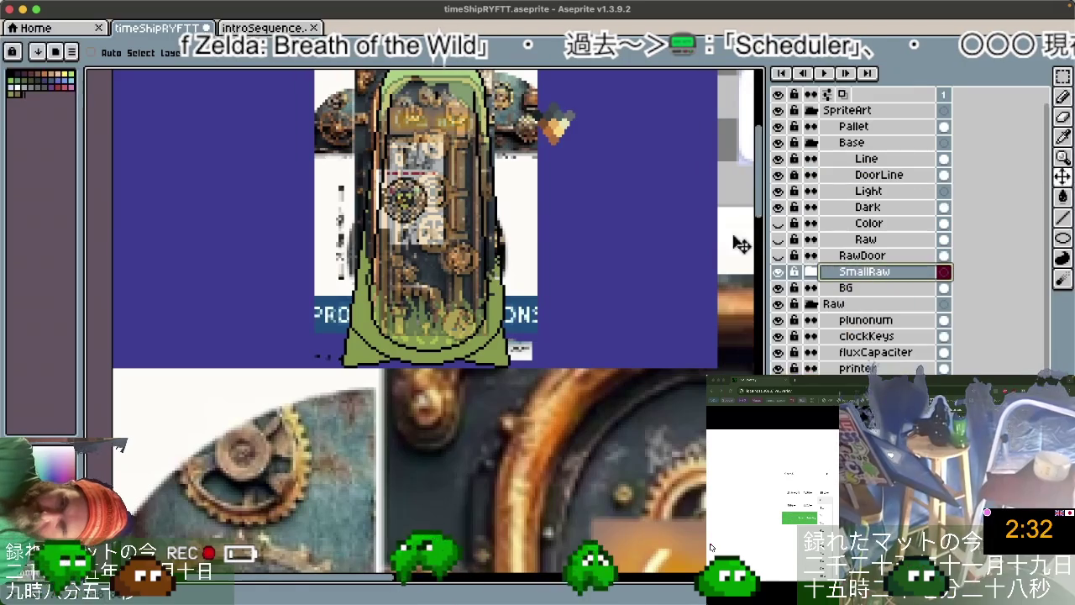
pyautogui.moveTo(454, 237)
pyautogui.mouseDown()
pyautogui.moveTo(467, 239)
pyautogui.moveTo(473, 273)
pyautogui.moveTo(462, 238)
pyautogui.mouseUp()
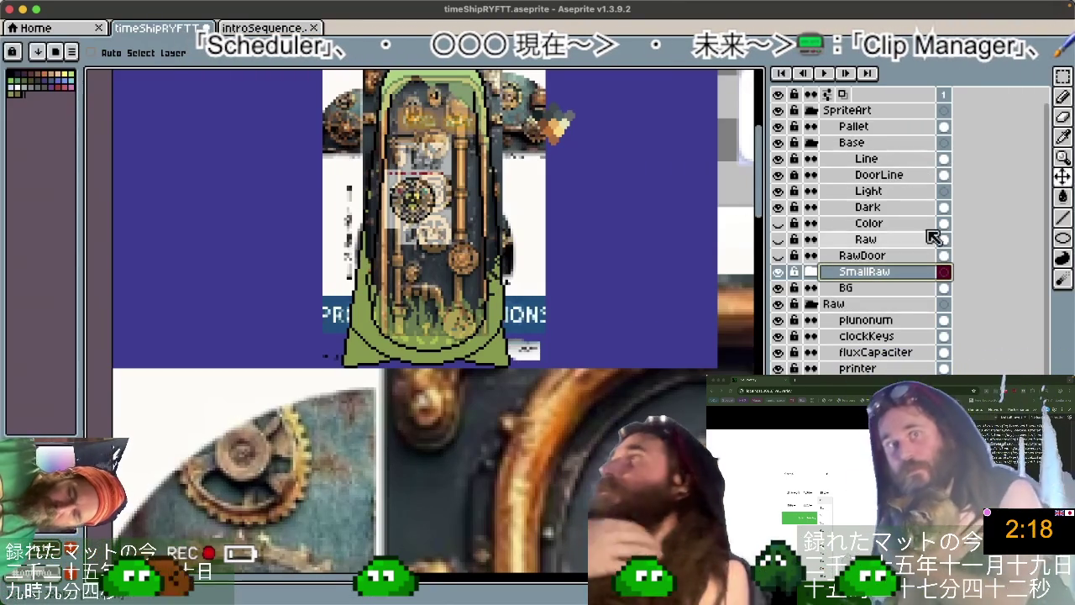
# Set the DoorLine layer's opacity back to 100%.
pyautogui.doubleClick(879, 174)
pyautogui.moveTo(588, 151); pyautogui.dragTo(697, 154)
pyautogui.click(698, 75)
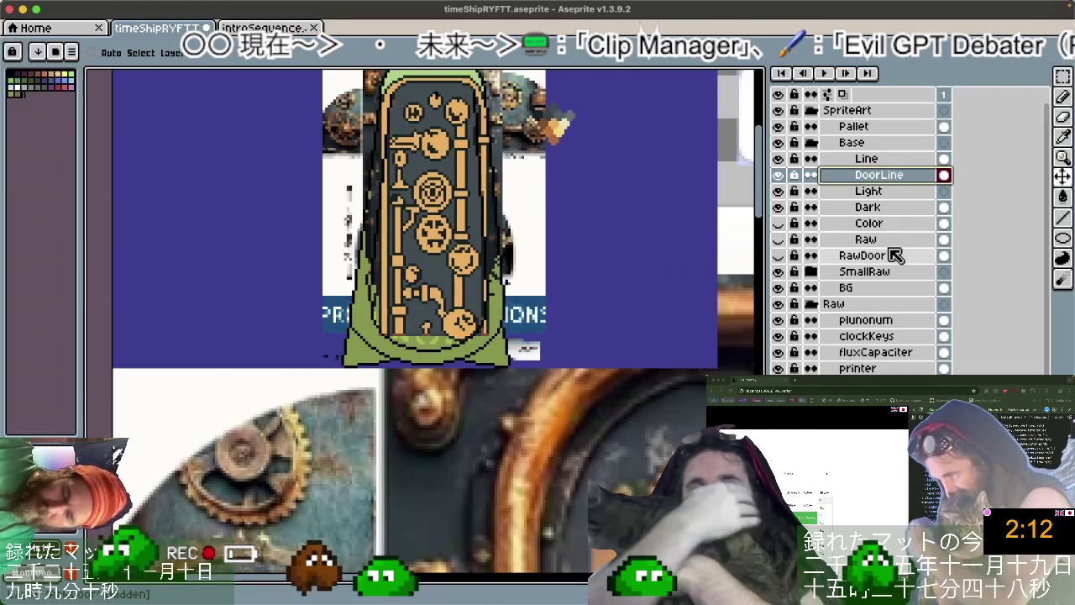
# Rename SmallRaw's Layer 2 to 'plunonum' and move it between Pallet and Base.
pyautogui.click(811, 272)
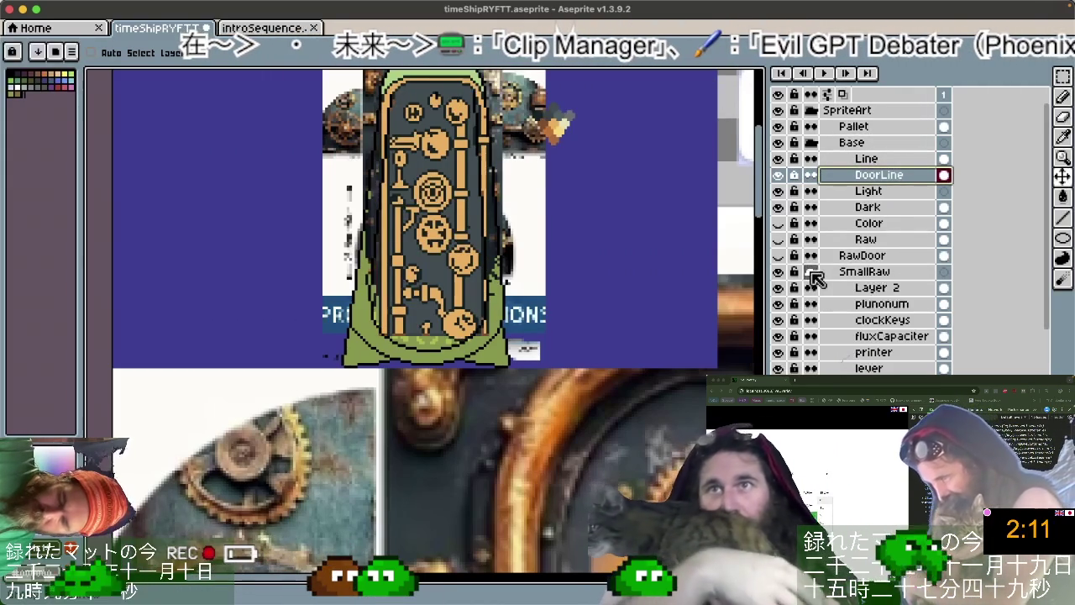
pyautogui.doubleClick(890, 287)
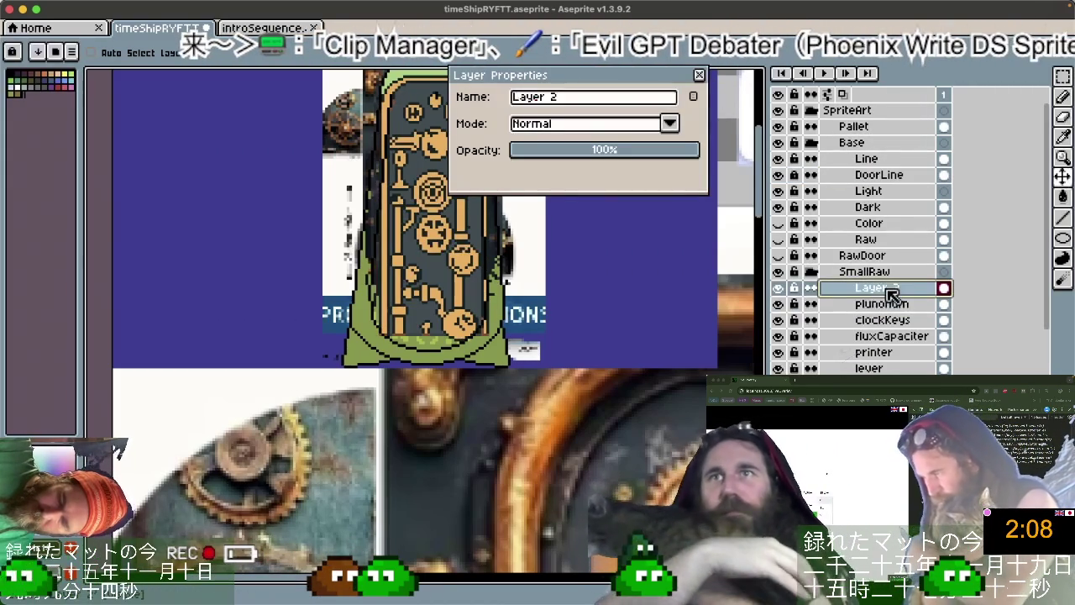
pyautogui.write('plunonum')
pyautogui.press('Return')
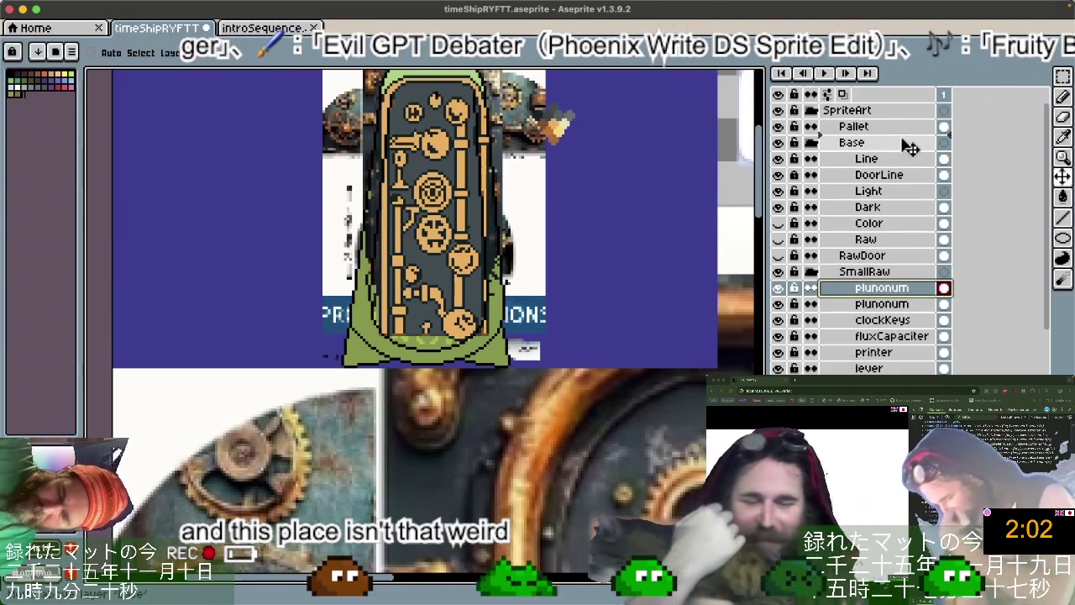
pyautogui.moveTo(882, 287); pyautogui.dragTo(874, 149)
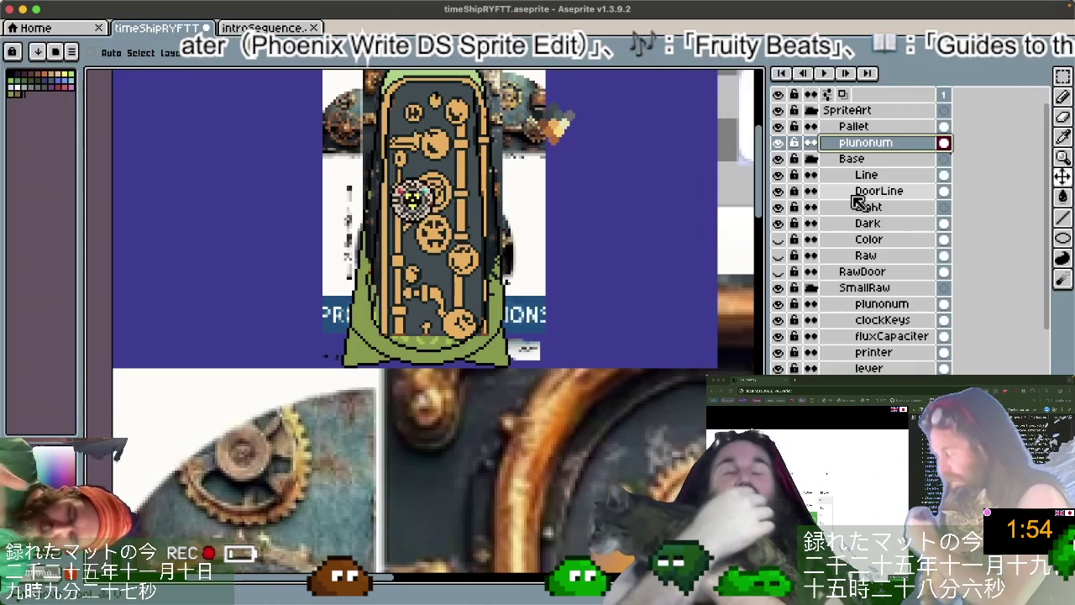
# Move clockKeys to the top of the layer stack, zoom in, and add a new empty layer above.
pyautogui.click(915, 319)
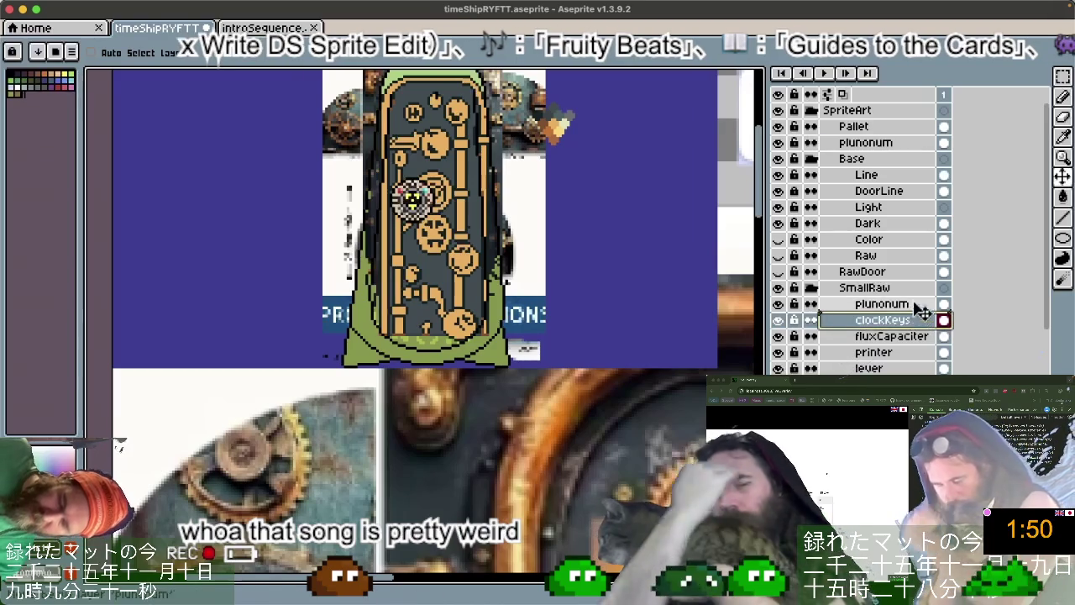
pyautogui.moveTo(938, 321); pyautogui.dragTo(921, 106)
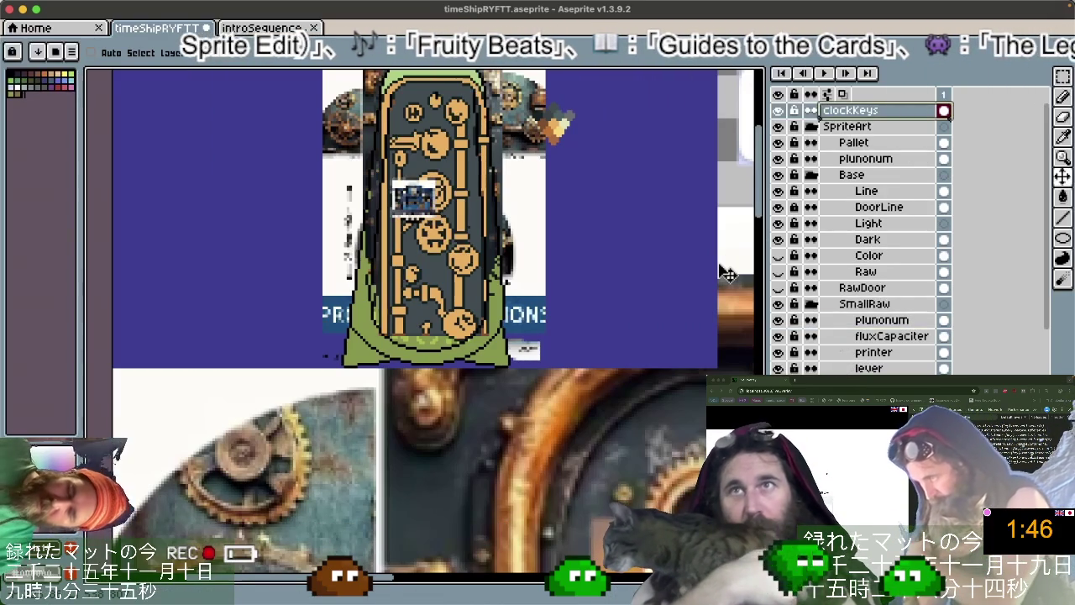
pyautogui.scroll(2, 430, 216)
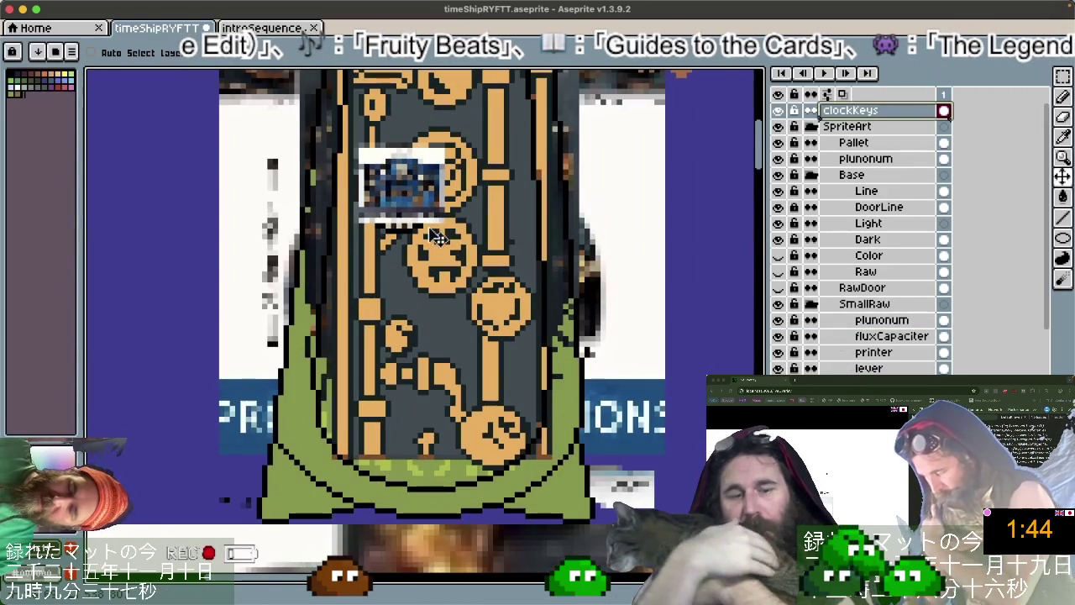
pyautogui.scroll(1, 436, 237)
pyautogui.scroll(1, 436, 237)
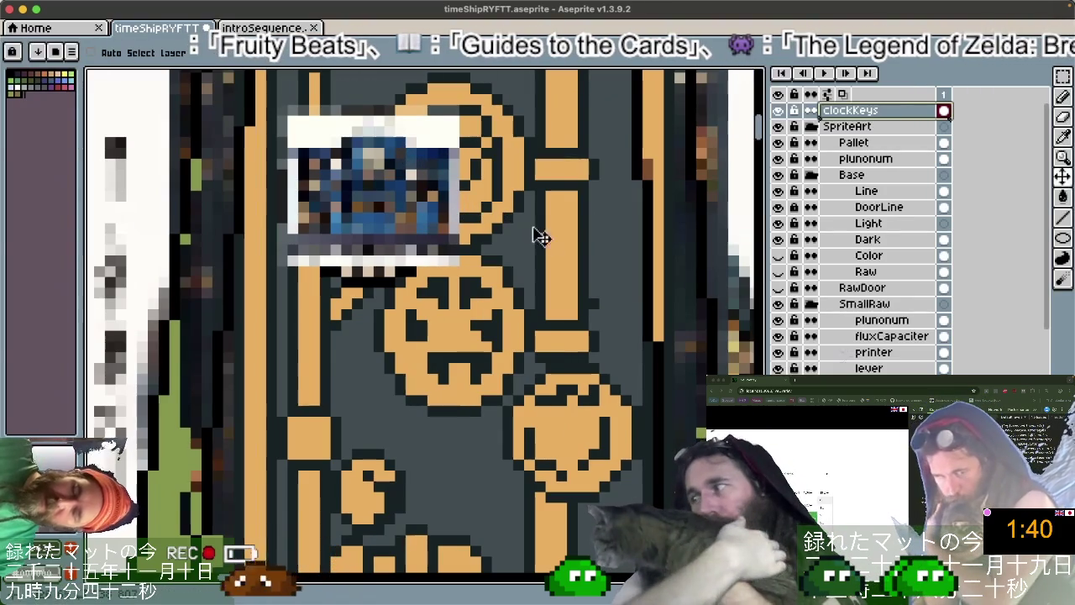
pyautogui.hotkey('shift', 'n')
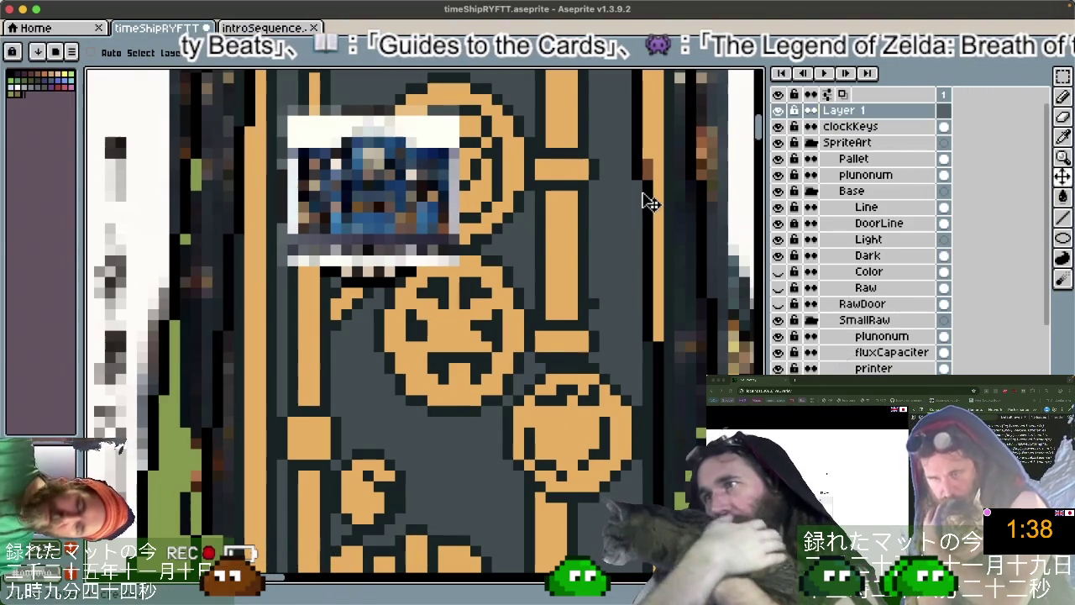
# Paint blue pixels on Layer 1 over all the dark pixels inside the door's screen.
pyautogui.press('m')
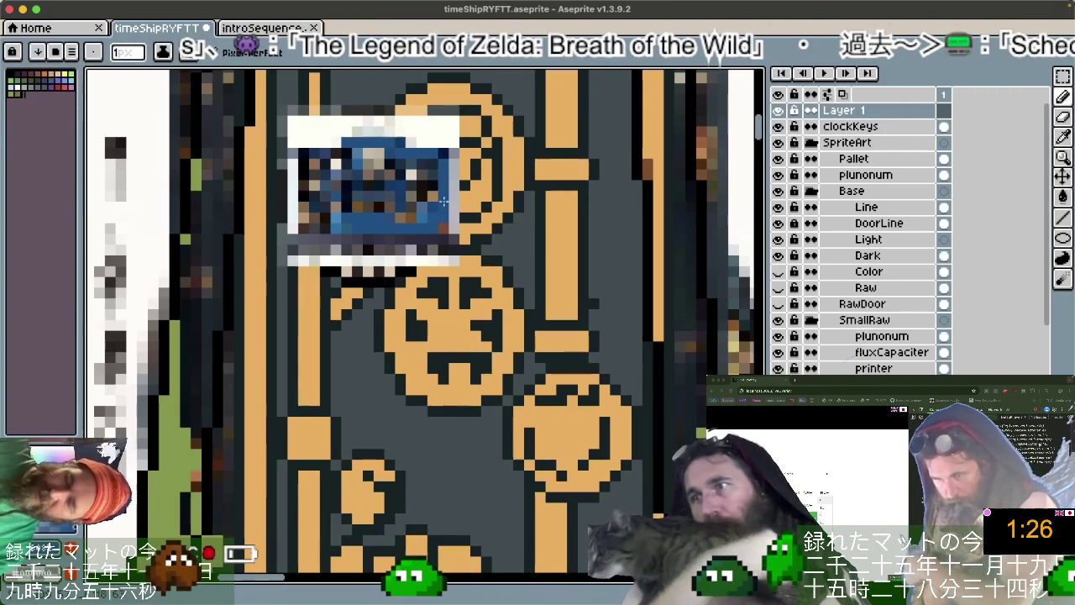
pyautogui.click(400, 141)
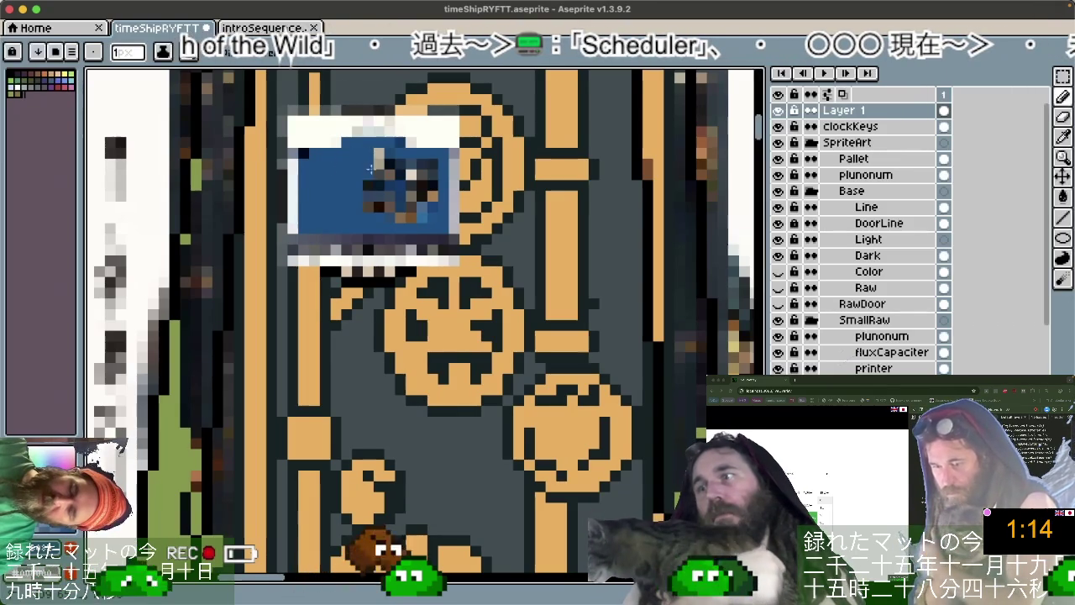
pyautogui.moveTo(380, 169)
pyautogui.mouseDown()
pyautogui.moveTo(401, 203)
pyautogui.moveTo(418, 166)
pyautogui.mouseUp()
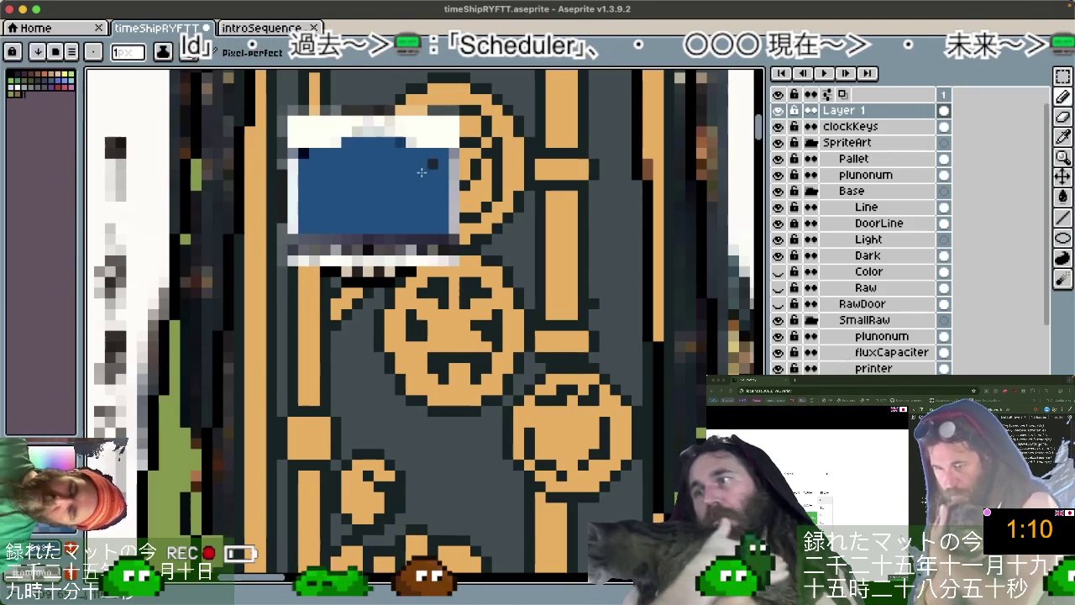
pyautogui.click(429, 163)
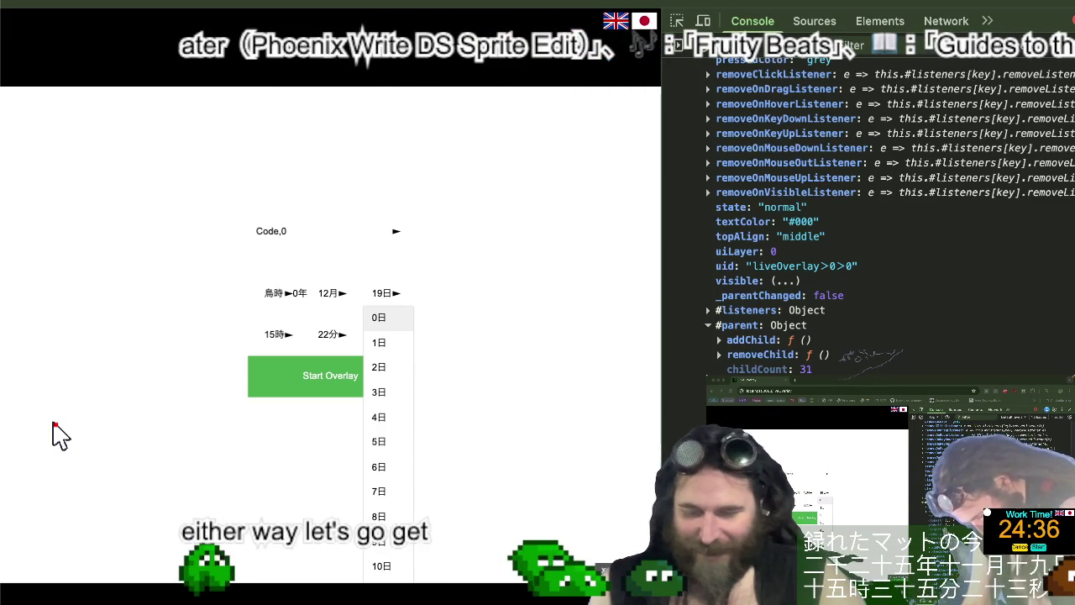
# Switch from Chrome to VS Code showing theTravellersGuideToTimeStreaming.md.
pyautogui.hotkey('alt', 'Tab')
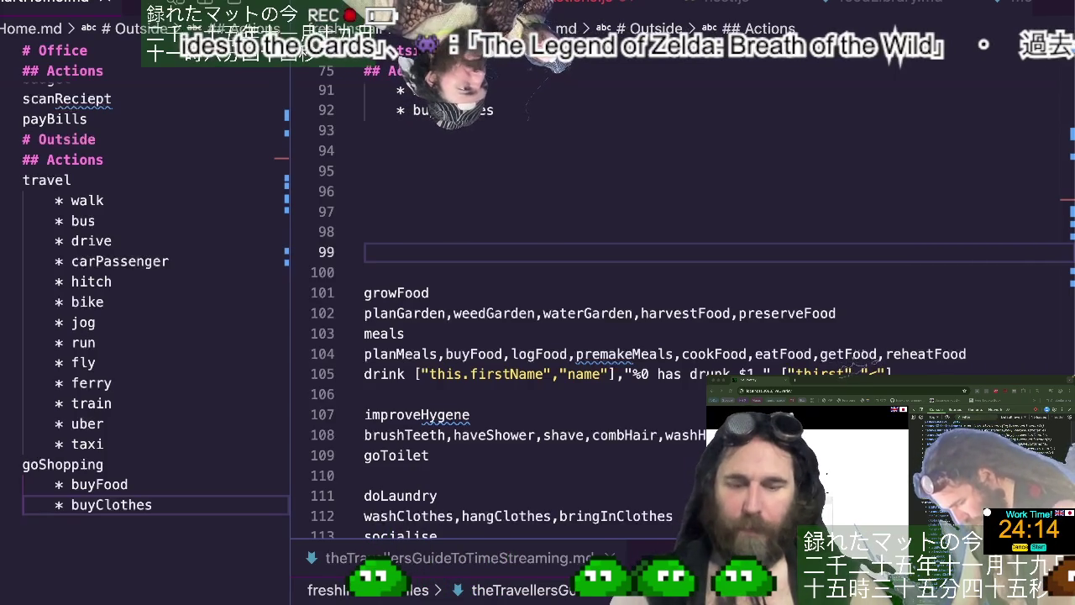
# Switch back to the browser showing the 'Beats, Bytes, and Basslines' Strudel article.
pyautogui.press('super+Tab')
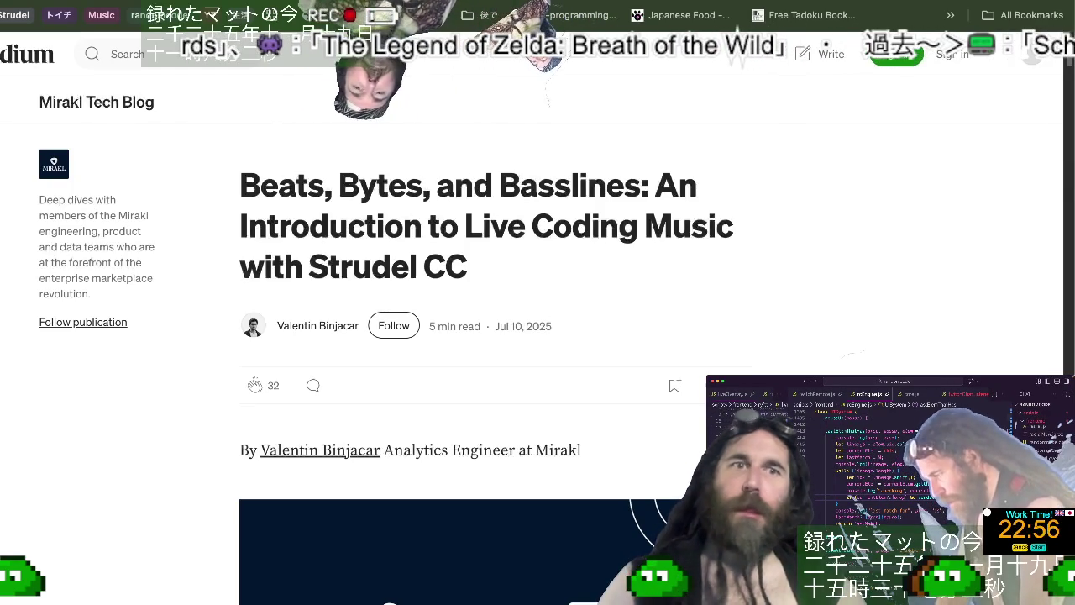
# Select the Strudel CC article's full title, switch away, and return to the article.
pyautogui.scroll(-2, 456, 253)
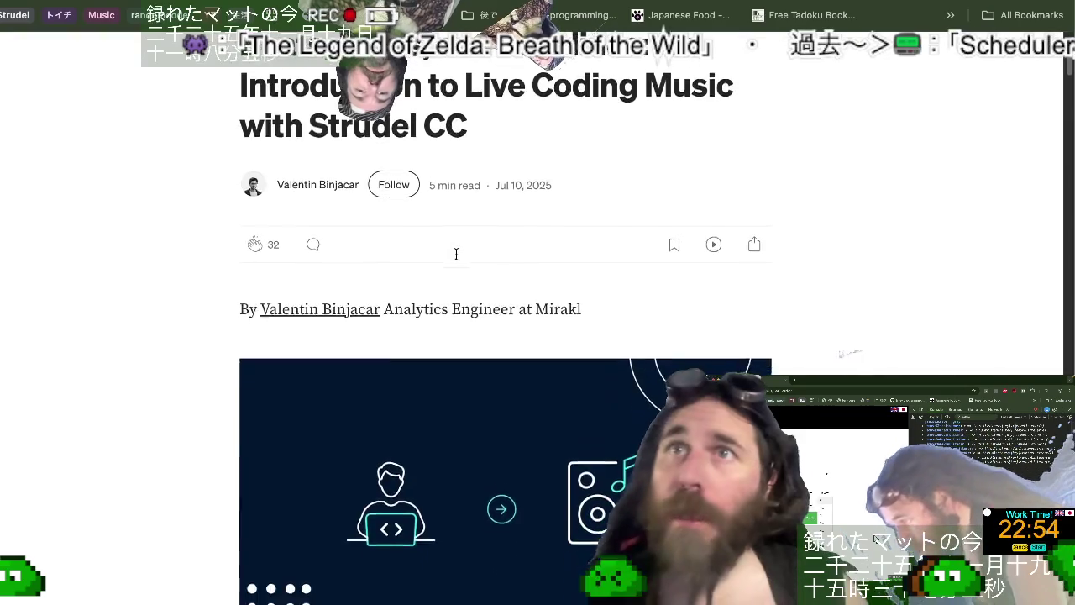
pyautogui.scroll(2, 456, 253)
pyautogui.scroll(-1, 456, 253)
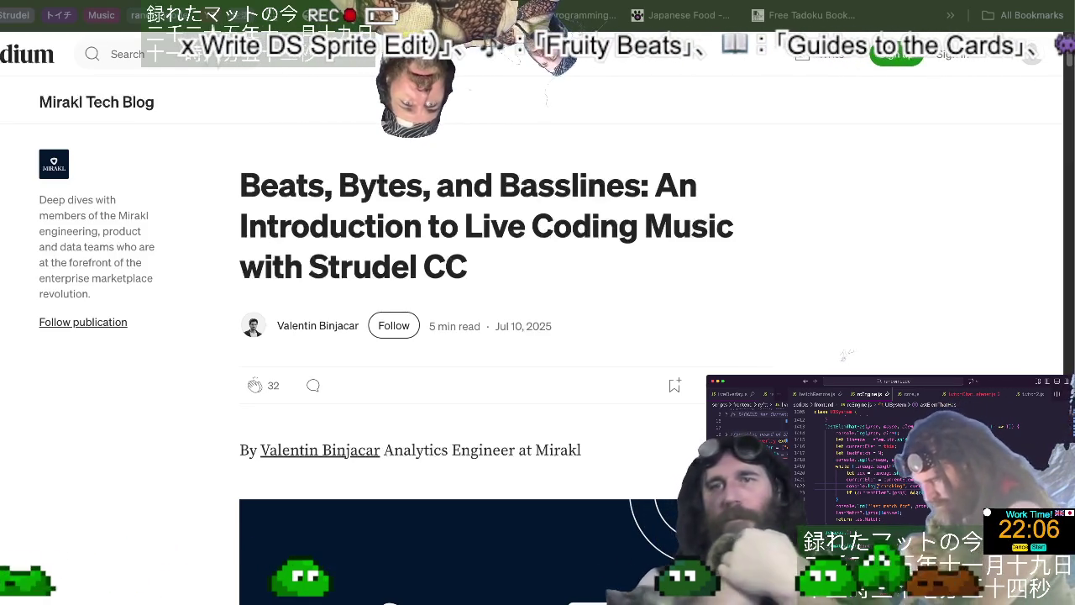
pyautogui.moveTo(241, 185)
pyautogui.mouseDown()
pyautogui.moveTo(453, 230)
pyautogui.moveTo(468, 267)
pyautogui.mouseUp()
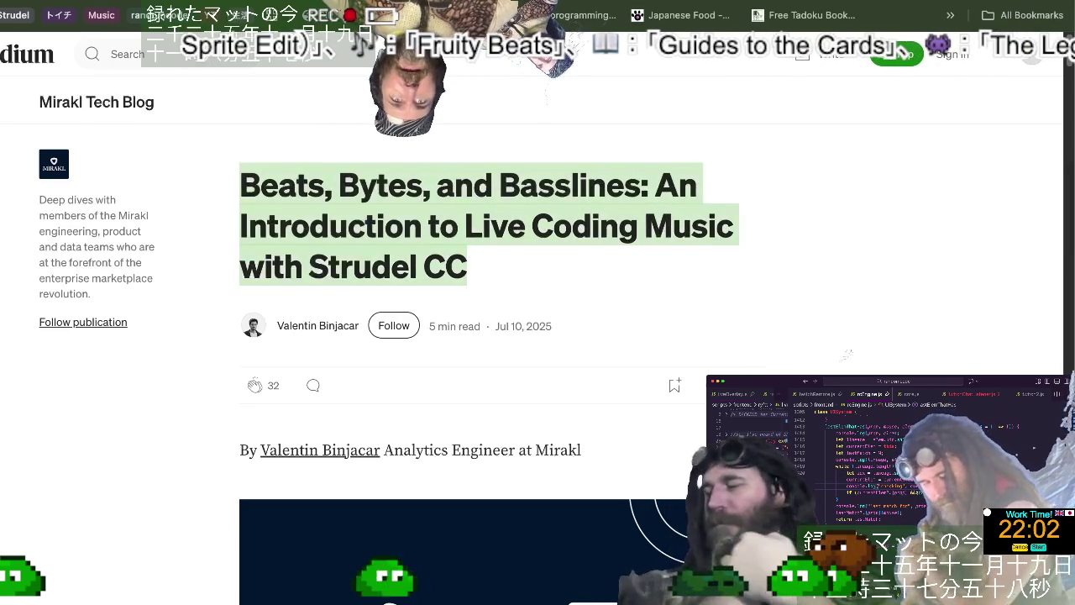
pyautogui.press('super+Tab')
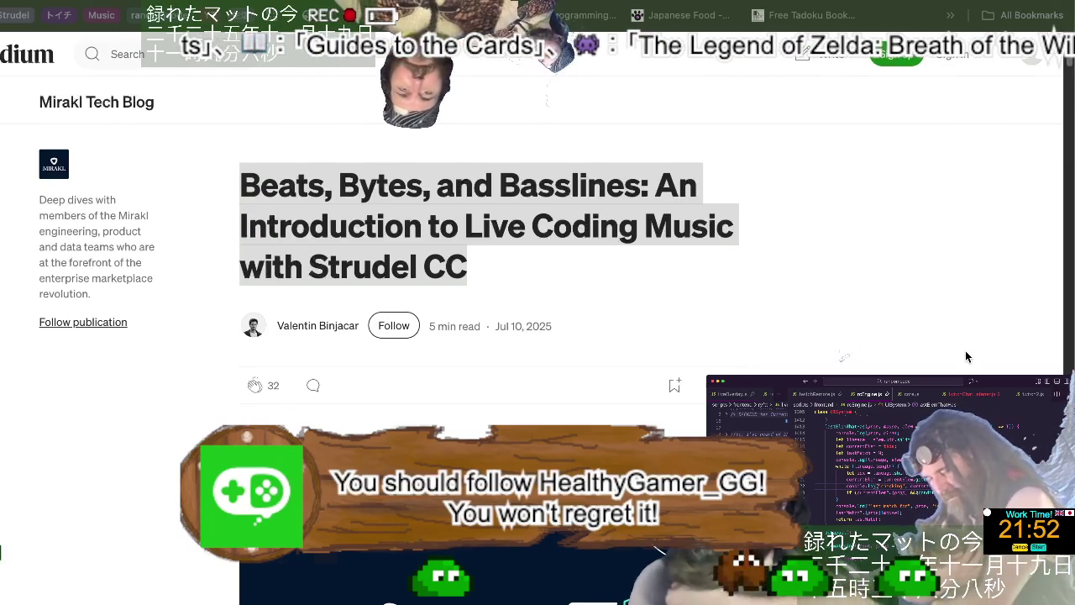
pyautogui.press('super+Tab')
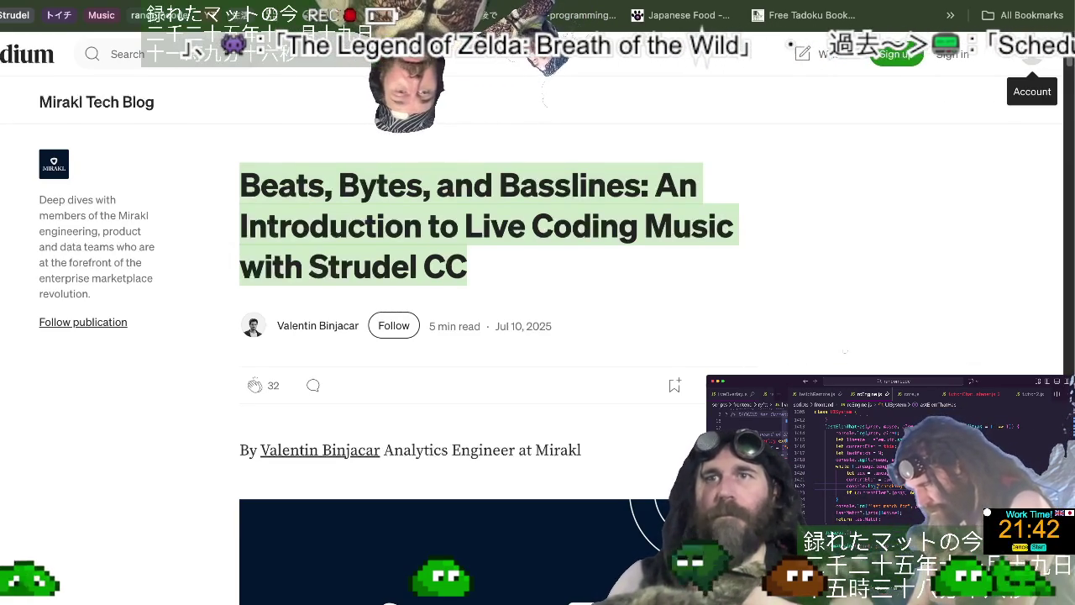
# Scroll down to the 'What is live coding music' section listing SuperCollider, ChucK and TidalCycles.
pyautogui.scroll(-1, 965, 353)
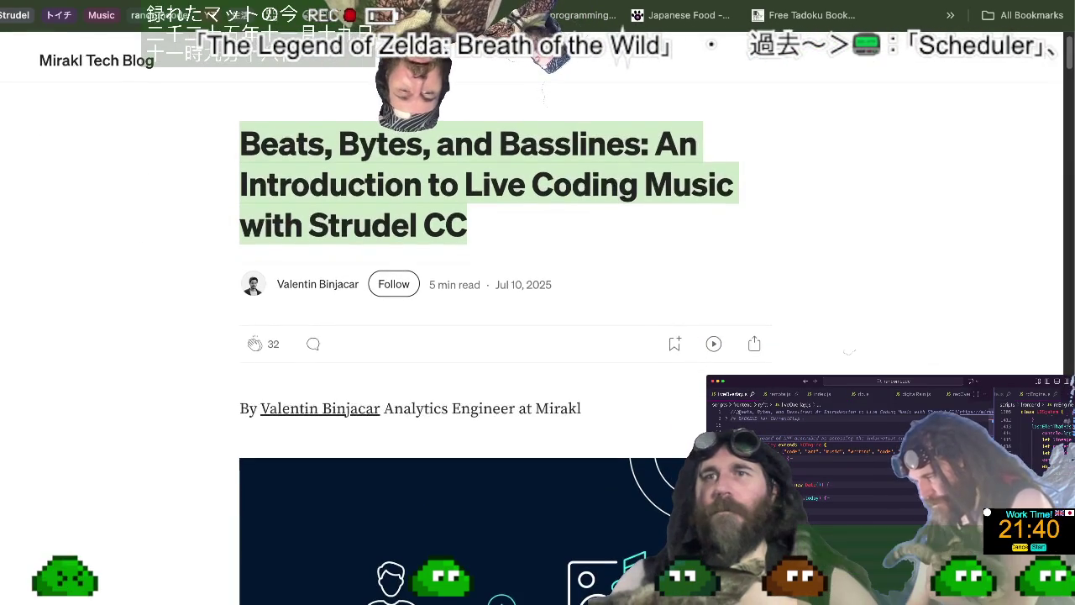
pyautogui.scroll(-1, 537, 335)
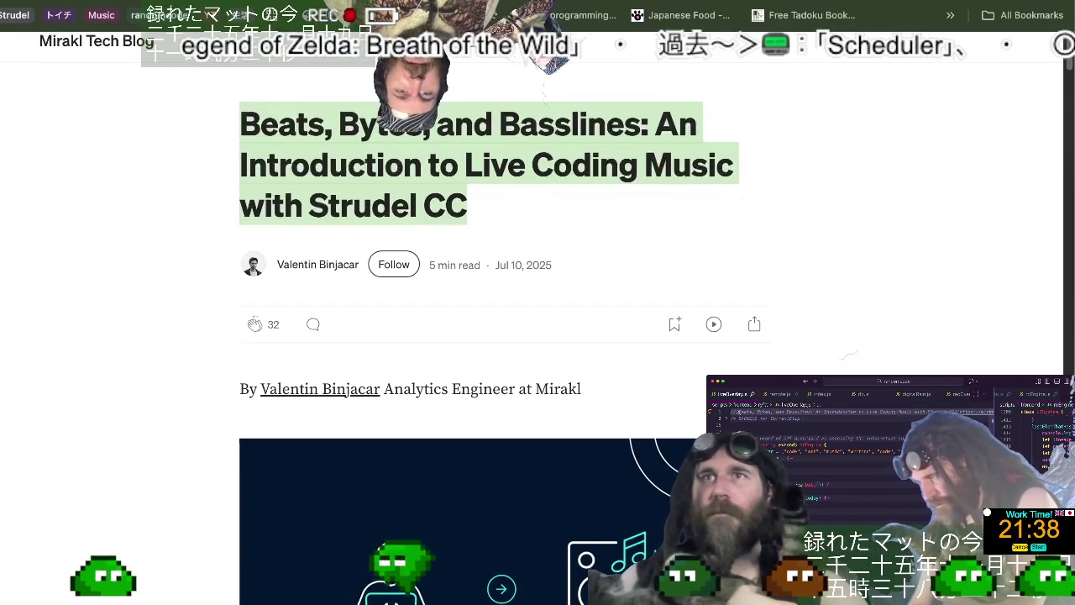
pyautogui.scroll(-1, 500, 336)
pyautogui.scroll(-1, 848, 355)
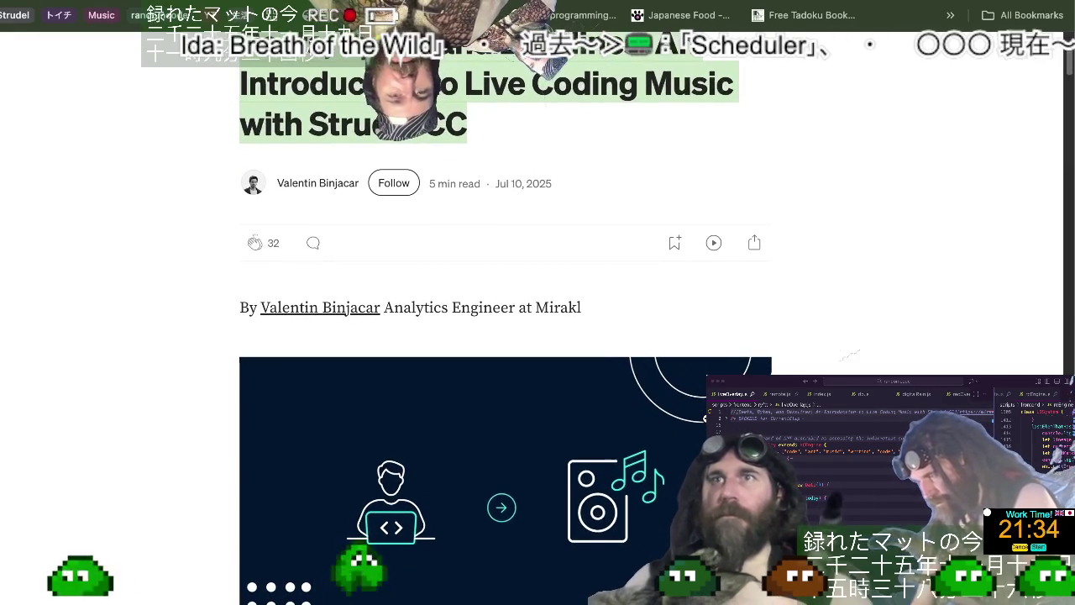
pyautogui.scroll(-5, 848, 354)
pyautogui.scroll(-2, 850, 353)
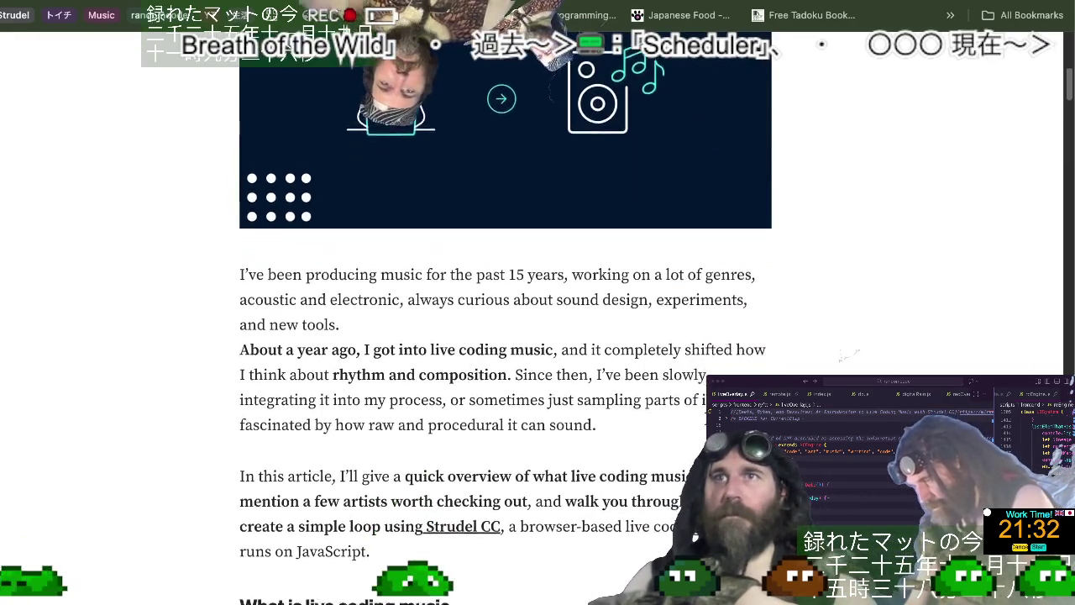
pyautogui.scroll(-1, 850, 353)
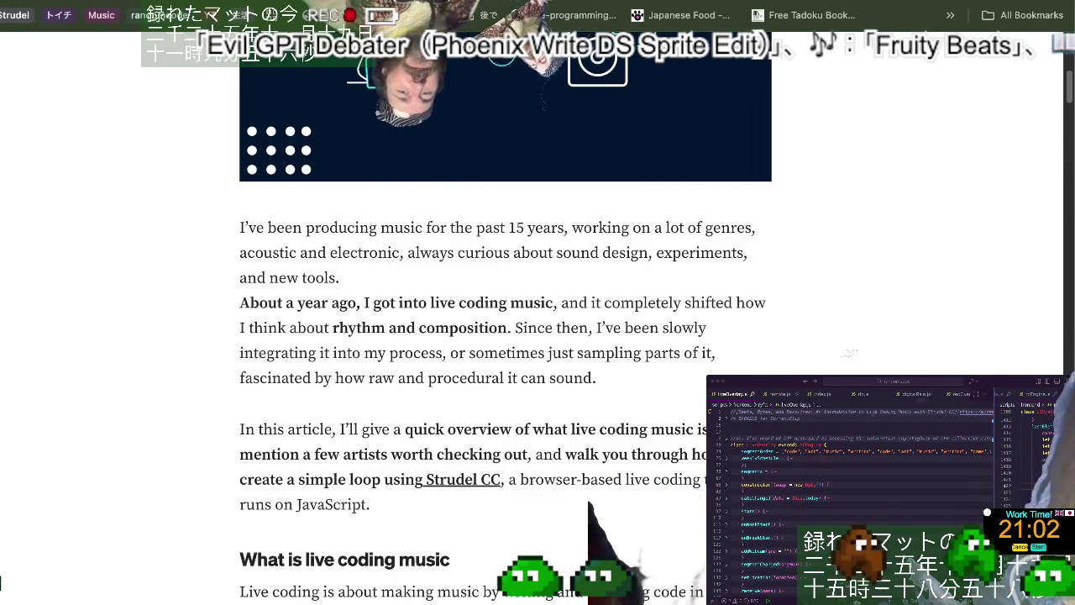
pyautogui.scroll(-5, 504, 336)
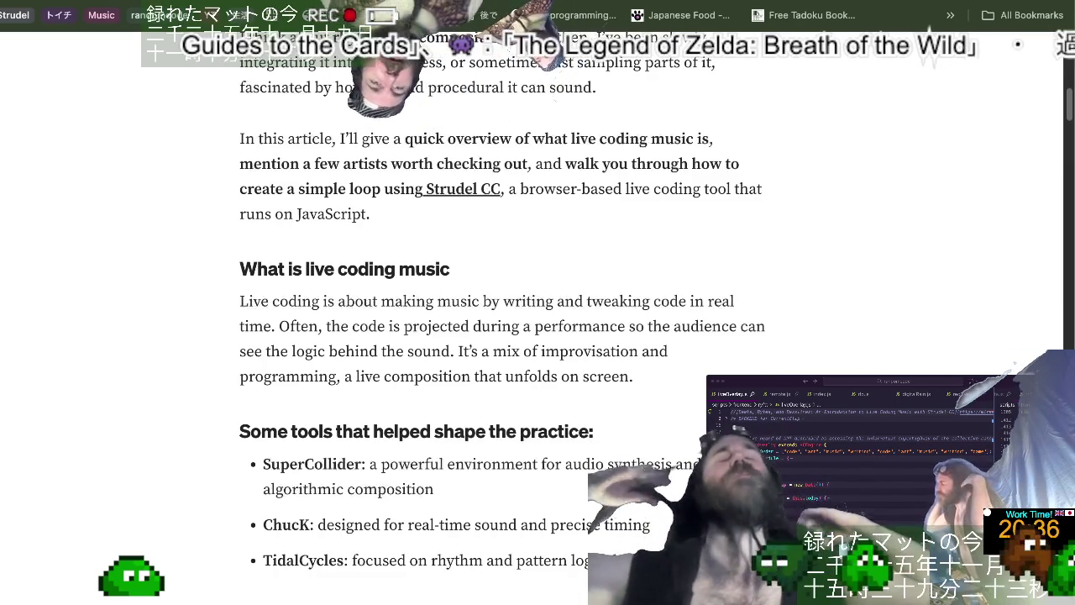
# Scroll the Medium article to its tools list: SuperCollider, ChucK and TidalCycles.
pyautogui.scroll(-2, 537, 336)
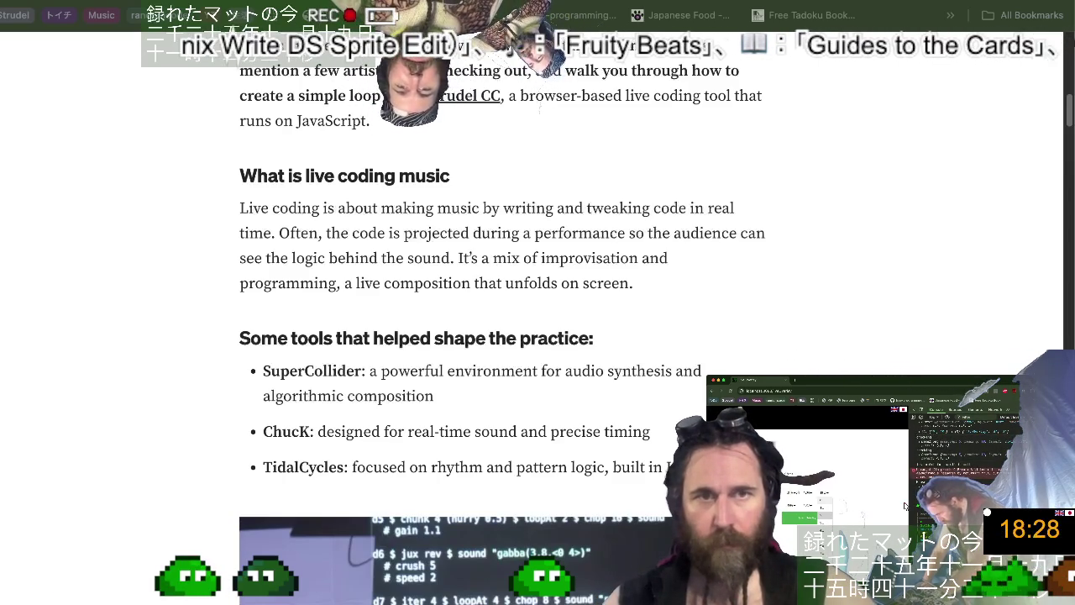
pyautogui.scroll(1, 485, 445)
# Zoom in on the article text and scroll past the live-coding photo to 'Artists to Check Out'.
pyautogui.scroll(2, 485, 444)
pyautogui.scroll(2, 485, 444)
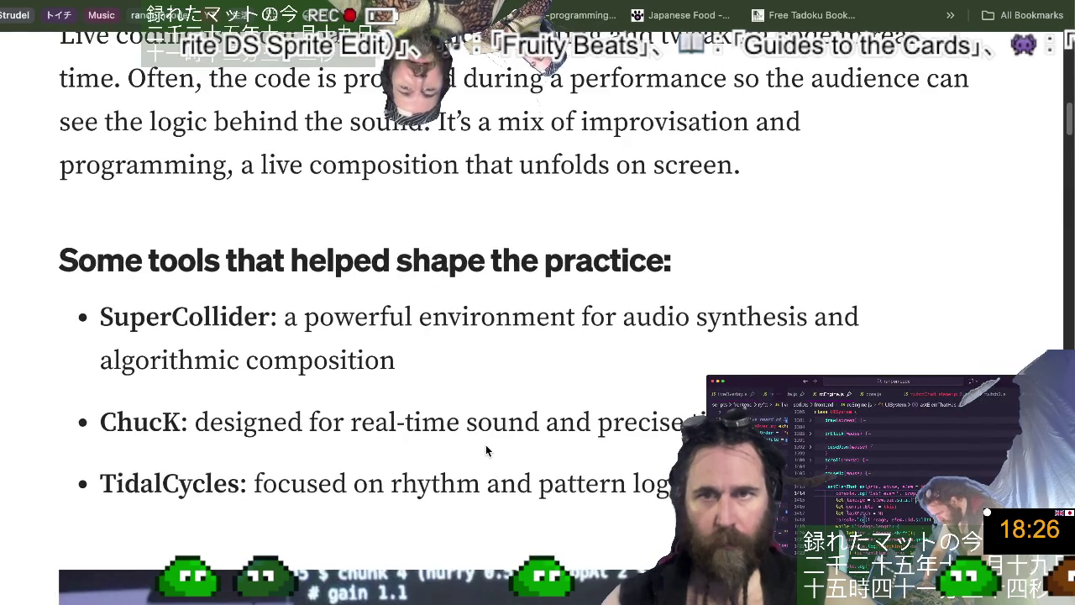
pyautogui.scroll(2, 485, 444)
pyautogui.scroll(-1, 485, 444)
pyautogui.scroll(-1, 486, 444)
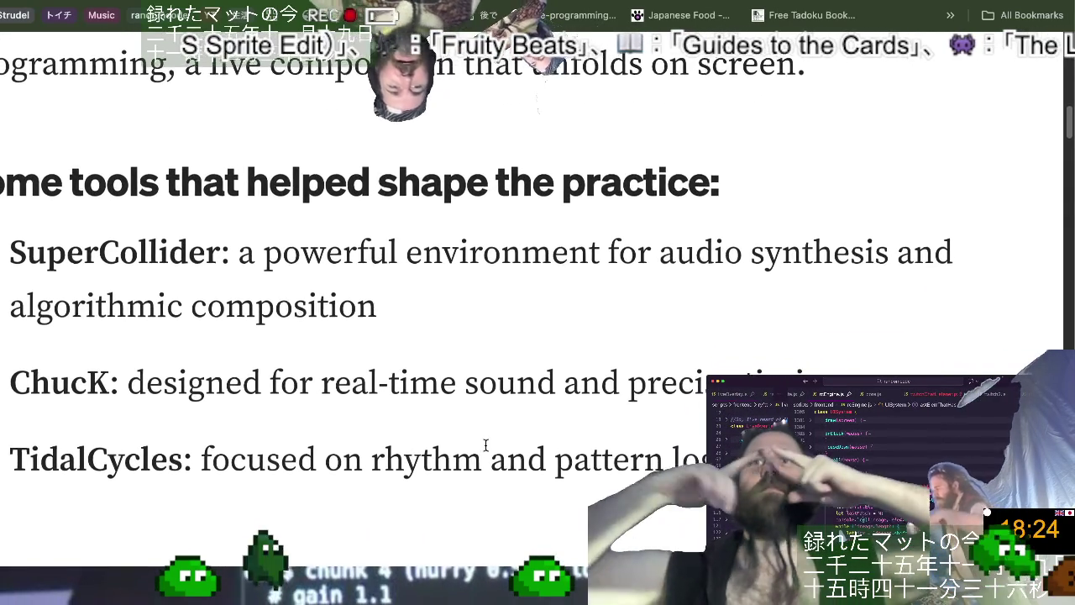
pyautogui.scroll(-1, 485, 444)
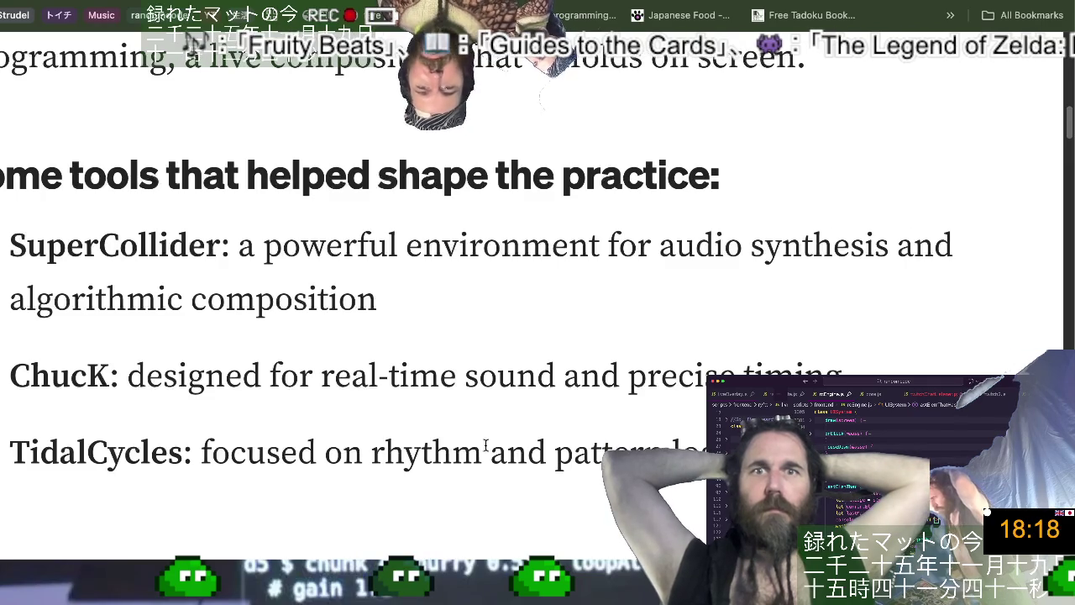
pyautogui.scroll(-6, 485, 445)
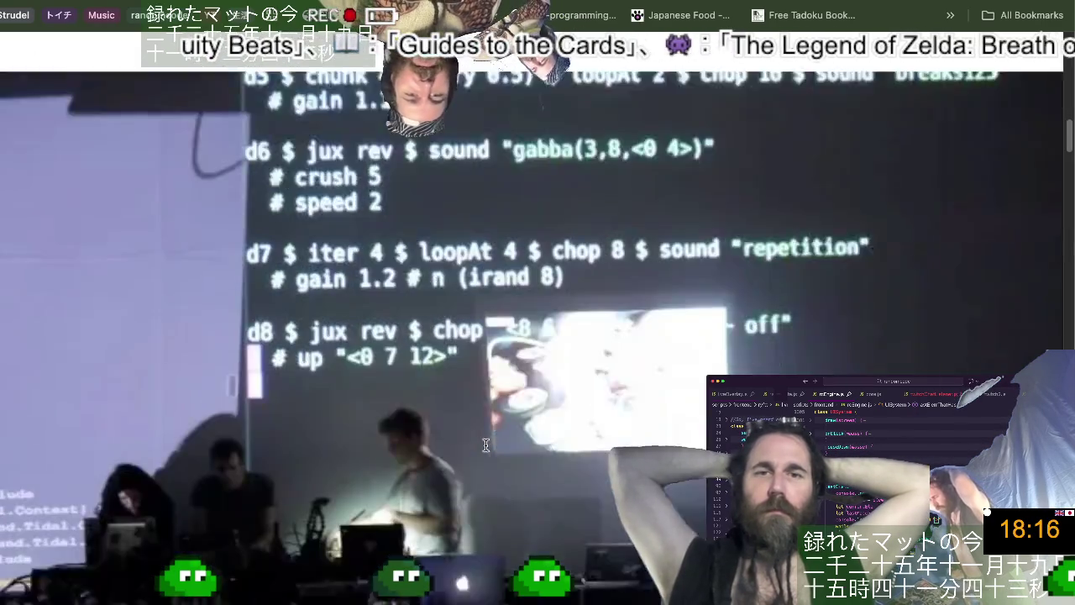
pyautogui.scroll(-5, 486, 445)
pyautogui.scroll(-3, 486, 445)
pyautogui.scroll(5, 485, 445)
pyautogui.scroll(2, 485, 451)
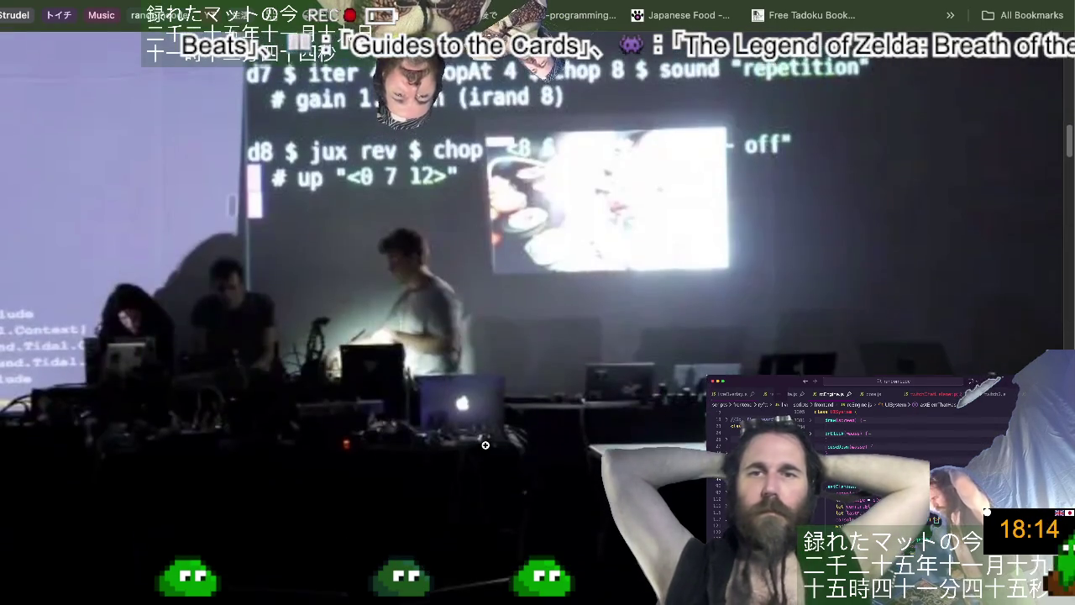
pyautogui.scroll(1, 485, 451)
pyautogui.scroll(-3, 486, 445)
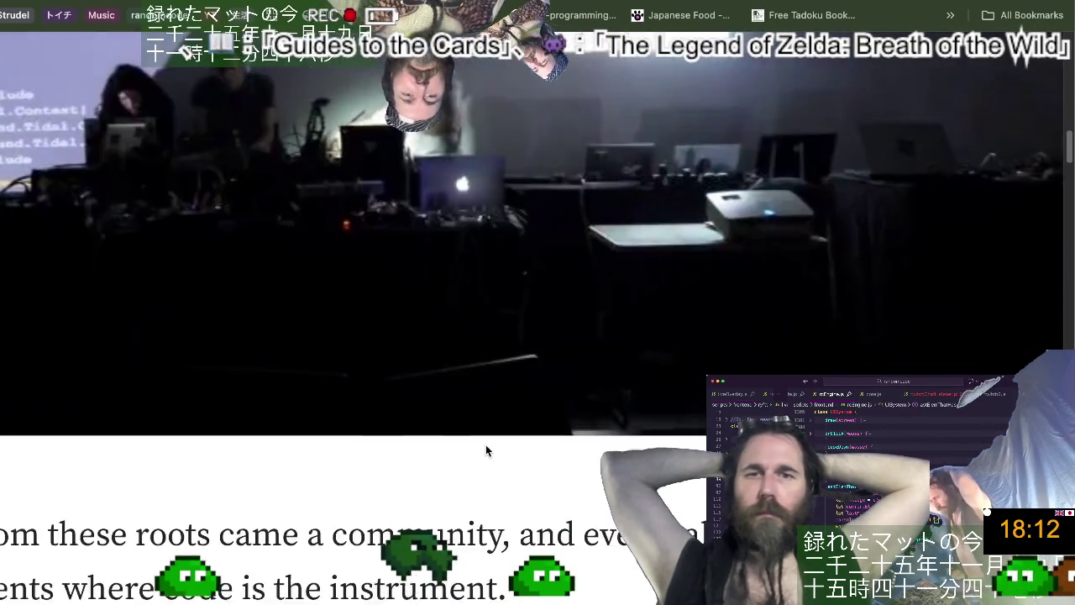
pyautogui.scroll(-2, 486, 445)
pyautogui.scroll(-2, 485, 445)
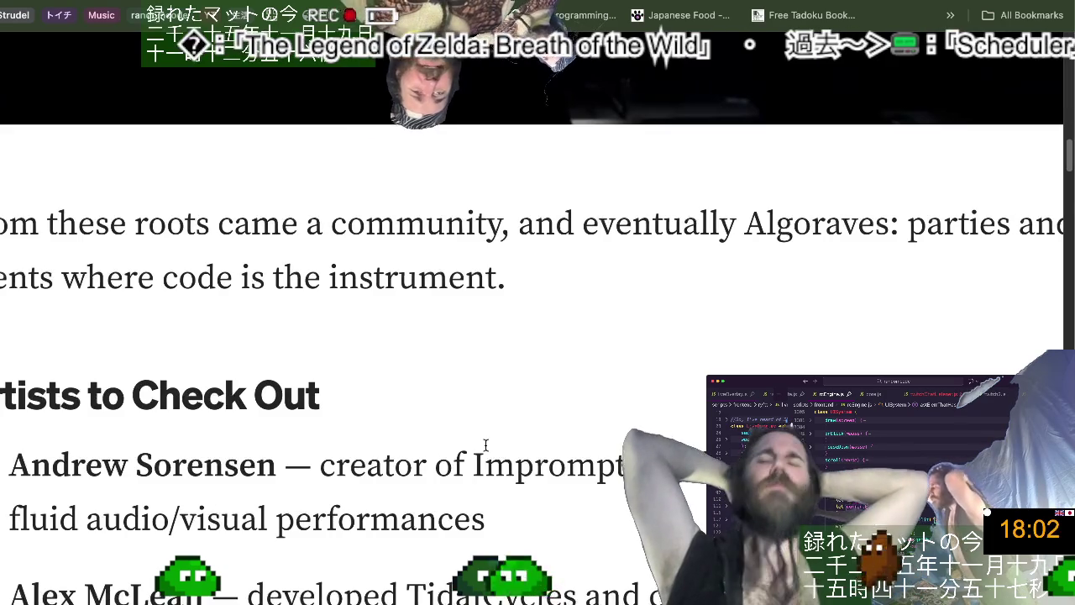
pyautogui.scroll(-1, 486, 445)
# Scroll through the artist list down to the 'Building a simple beat in Strudel CC' heading.
pyautogui.scroll(-4, 485, 445)
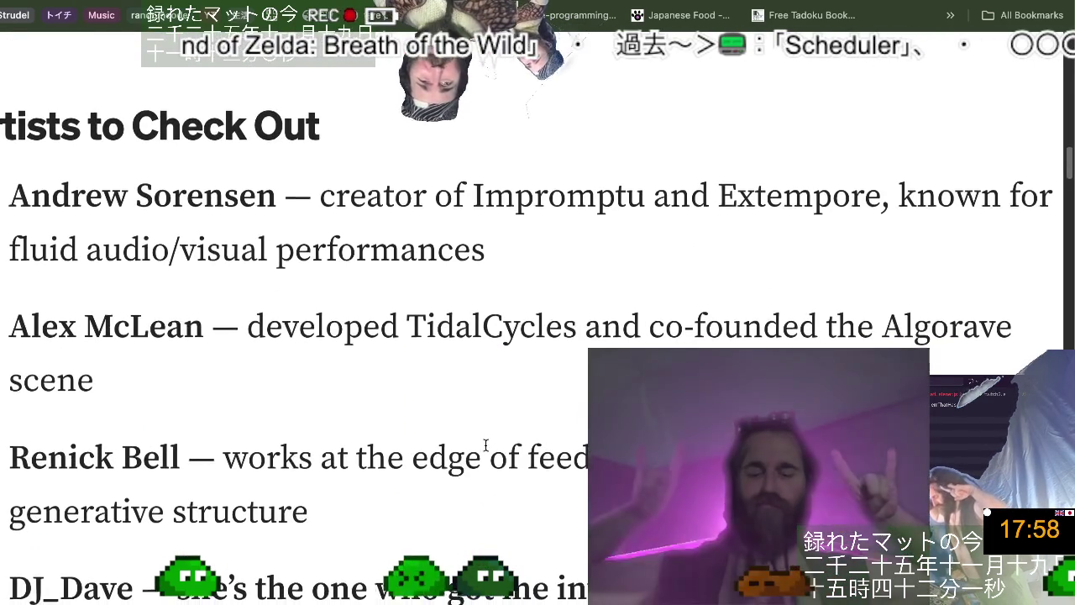
pyautogui.scroll(-1, 485, 445)
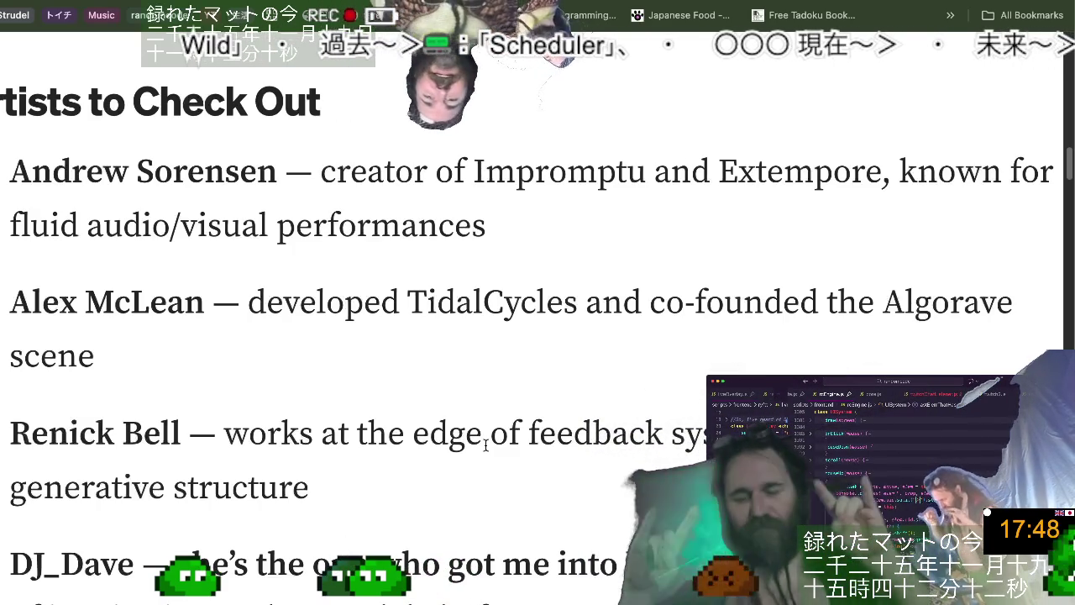
pyautogui.hscroll(2, 485, 445)
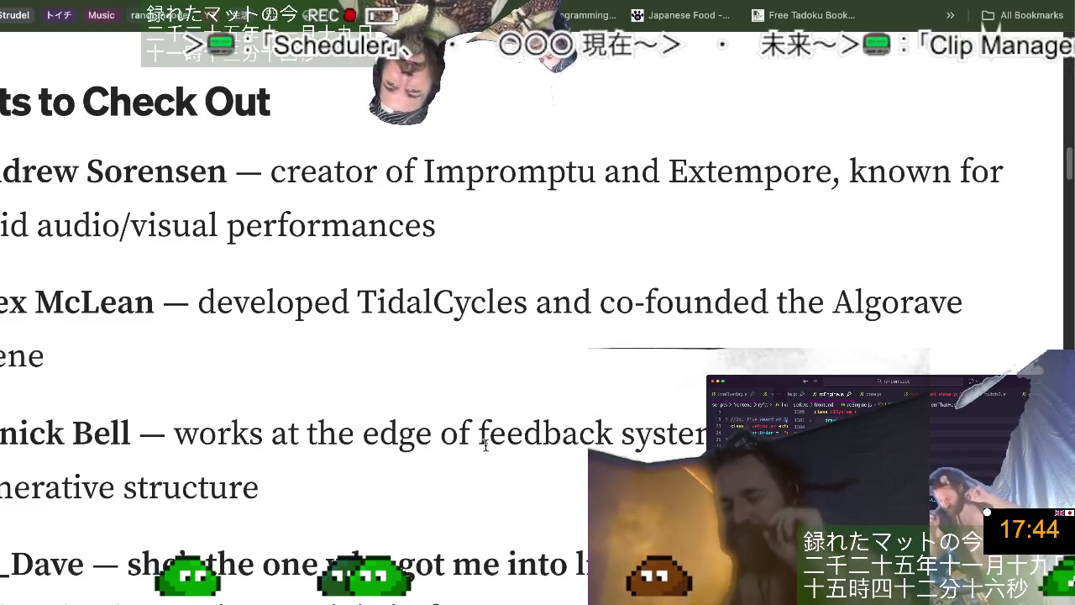
pyautogui.hscroll(-2, 486, 445)
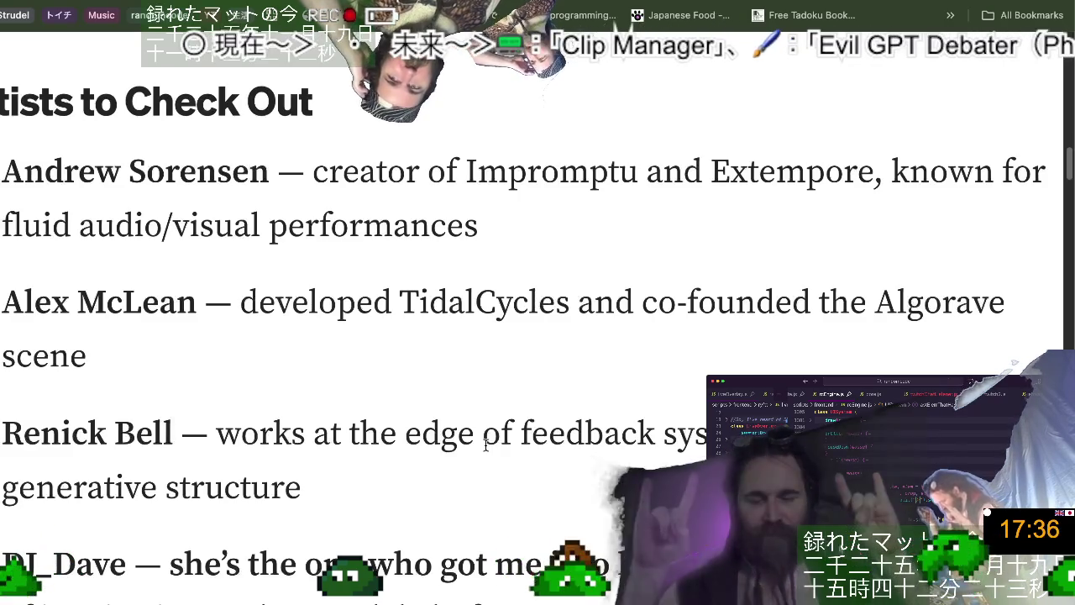
pyautogui.scroll(-1, 485, 445)
pyautogui.scroll(-2, 485, 445)
pyautogui.scroll(-2, 485, 445)
pyautogui.scroll(-1, 485, 451)
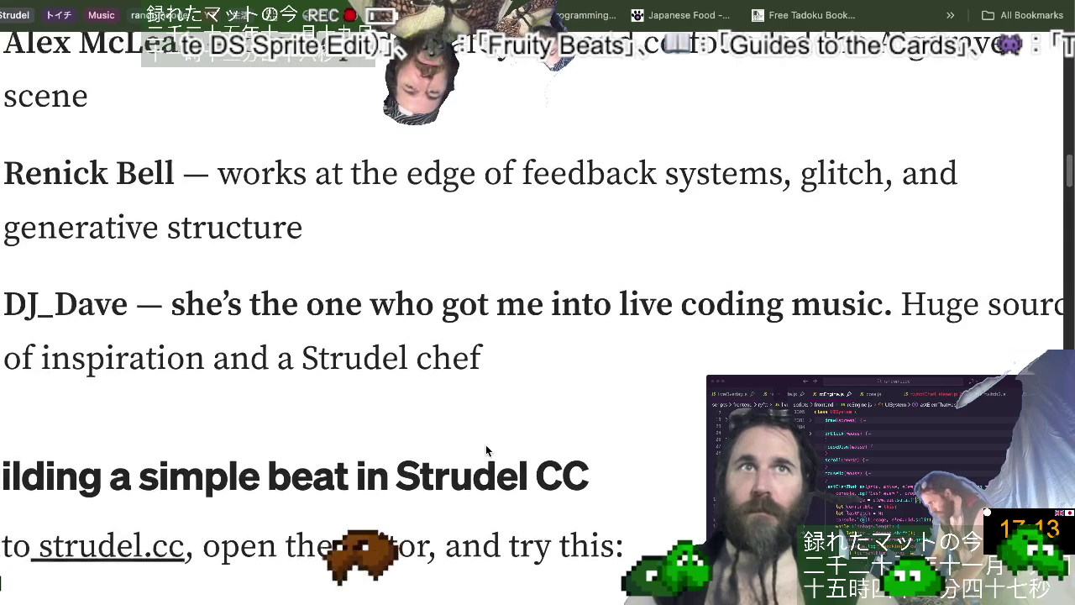
pyautogui.scroll(-3, 485, 451)
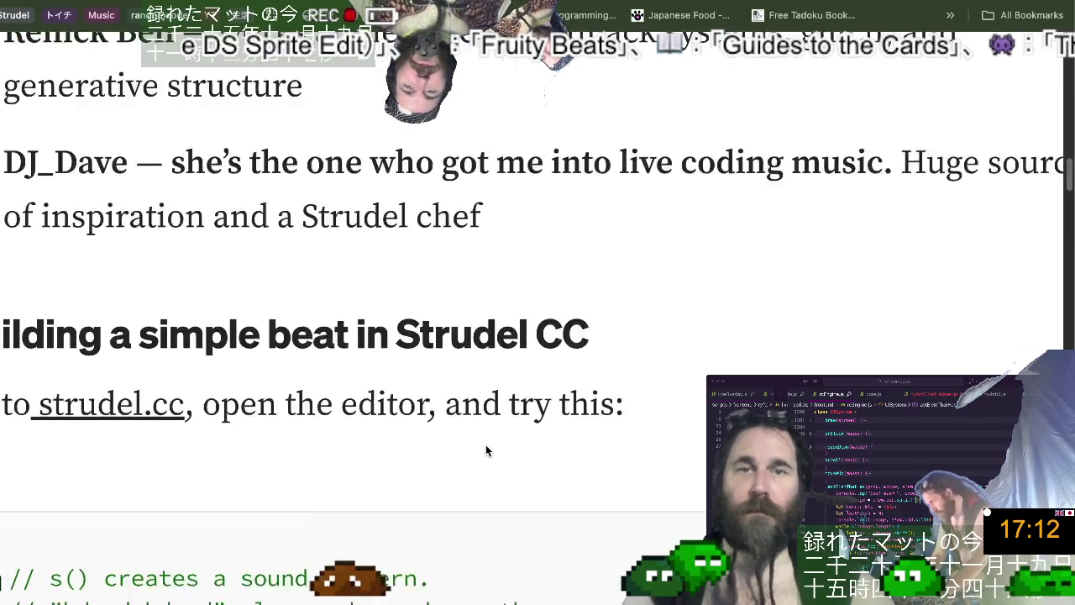
# Scroll to the s("bd sd bd sd") beat example and select the phrase 'four-on-the-floor'.
pyautogui.scroll(-1, 486, 451)
pyautogui.scroll(-1, 485, 451)
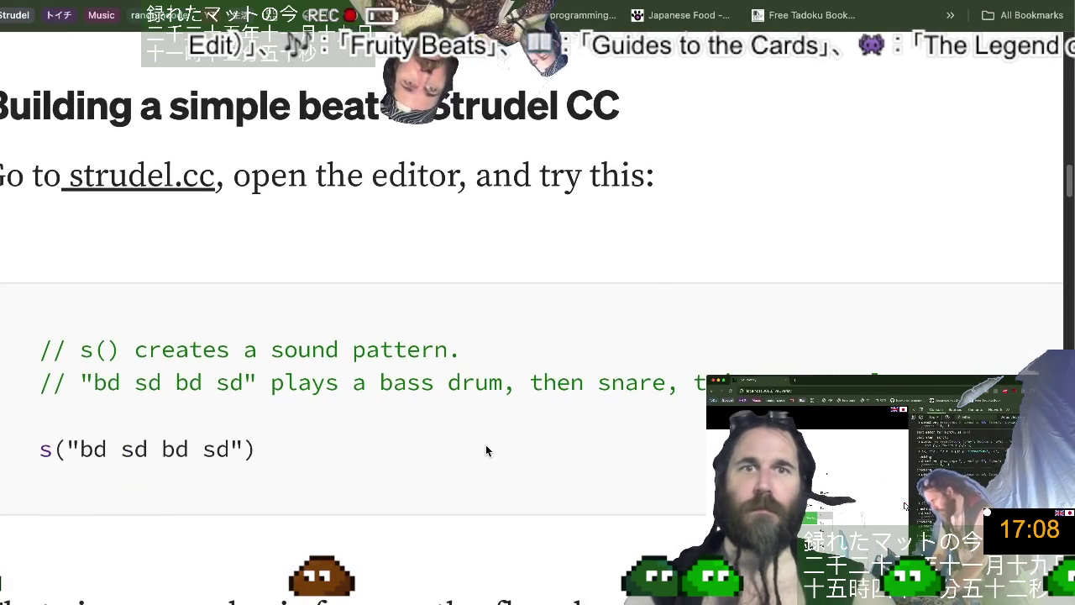
pyautogui.hscroll(1, 485, 450)
pyautogui.scroll(-1, 486, 451)
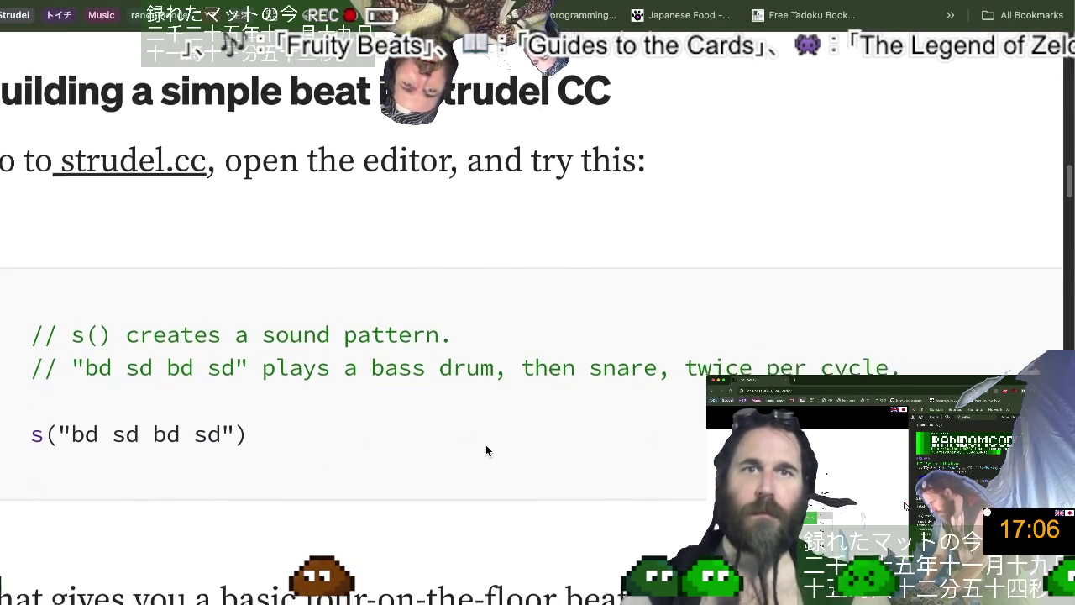
pyautogui.scroll(-1, 486, 450)
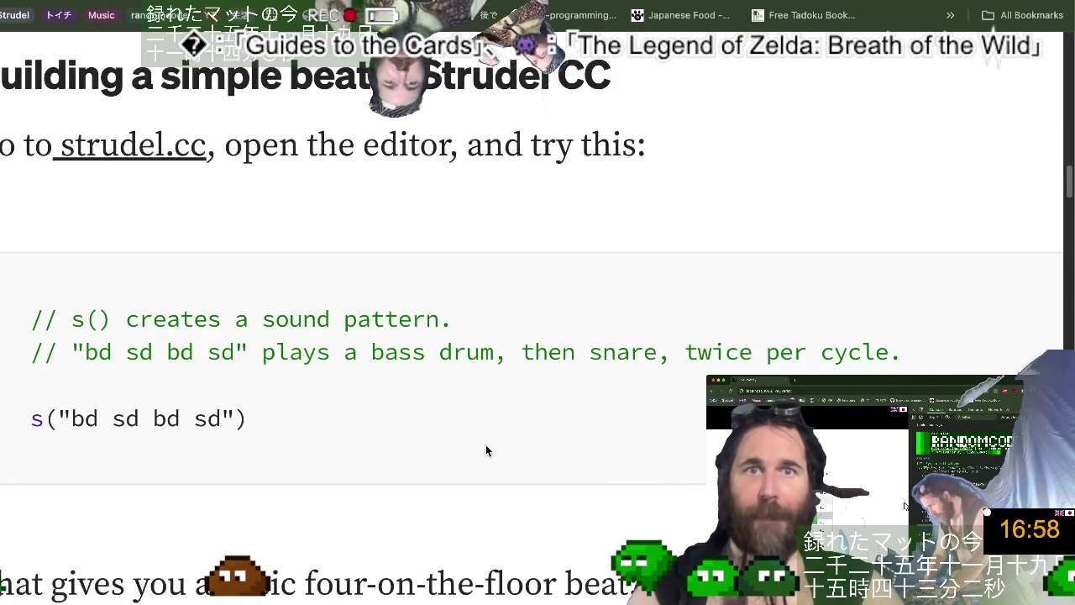
pyautogui.scroll(-2, 486, 451)
pyautogui.scroll(-4, 485, 451)
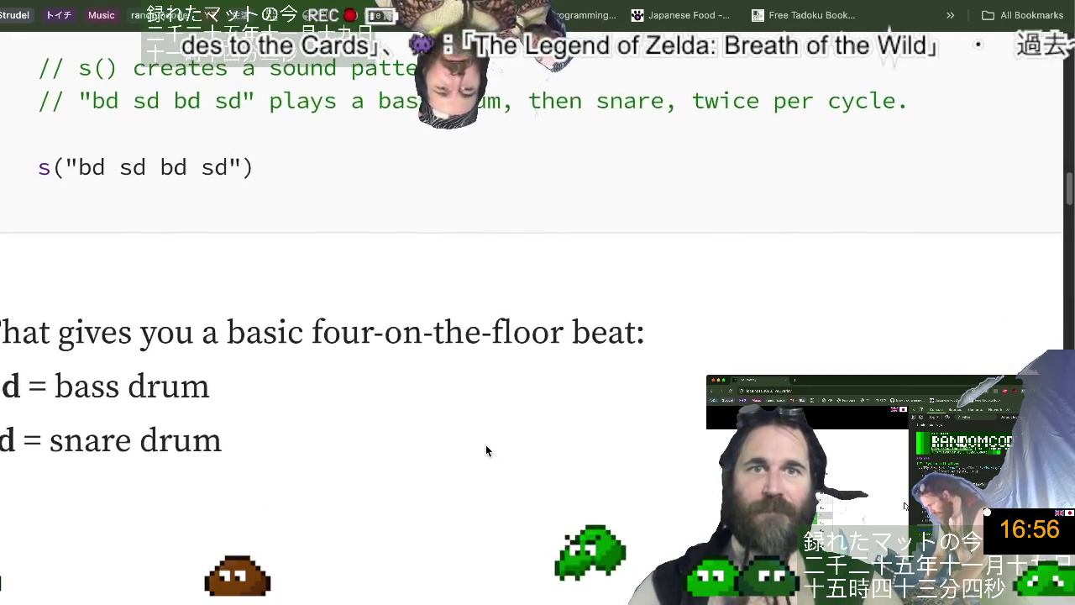
pyautogui.scroll(-1, 485, 451)
pyautogui.scroll(-1, 485, 451)
pyautogui.scroll(-1, 485, 451)
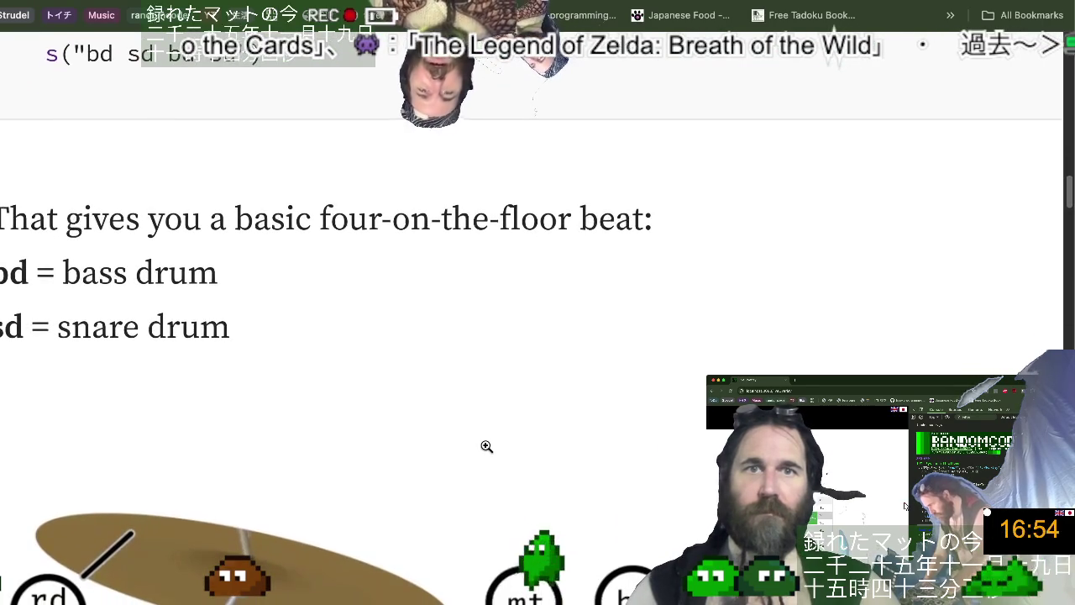
pyautogui.scroll(1, 486, 446)
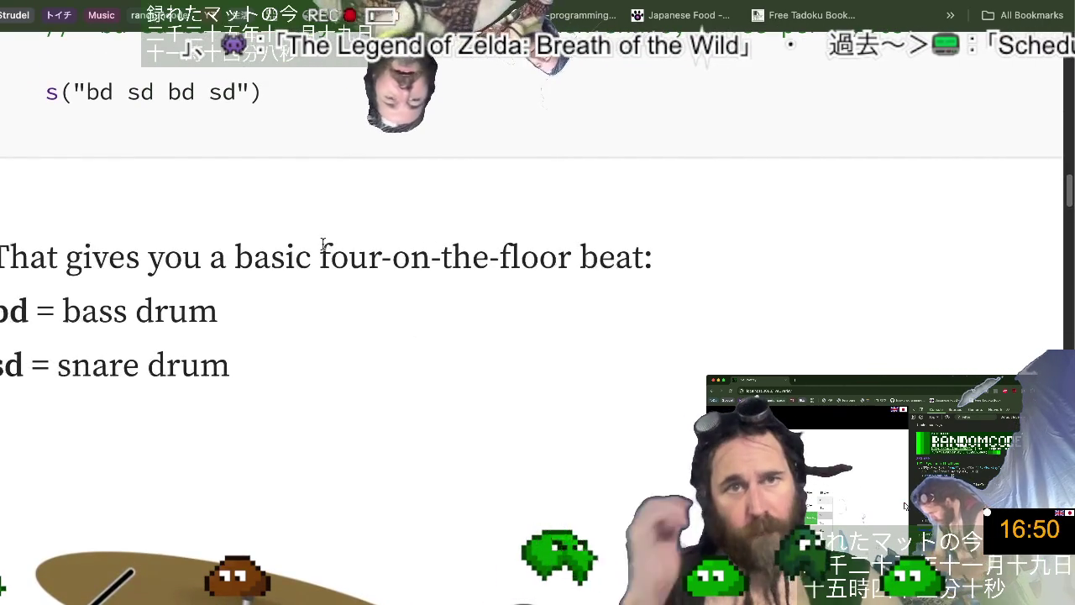
pyautogui.moveTo(320, 257); pyautogui.dragTo(568, 257)
pyautogui.press('super+c')
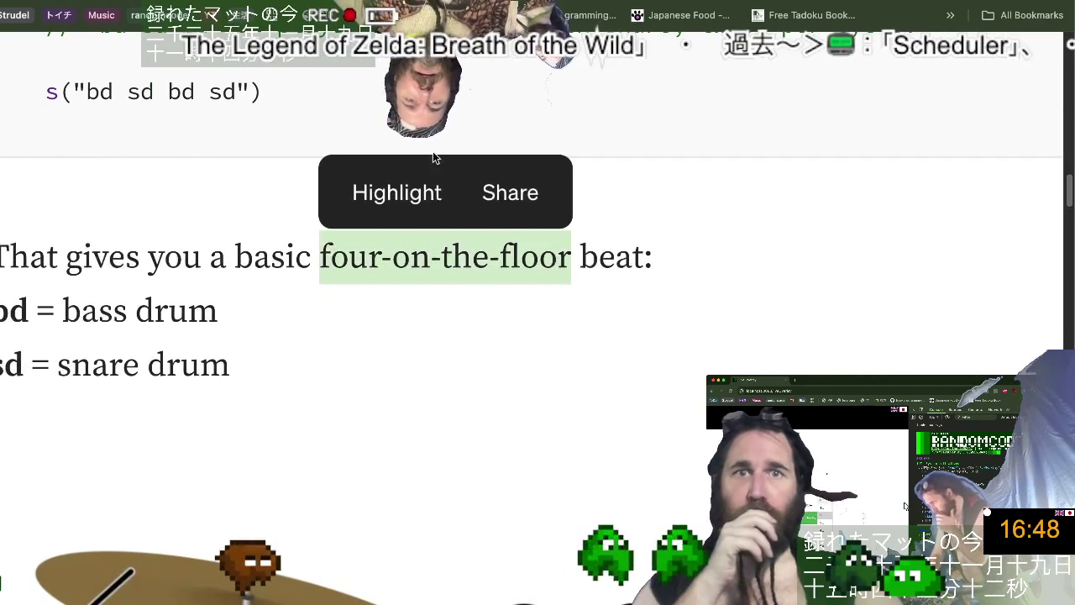
# Paste 'four-on-the-floor' into the address bar and rewrite it as const fourOnthefloor = "bd sd bd sd".
pyautogui.press('super+l')
pyautogui.press('super+v')
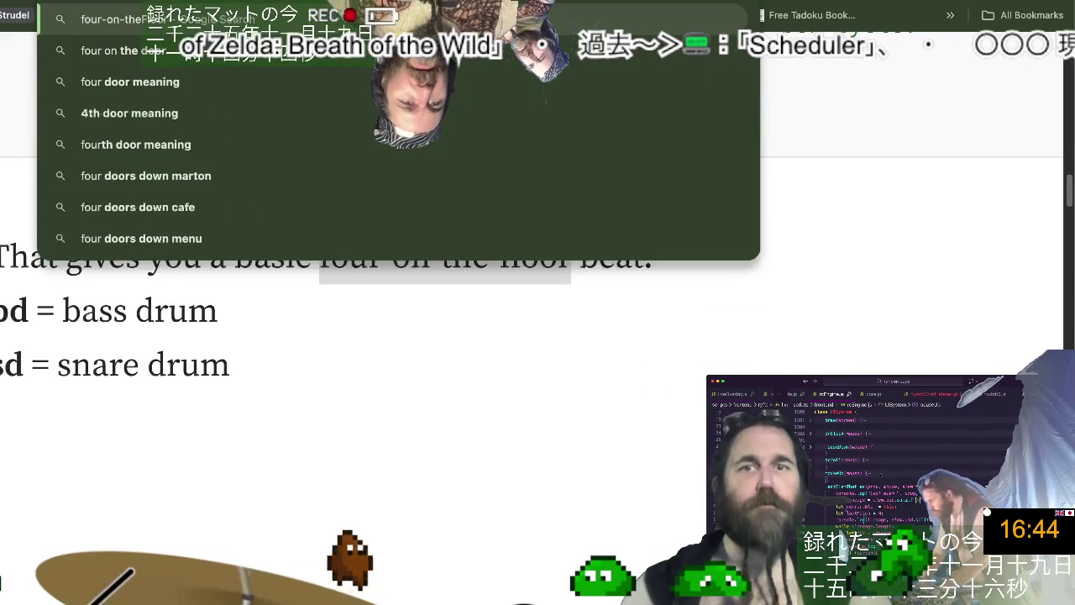
pyautogui.write('T')
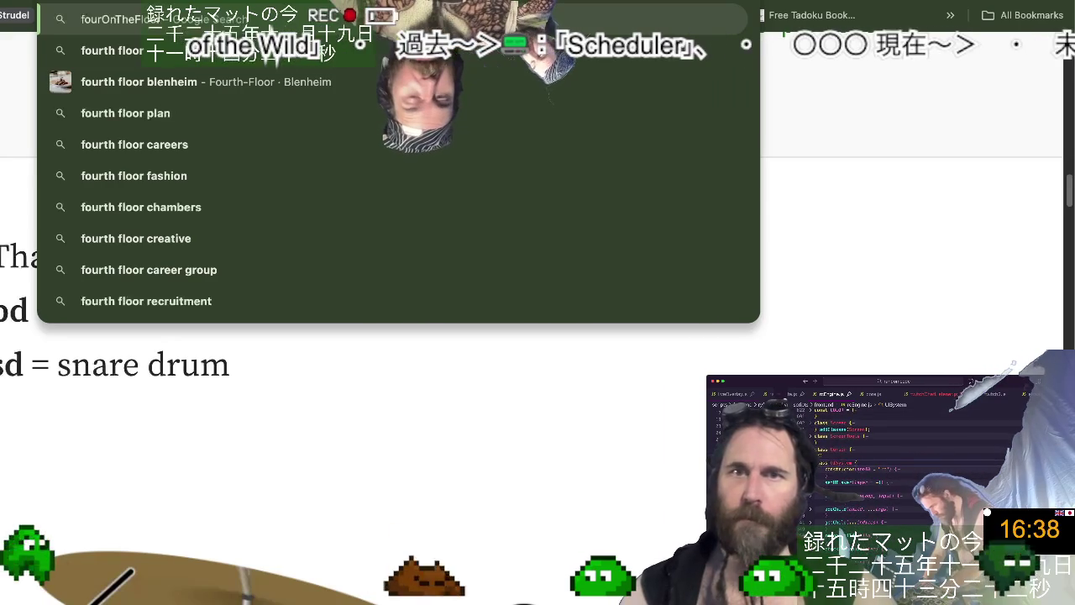
pyautogui.press('Home')
pyautogui.write('const fourOnthefloor')
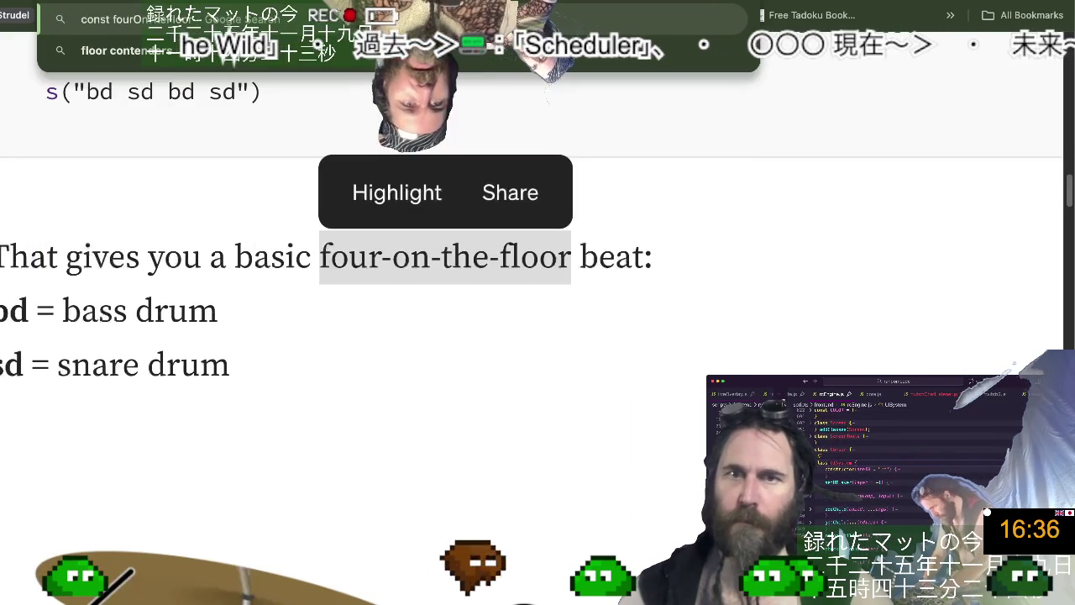
pyautogui.write(' = "')
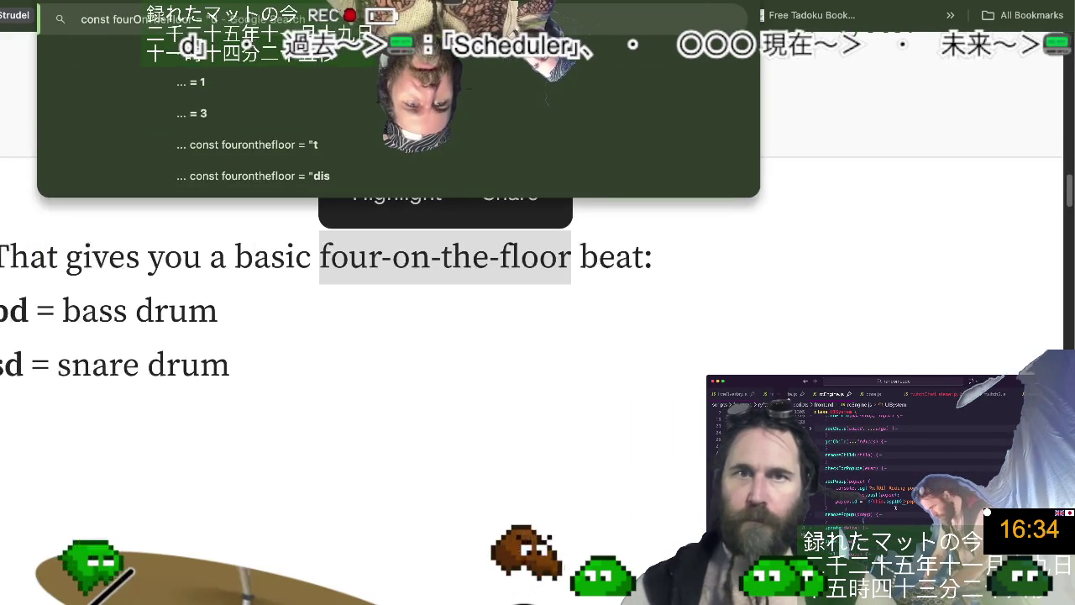
pyautogui.write('bd sd')
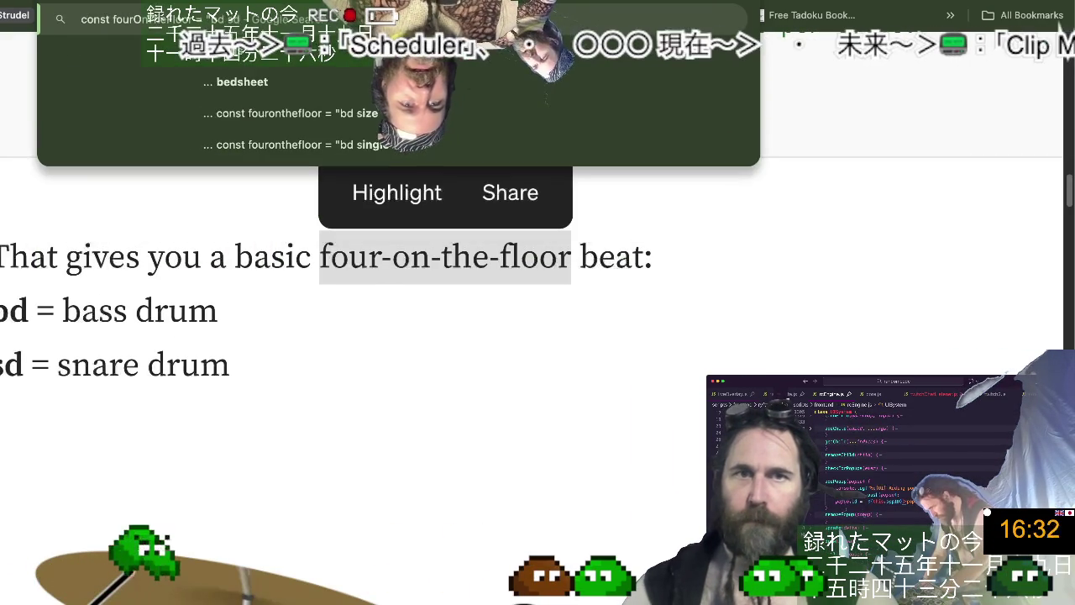
pyautogui.write(' bd s')
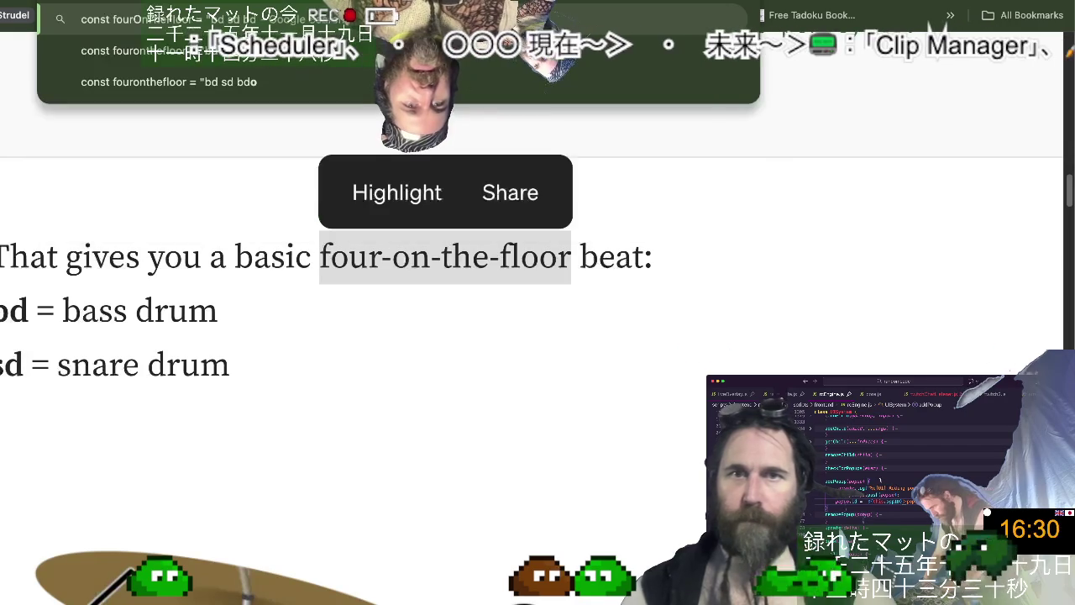
pyautogui.write('d"')
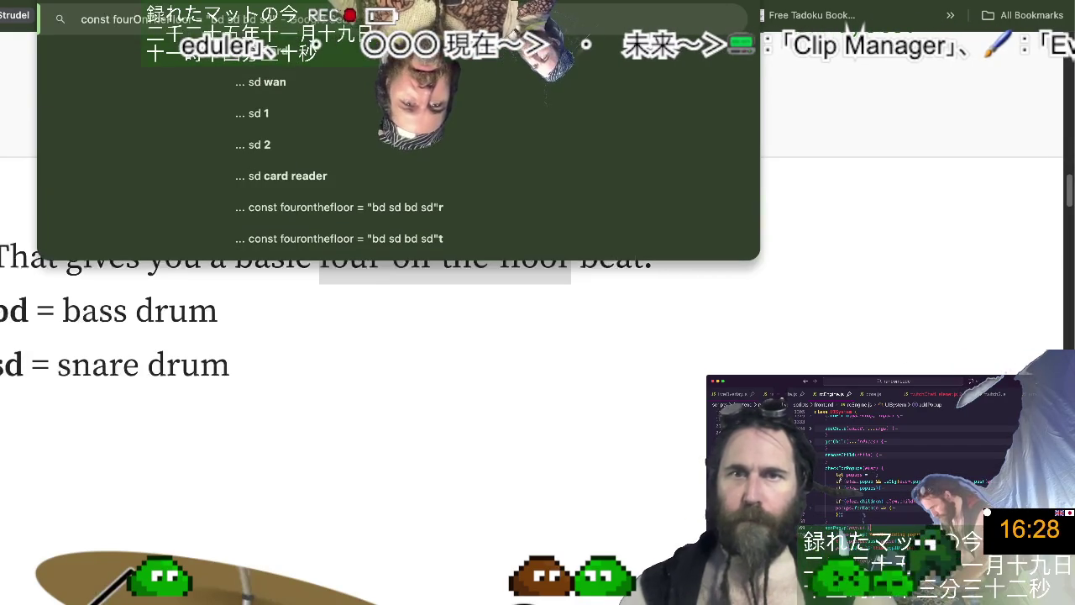
pyautogui.press('Escape')
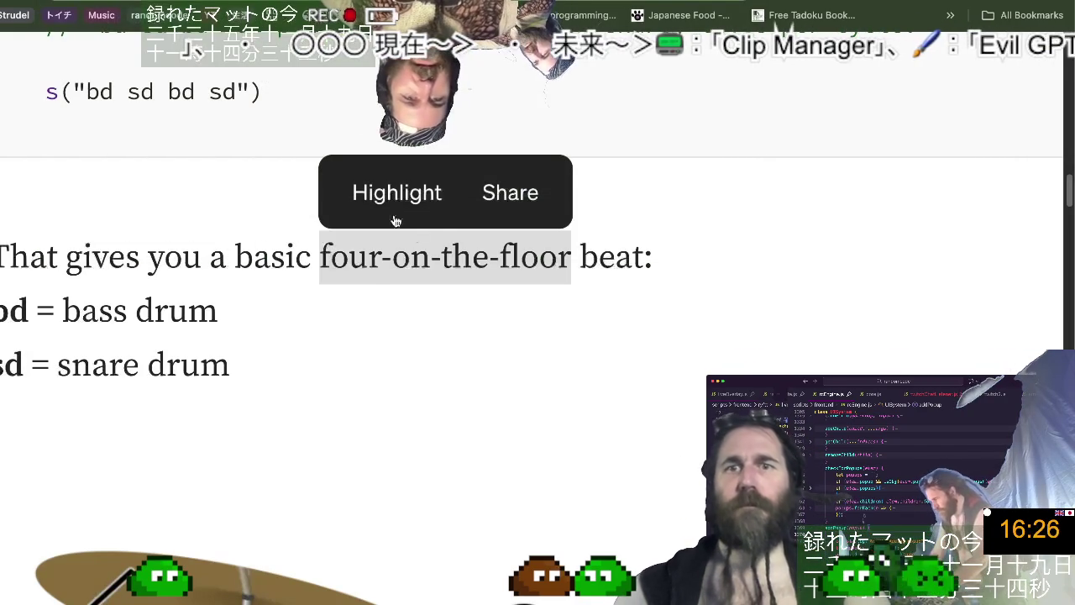
# Deselect the four-on-the-floor phrase and switch to the VS Code desktop space.
pyautogui.click(612, 314)
pyautogui.hotkey('ctrl', 'Left')
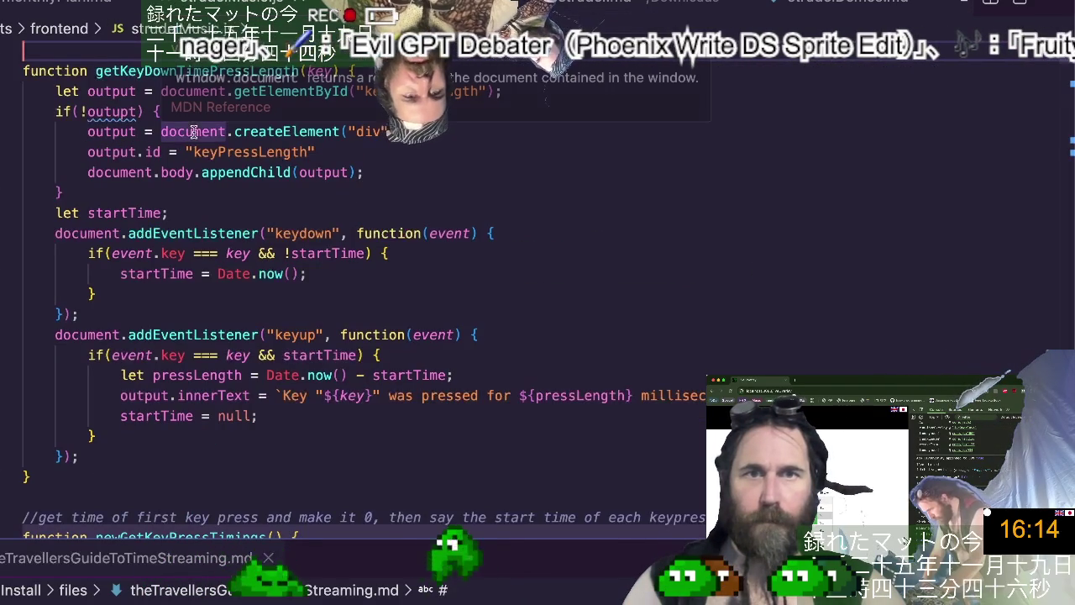
# Fold all code, then paste the fourOnTheFloor constant at the top of the Strudel markdown notes.
pyautogui.scroll(-3, 194, 132)
pyautogui.scroll(-2, 193, 132)
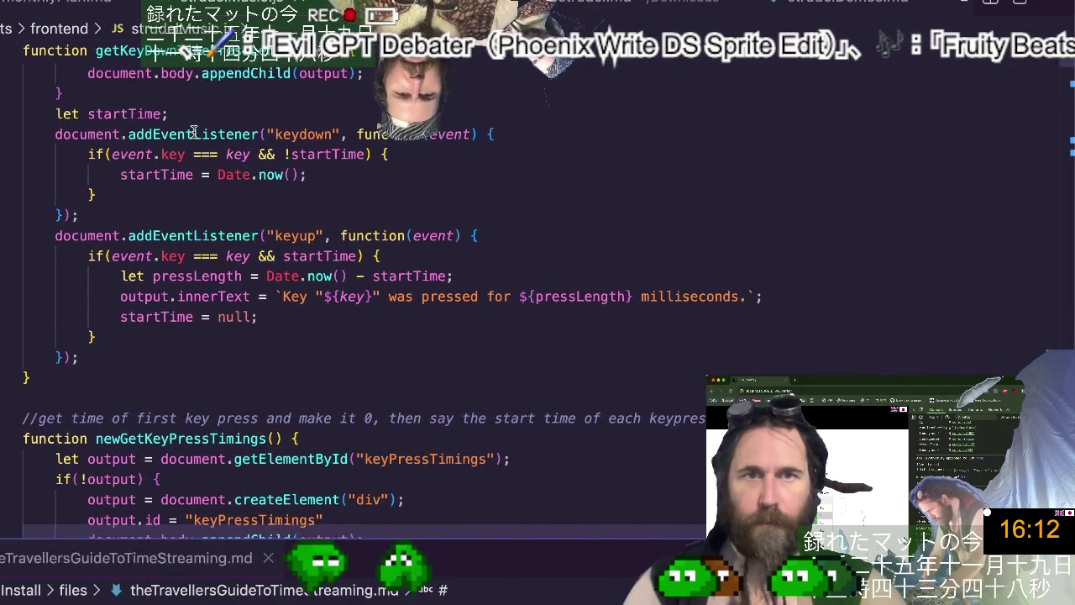
pyautogui.hotkey('ctrl', 'k')
pyautogui.hotkey('ctrl', '0')
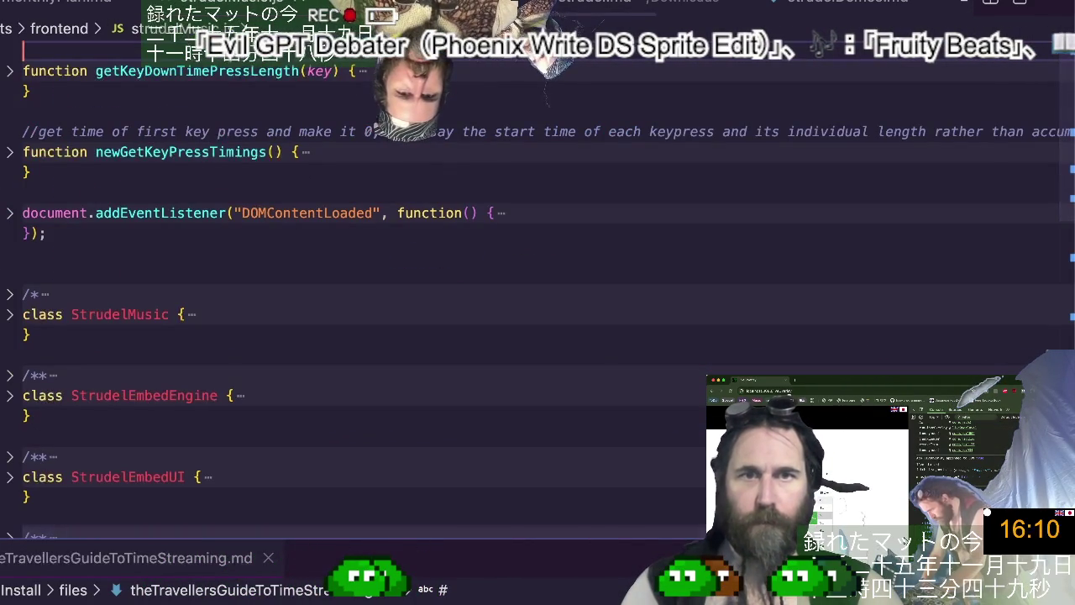
pyautogui.click(636, 1)
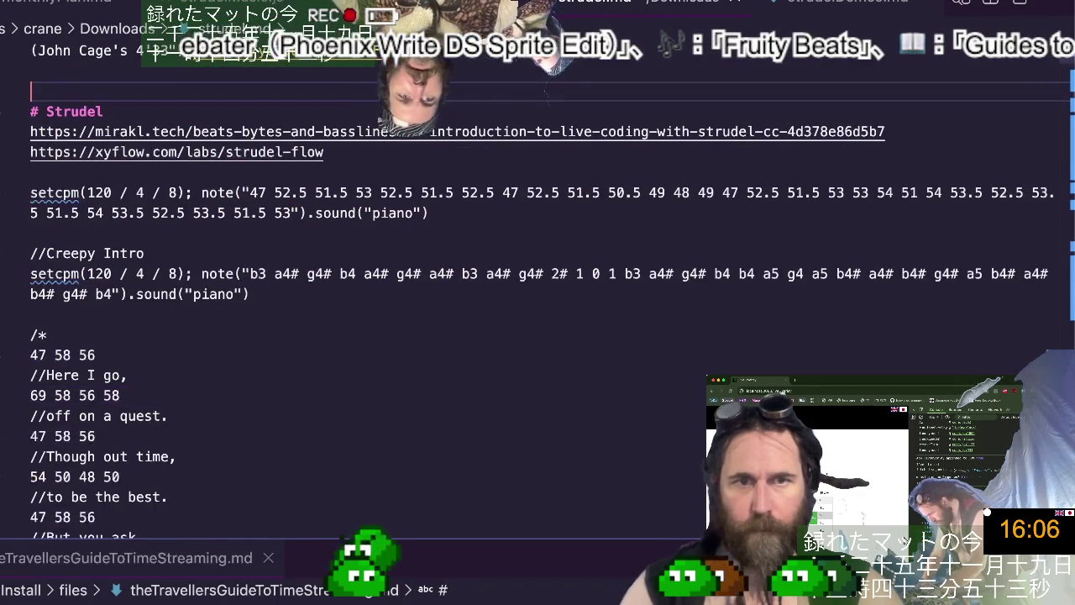
pyautogui.write('const fourOnTheFloor = "bd sd bd sd";')
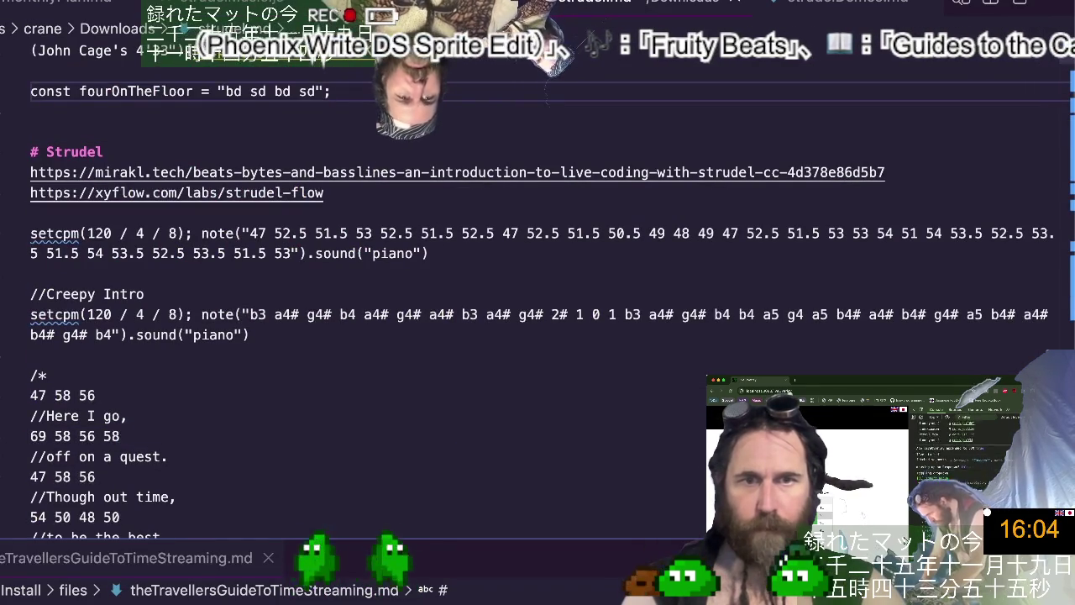
pyautogui.hotkey('ctrl', 'Right')
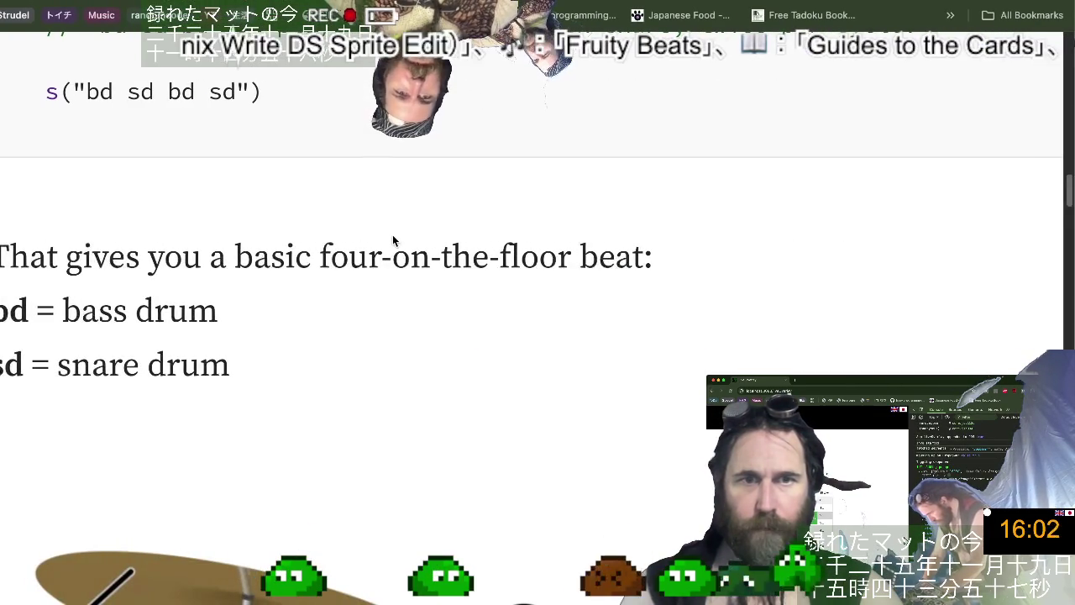
# Scroll down to the 'Adding Hats' stack() example with hi-hats at gain 0.3.
pyautogui.scroll(-2, 392, 234)
pyautogui.scroll(-5, 393, 234)
pyautogui.scroll(-5, 392, 234)
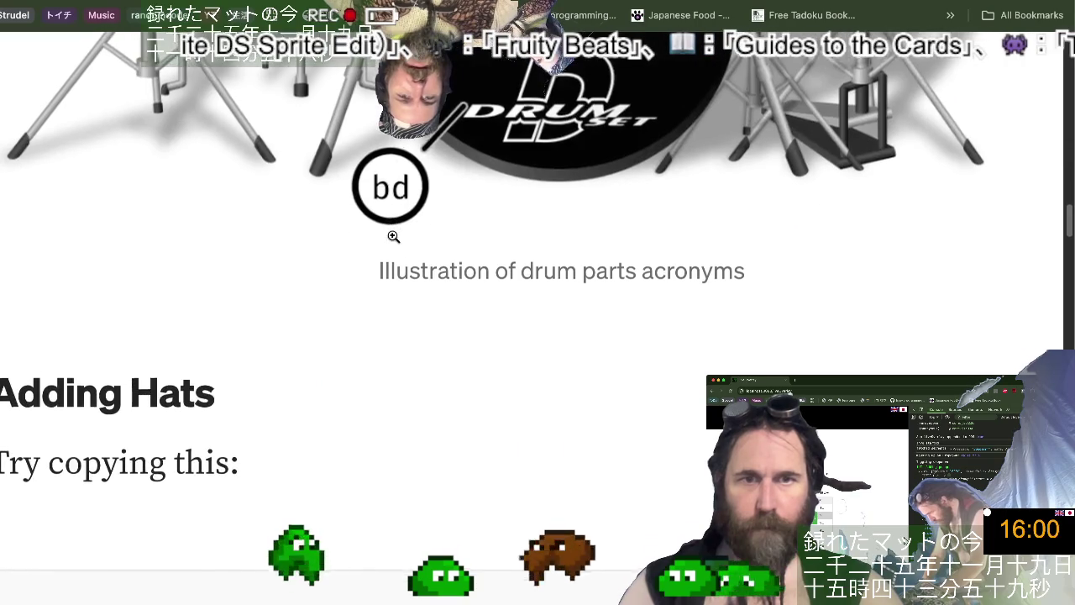
pyautogui.scroll(-1, 393, 236)
pyautogui.scroll(-2, 392, 238)
pyautogui.scroll(-1, 392, 240)
pyautogui.scroll(-1, 393, 240)
pyautogui.scroll(-1, 392, 240)
pyautogui.scroll(-1, 392, 241)
pyautogui.scroll(-2, 392, 241)
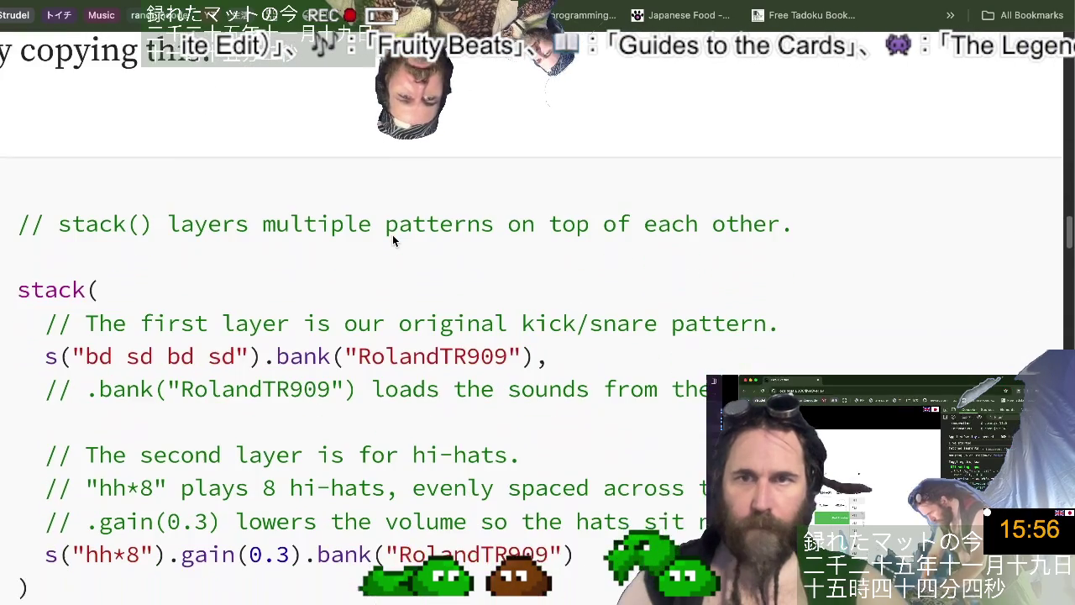
pyautogui.scroll(-1, 392, 241)
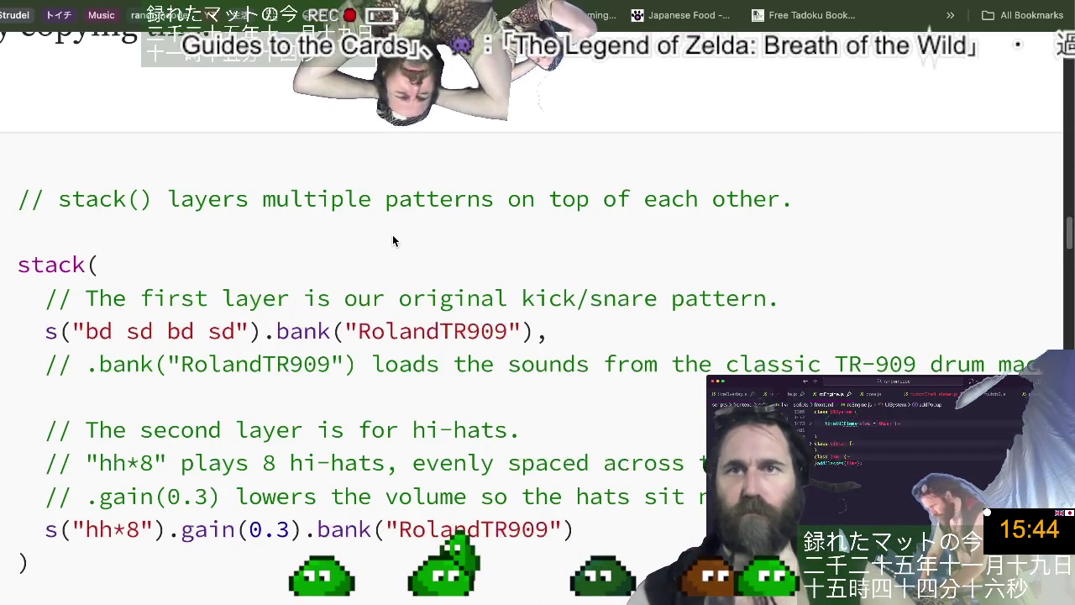
# Glance over the markdown notes in VS Code and come back to the stack() example.
pyautogui.press('super+Tab')
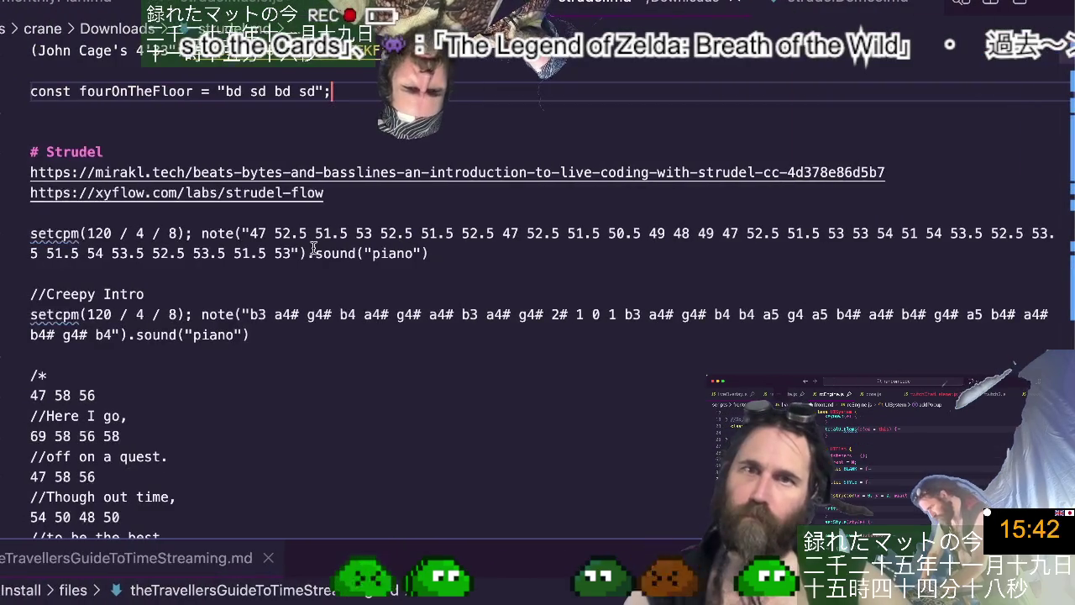
pyautogui.scroll(-10, 314, 247)
pyautogui.scroll(-10, 313, 248)
pyautogui.scroll(-10, 313, 248)
pyautogui.scroll(-10, 313, 248)
pyautogui.scroll(5, 313, 248)
pyautogui.press('super+Tab')
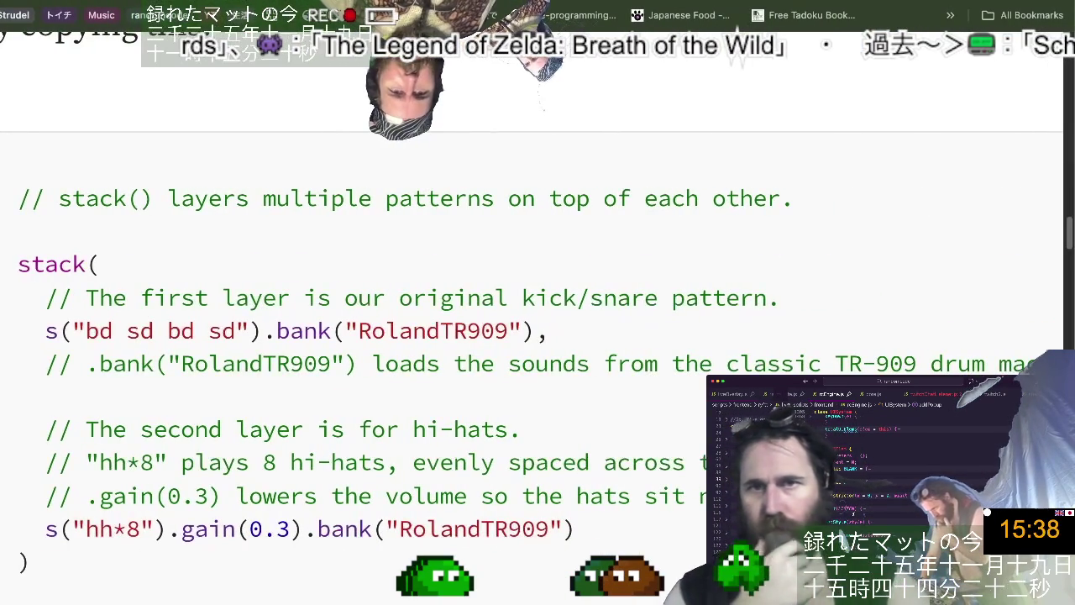
# Cycle Chrome tabs back to the Strudel article and select the phrase 'stack() layers'.
pyautogui.hotkey('ctrl', 'Tab')
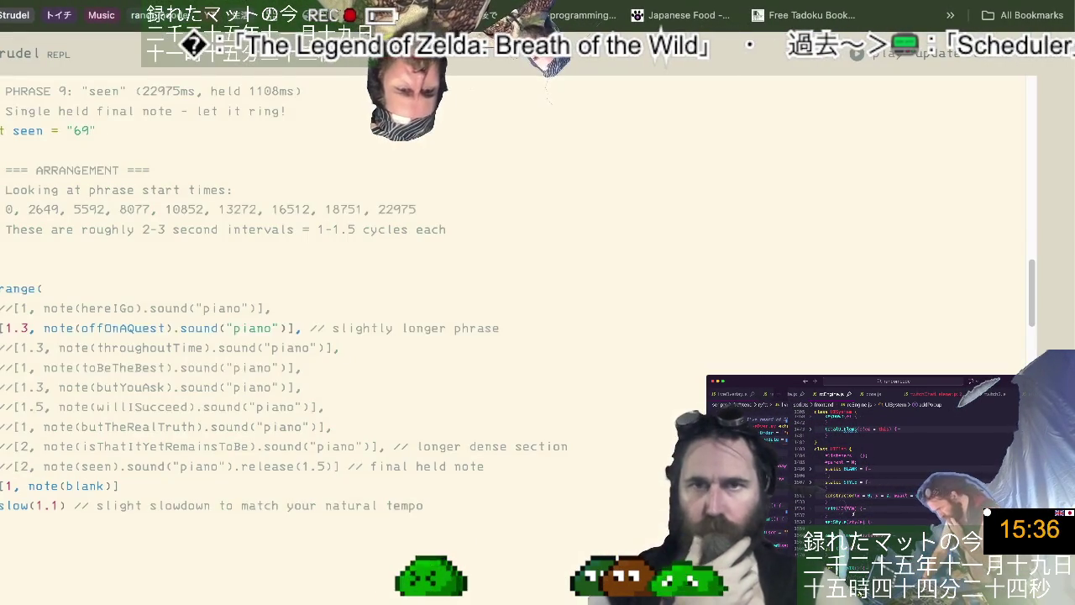
pyautogui.scroll(-1, 116, 356)
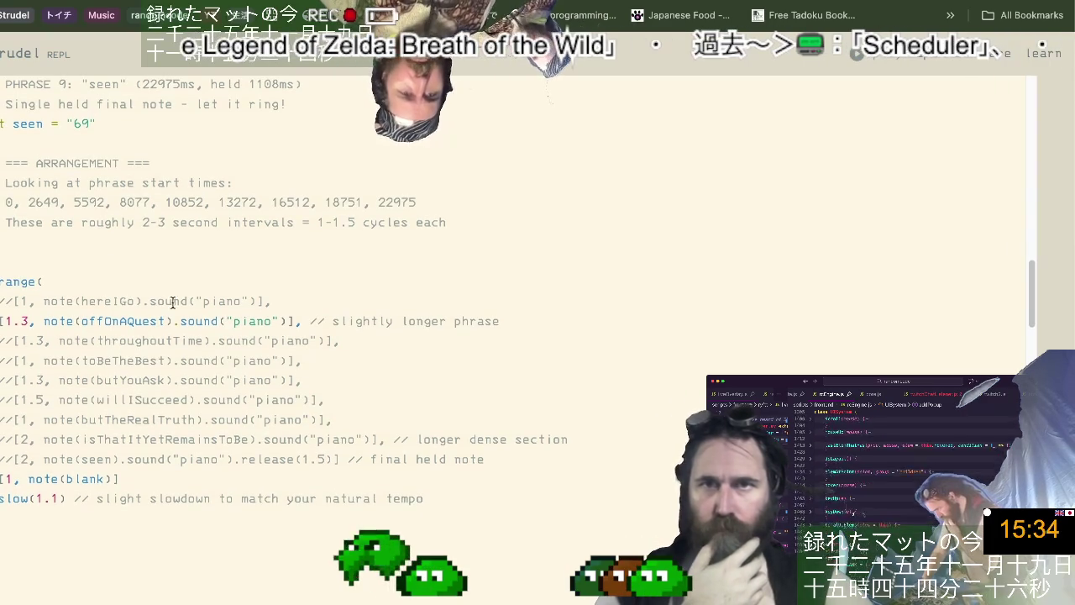
pyautogui.hotkey('ctrl', 'Tab')
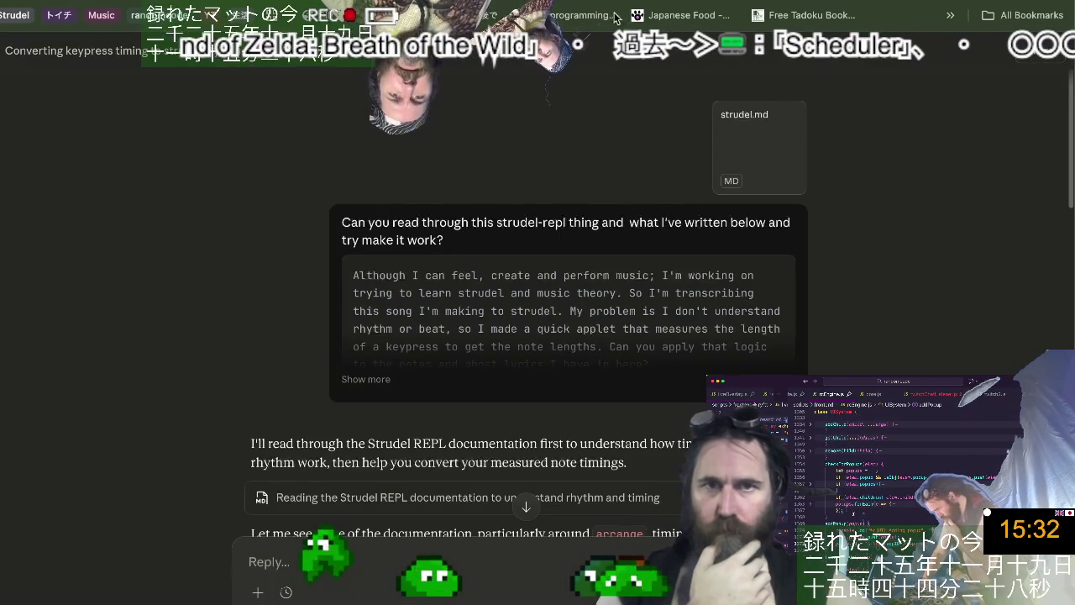
pyautogui.hotkey('ctrl', 'Tab')
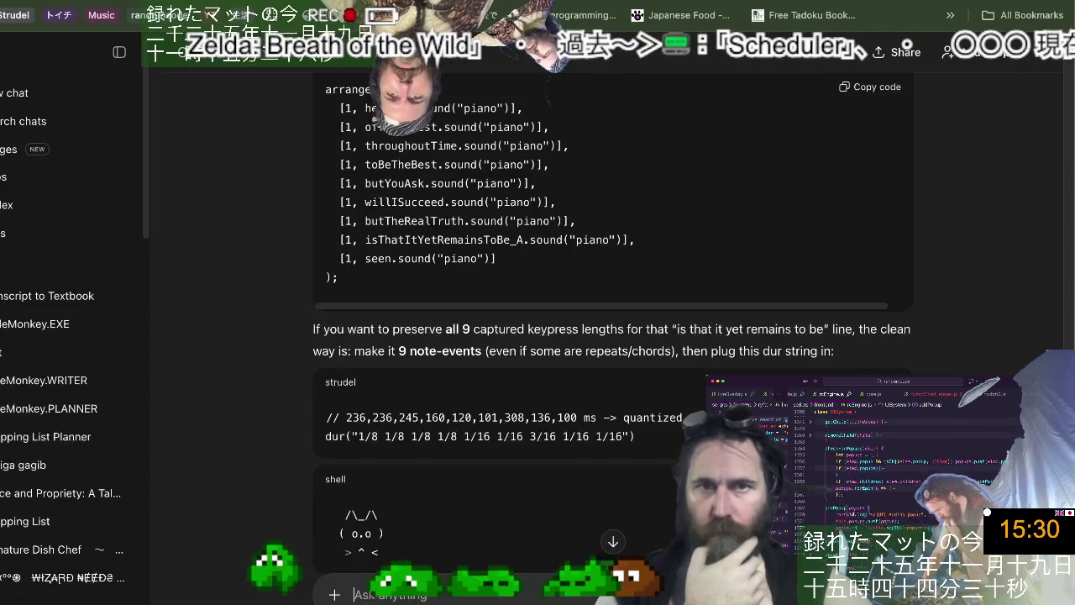
pyautogui.hotkey('ctrl', 'Tab')
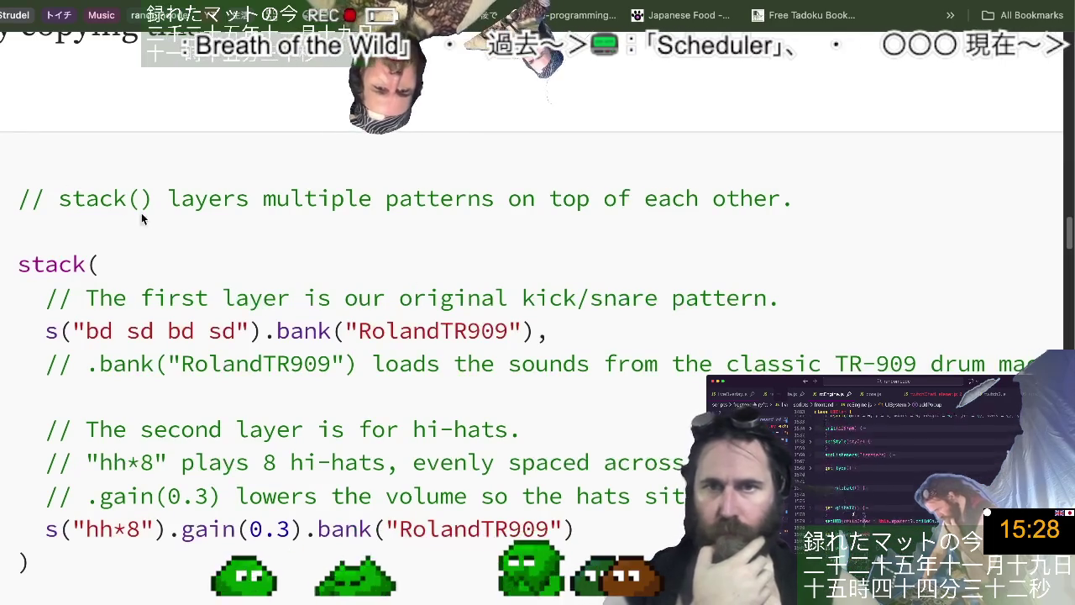
pyautogui.moveTo(60, 199); pyautogui.dragTo(226, 199)
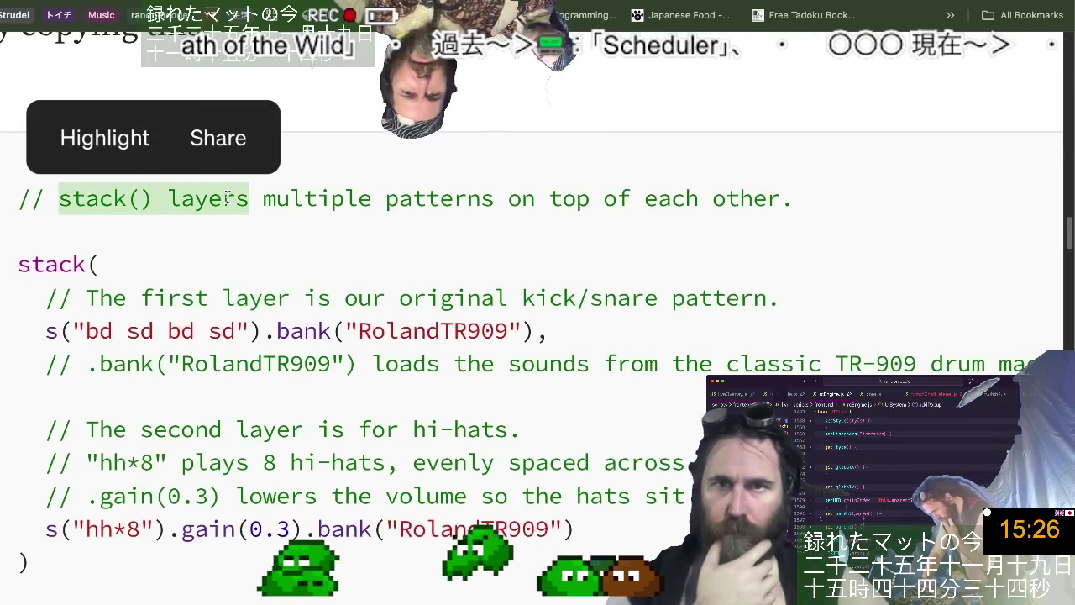
pyautogui.press('super+Tab')
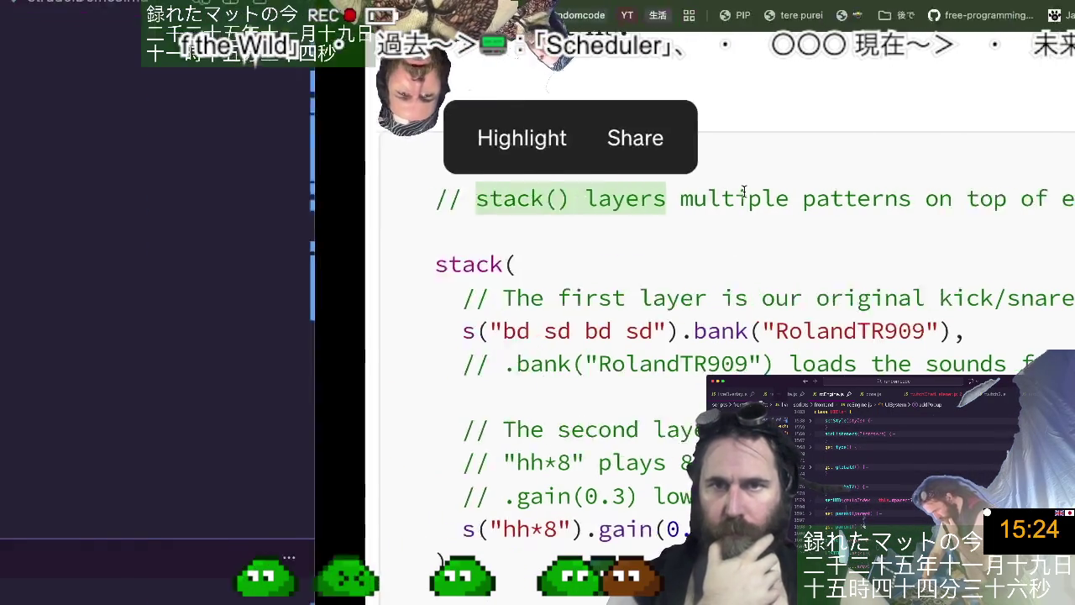
# Add a 'stack() layers' note on a new line above the '# Strudel' heading.
pyautogui.click(508, 55)
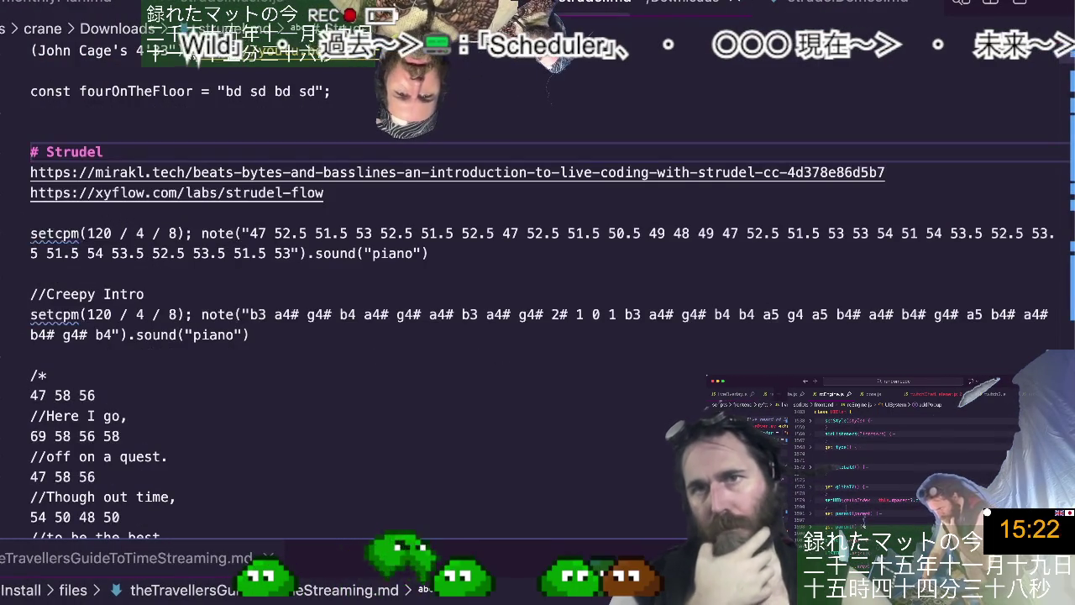
pyautogui.press('Return')
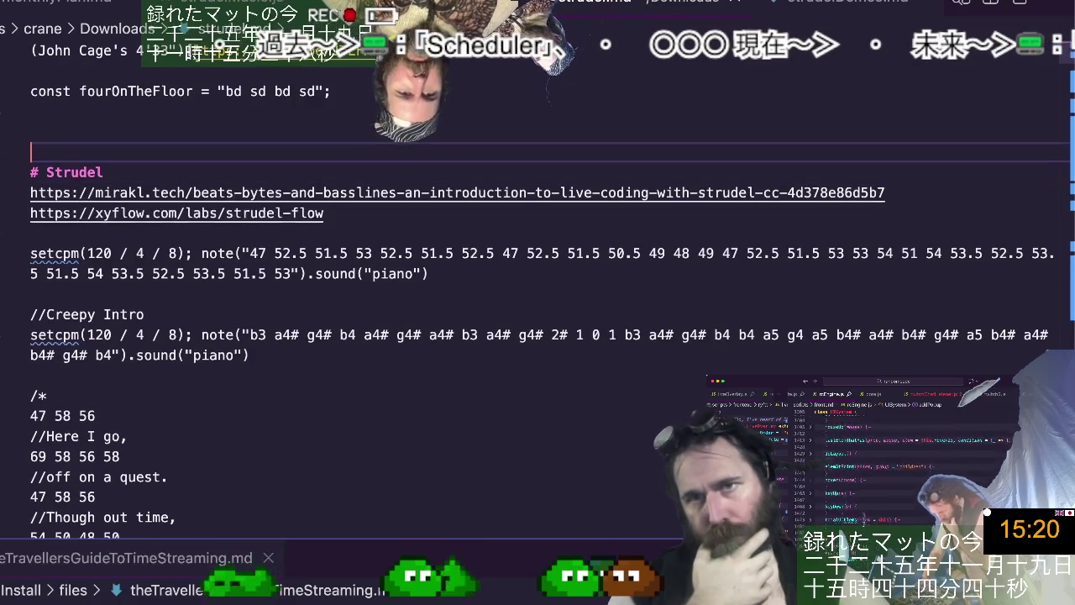
pyautogui.press('Up')
pyautogui.press('Up')
pyautogui.write('stack() layers')
pyautogui.press('Return')
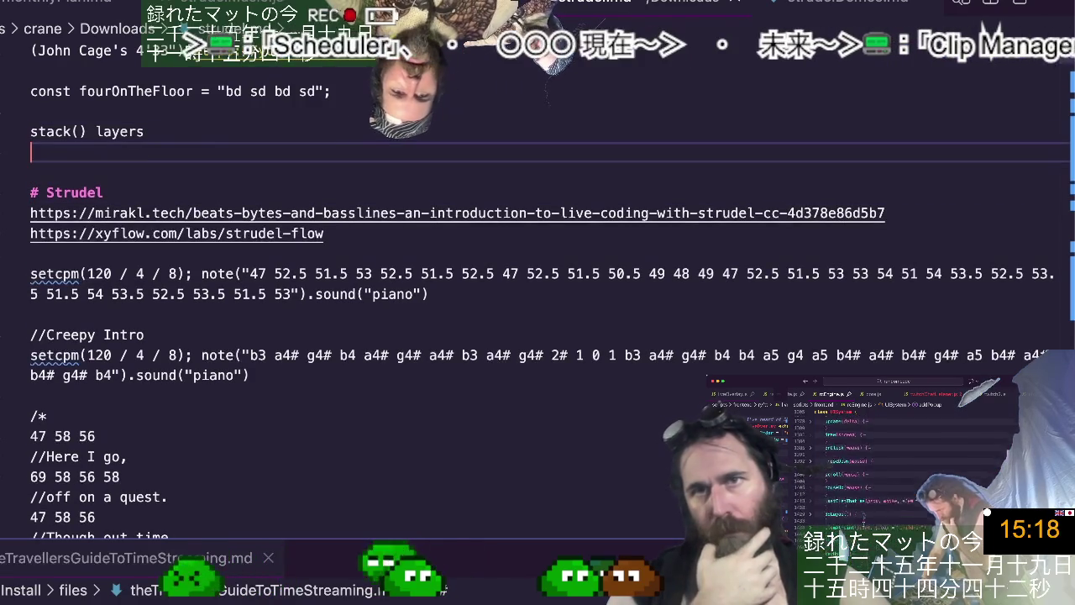
# Add the note 'arrange() sequences' below it, correcting the spelling with Quick Fix.
pyautogui.write('a')
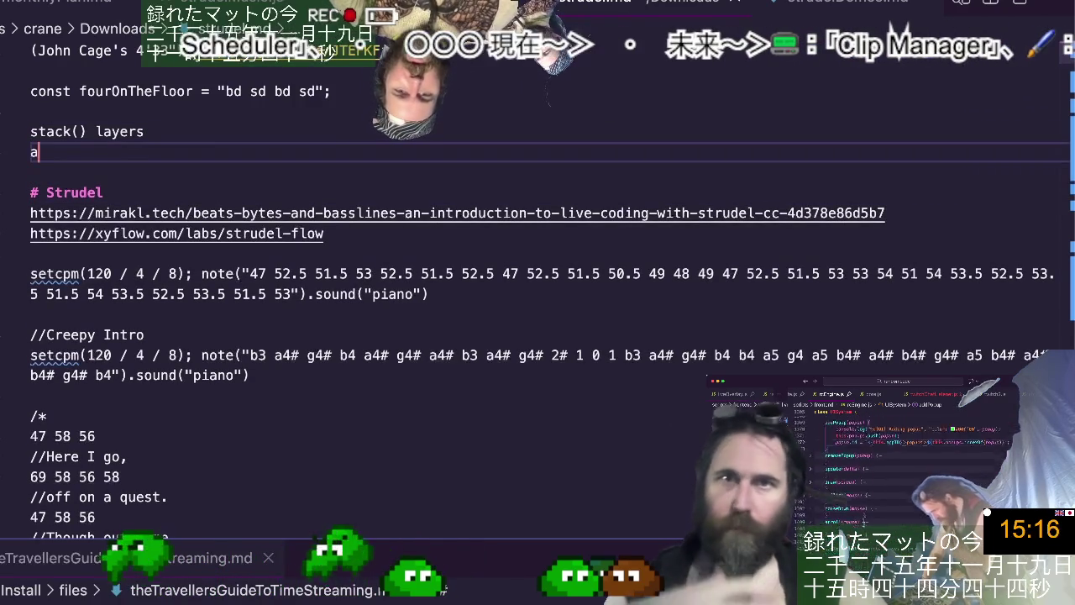
pyautogui.write('rra')
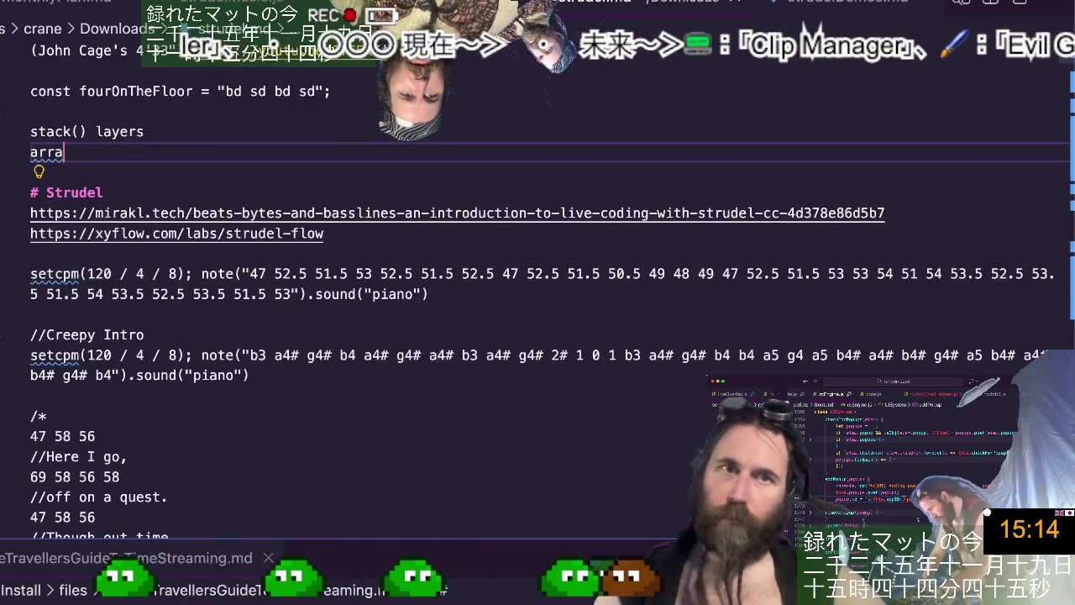
pyautogui.write('nge(()')
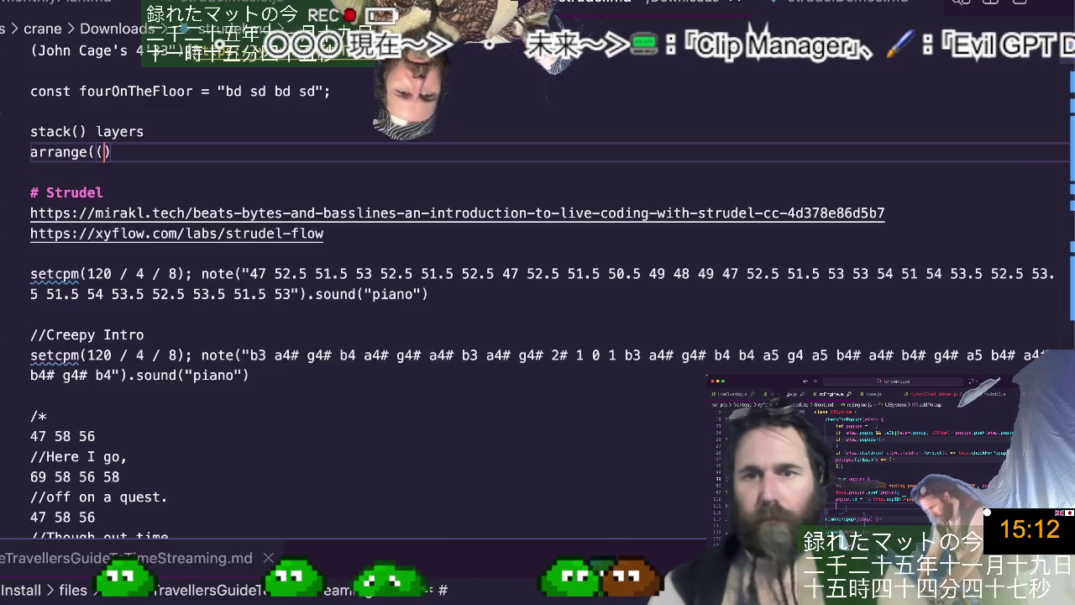
pyautogui.write(') sequen')
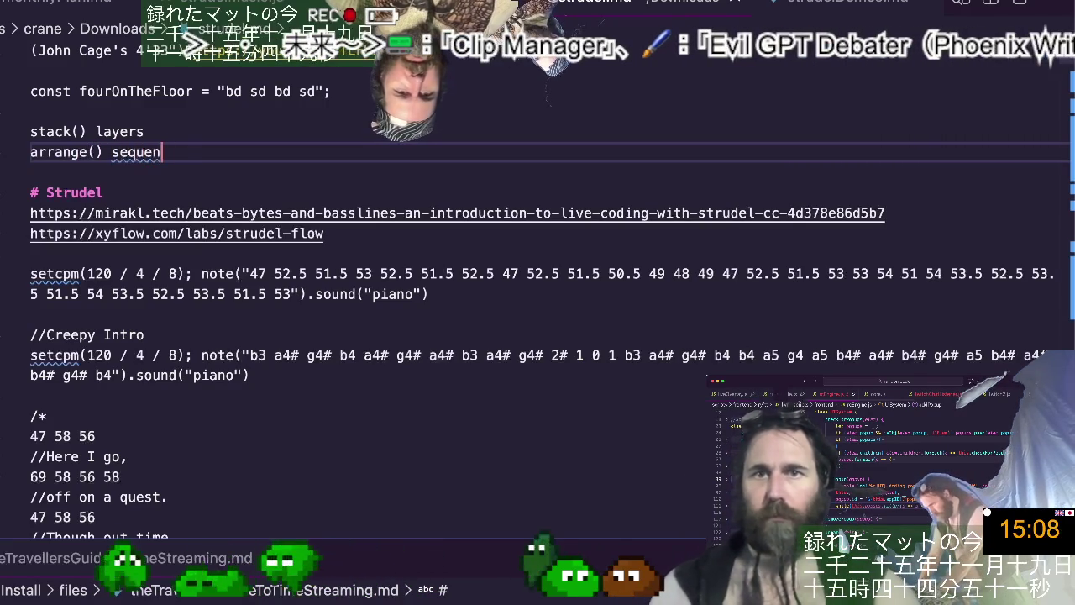
pyautogui.write('cenes')
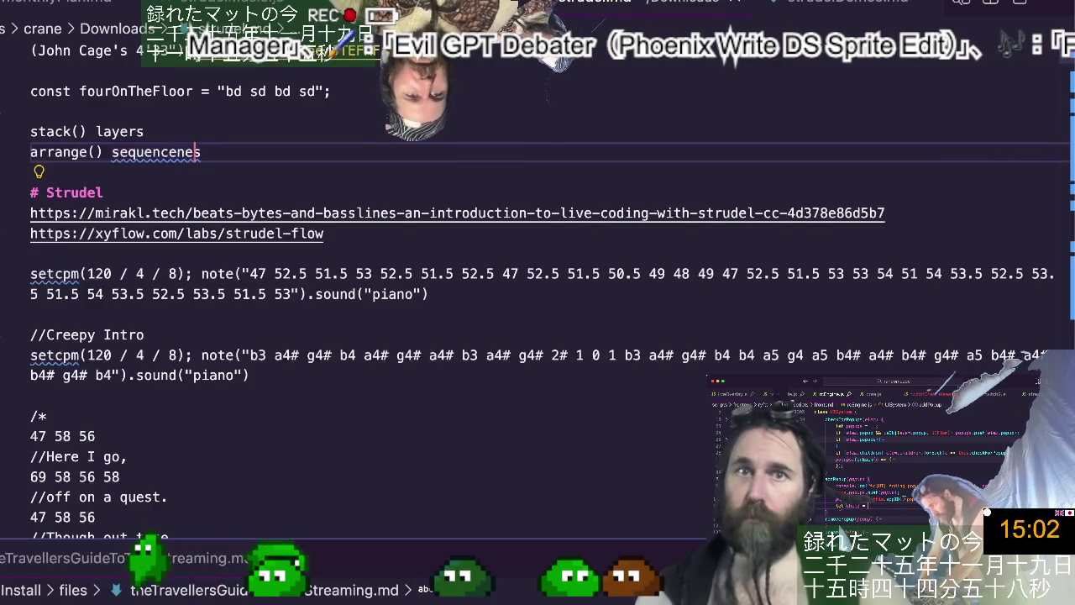
pyautogui.hotkey('ctrl', '.')
pyautogui.press('Return')
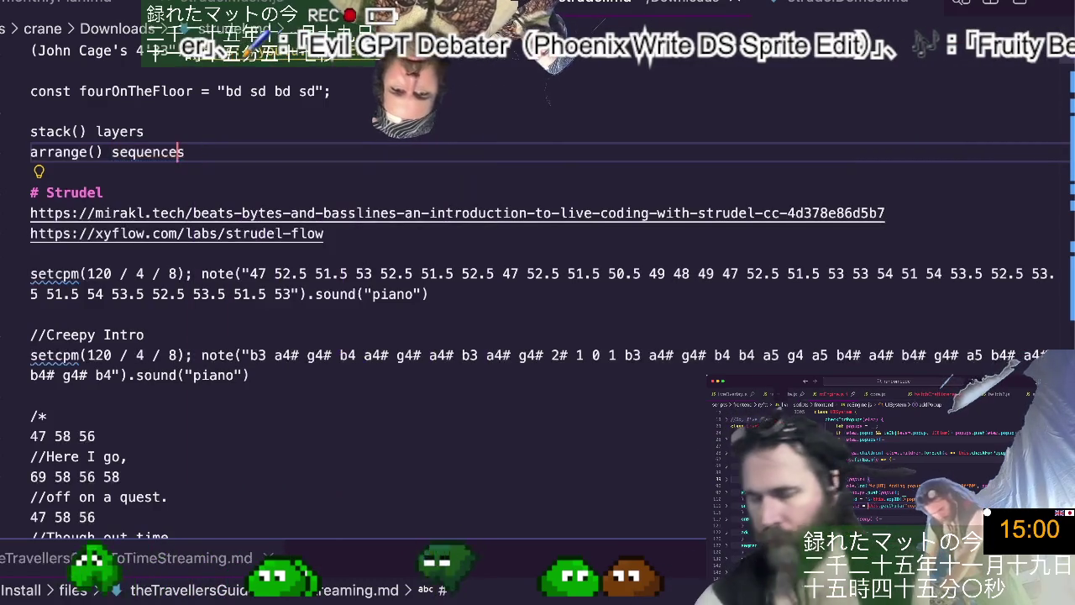
pyautogui.hotkey('alt', 'Tab')
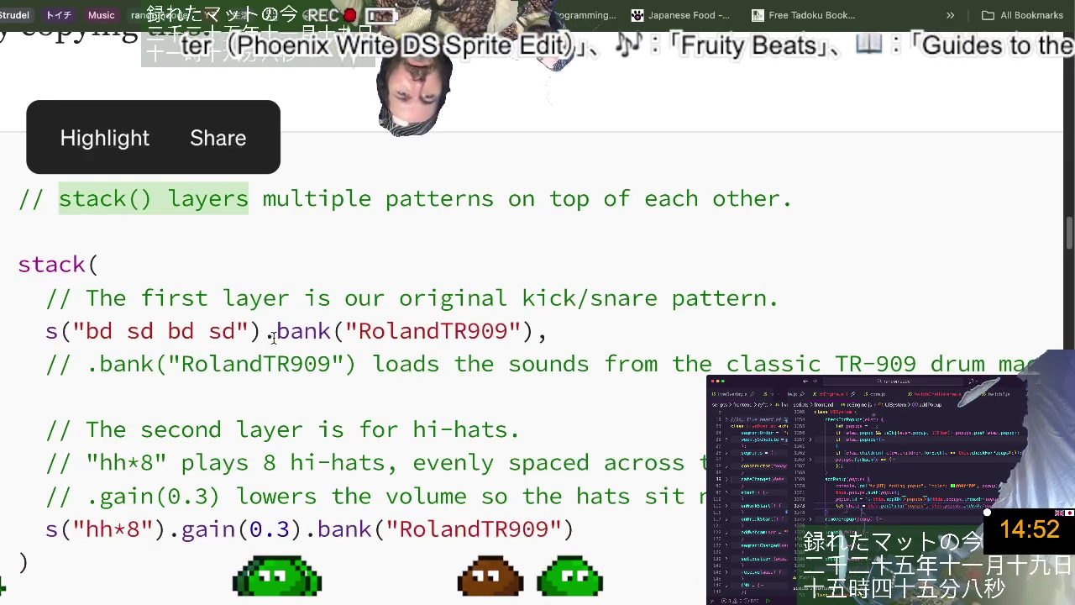
# Select the Medium article's entire stack() drum example code block.
pyautogui.moveTo(267, 336); pyautogui.dragTo(552, 338)
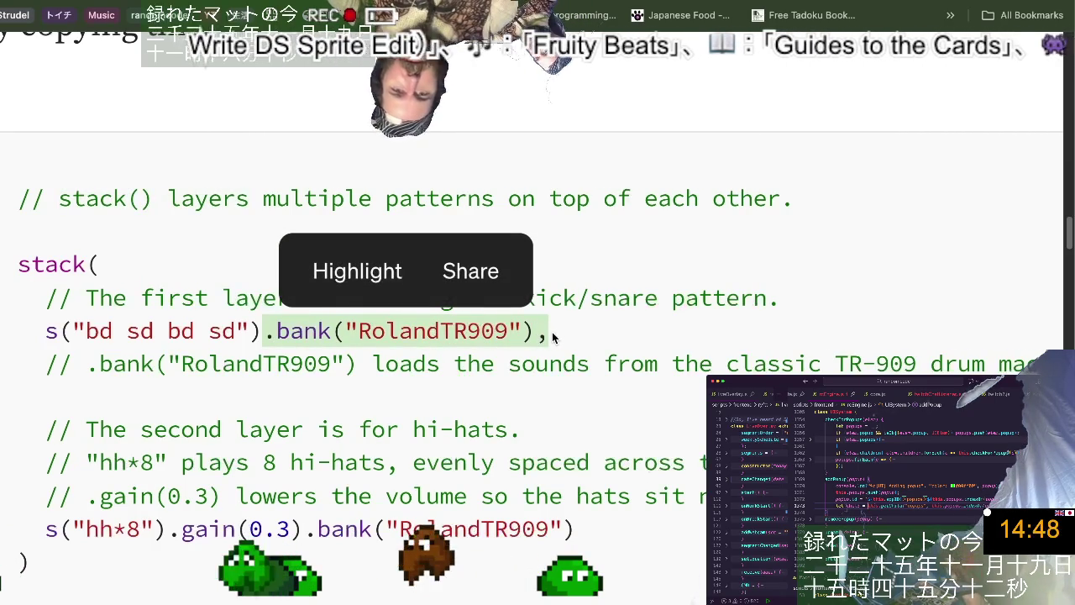
pyautogui.click(310, 429)
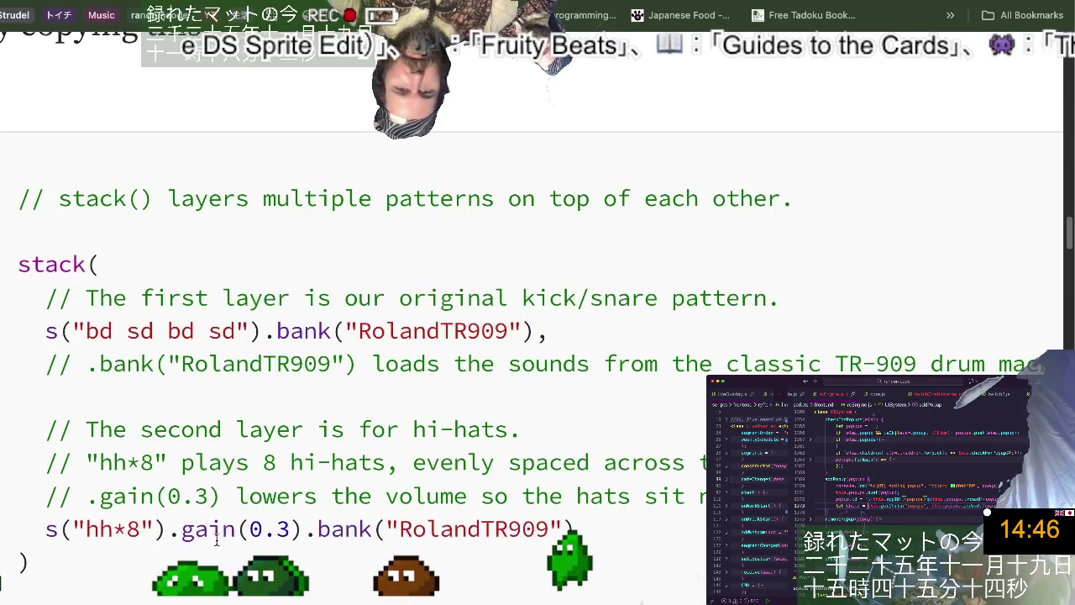
pyautogui.moveTo(32, 562)
pyautogui.mouseDown()
pyautogui.moveTo(79, 300)
pyautogui.moveTo(10, 265)
pyautogui.mouseUp()
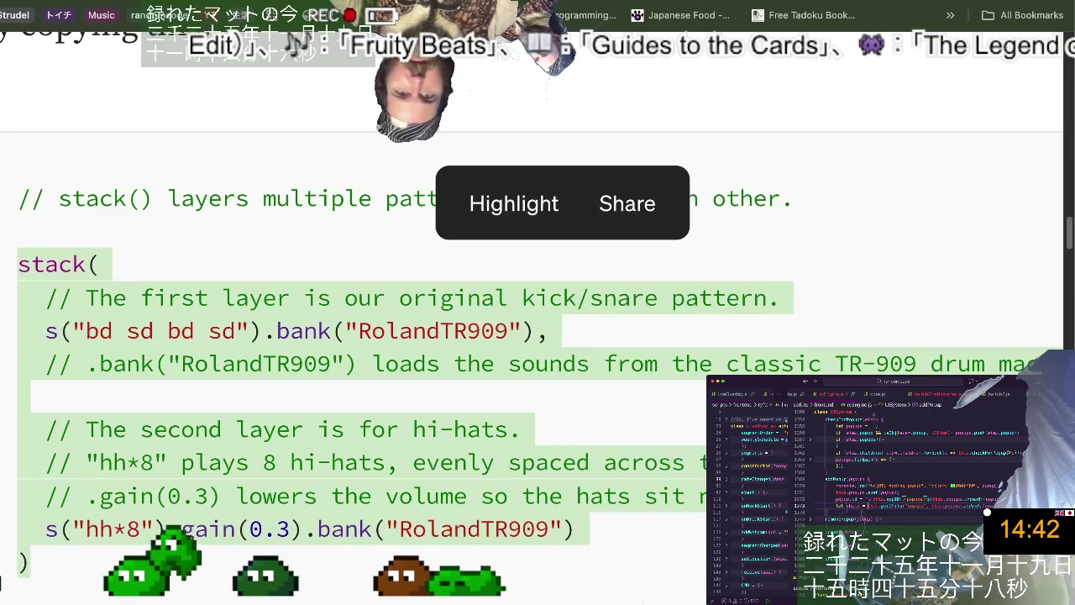
# Replace the Strudel First Notes editor code with the stack() drum example and play it.
pyautogui.hotkey('ctrl', 'Tab')
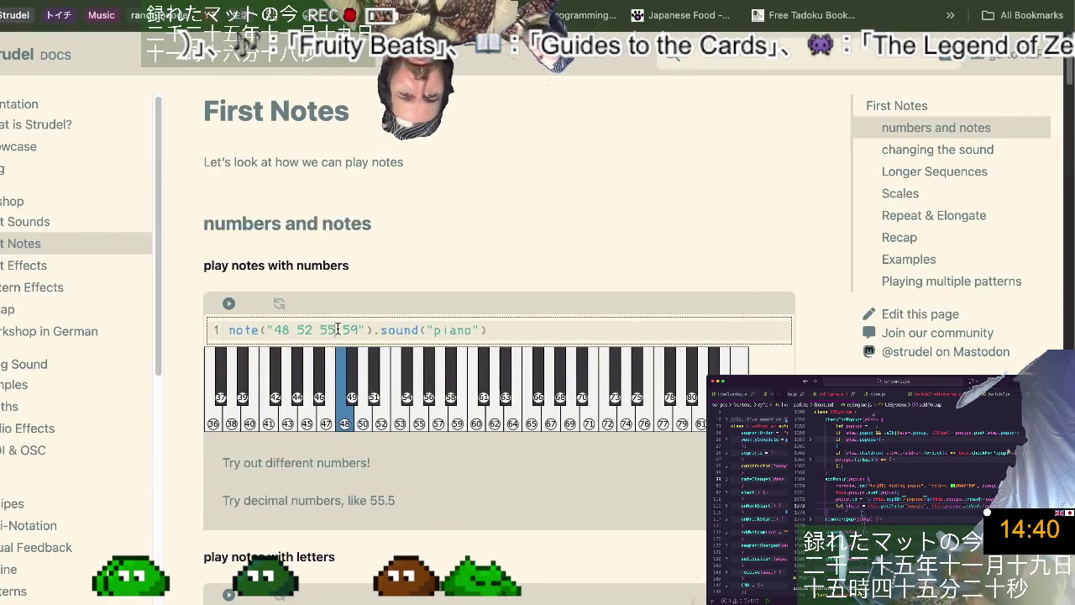
pyautogui.hotkey('ctrl', 'a')
pyautogui.hotkey('ctrl', 'v')
pyautogui.click(230, 303)
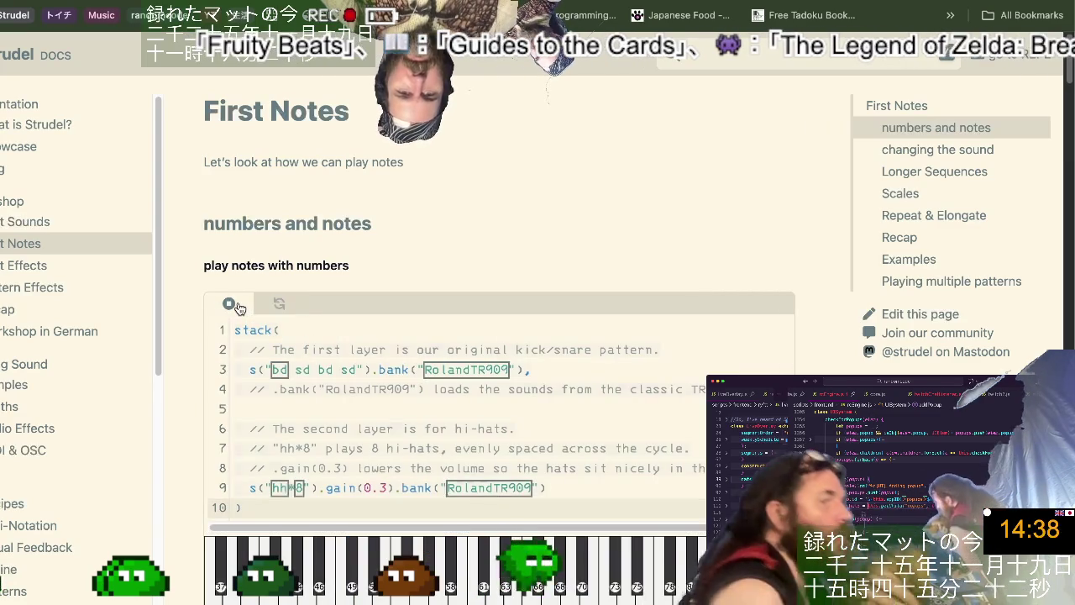
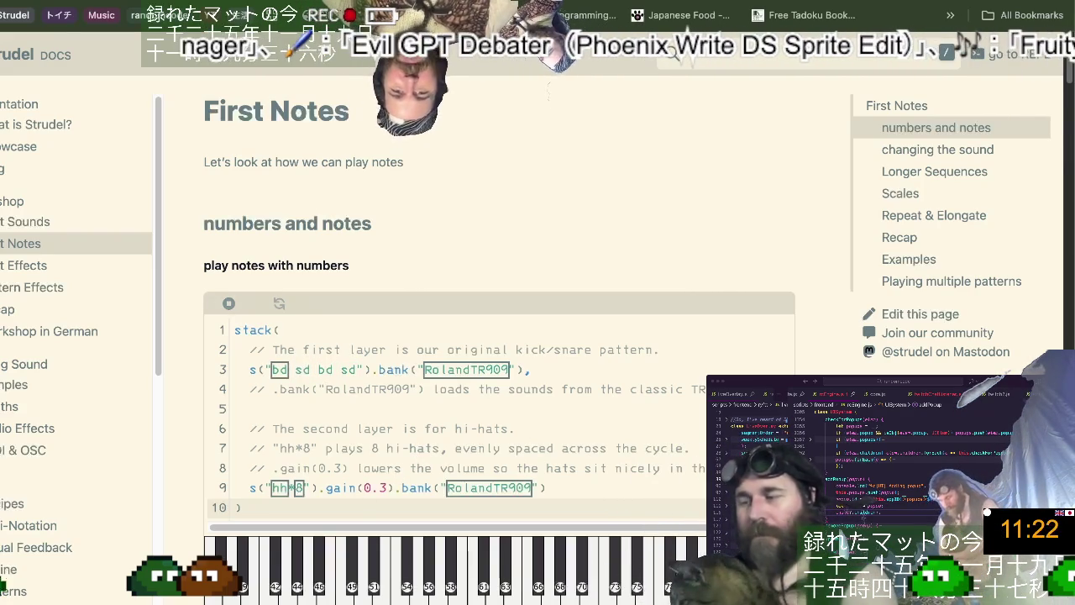
# Delete the comment lines in the stack() example, leaving the kick/snare and hi-hat patterns.
pyautogui.click(470, 467)
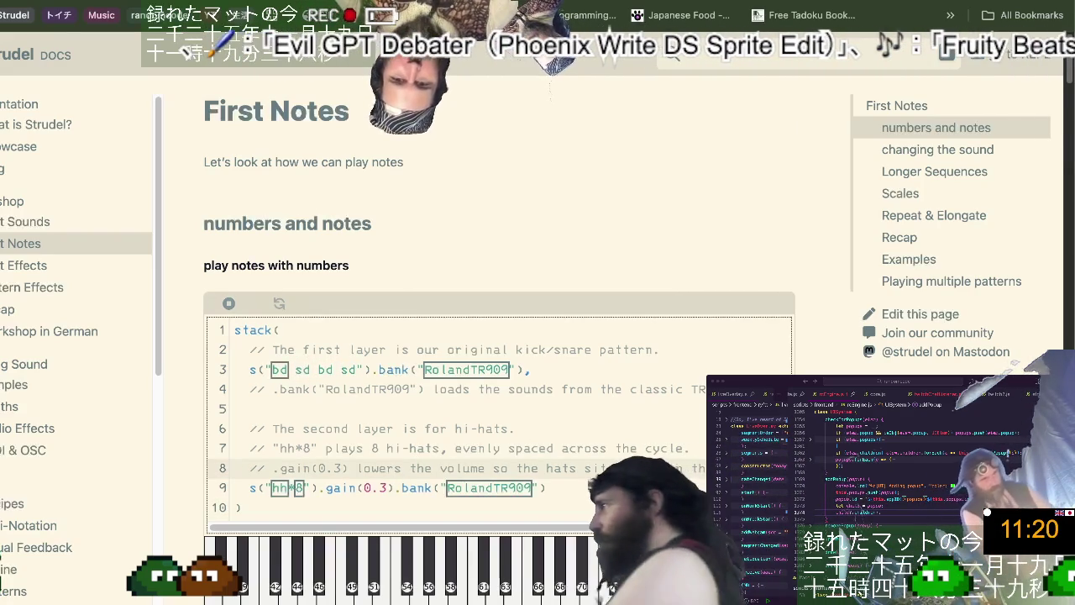
pyautogui.press('Up')
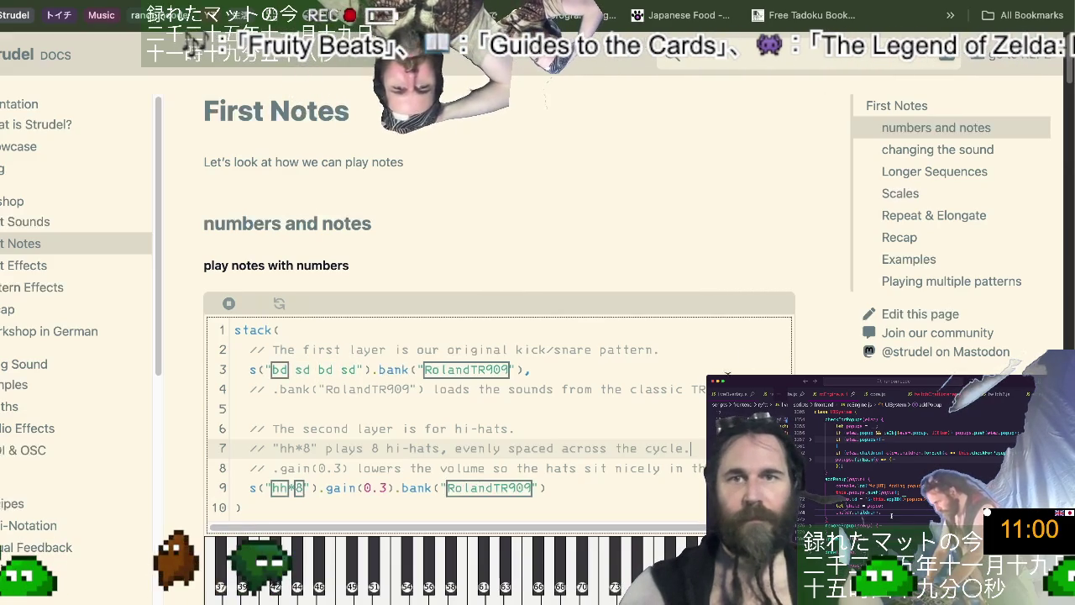
pyautogui.hscroll(2, 643, 367)
pyautogui.hscroll(3, 643, 367)
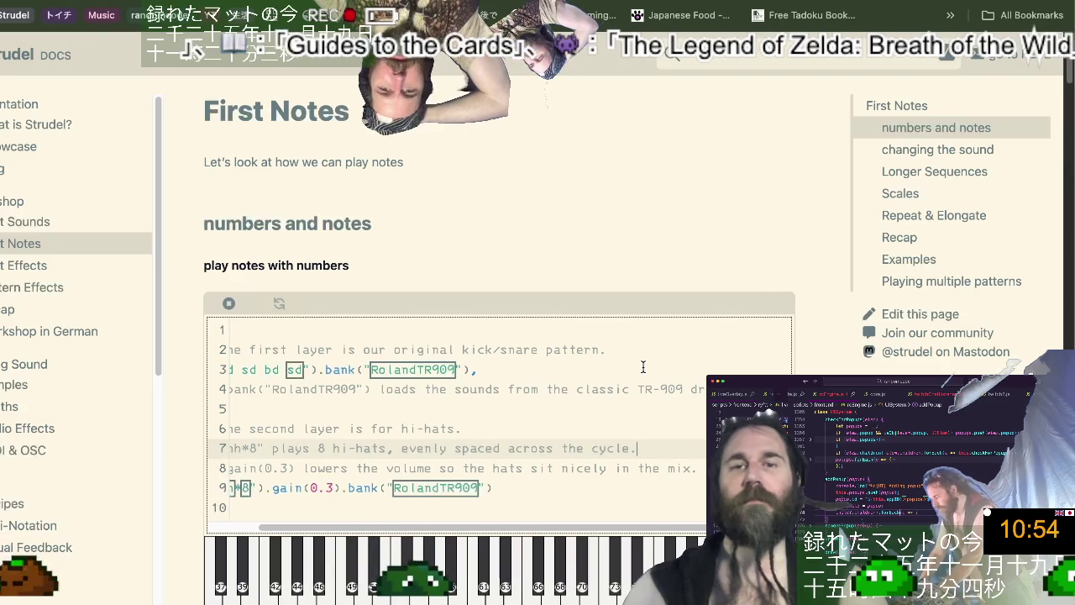
pyautogui.hscroll(-5, 636, 450)
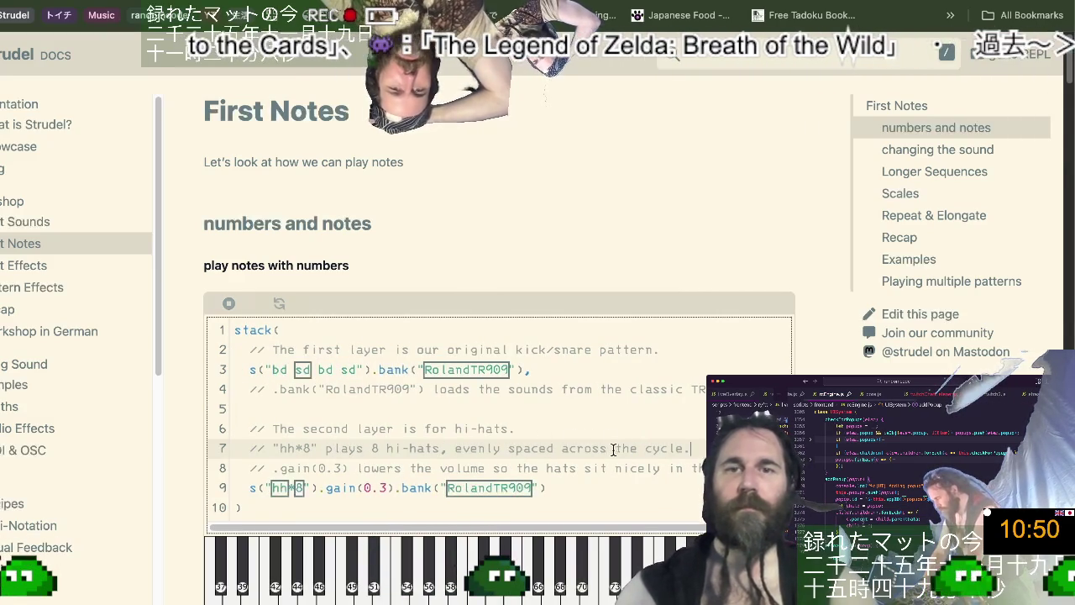
pyautogui.click(596, 489)
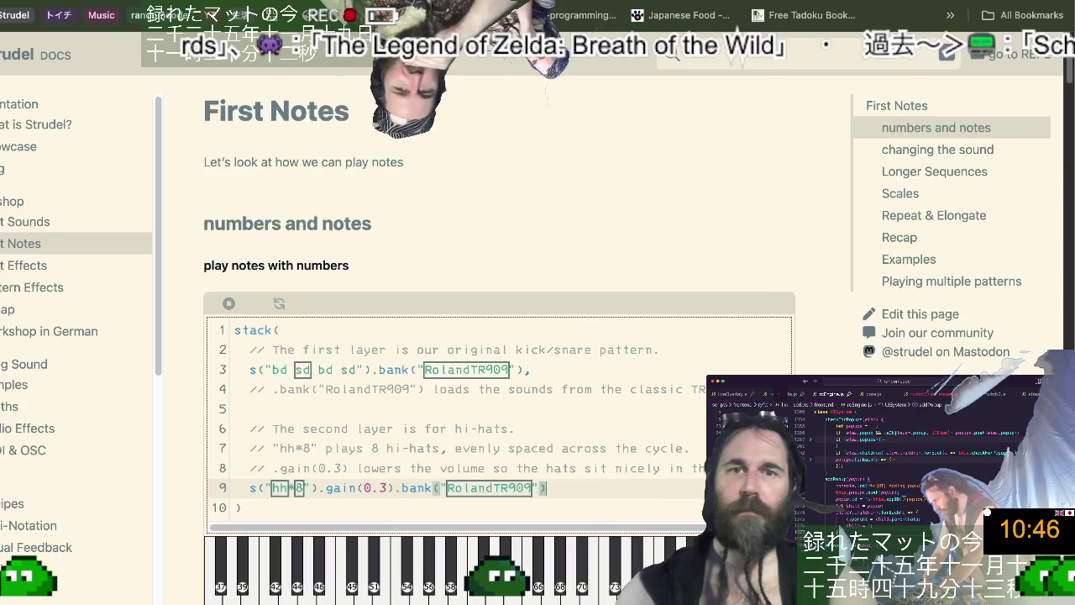
pyautogui.press('Up')
pyautogui.press('Up')
pyautogui.press('Up')
pyautogui.press('Up')
pyautogui.click(214, 395)
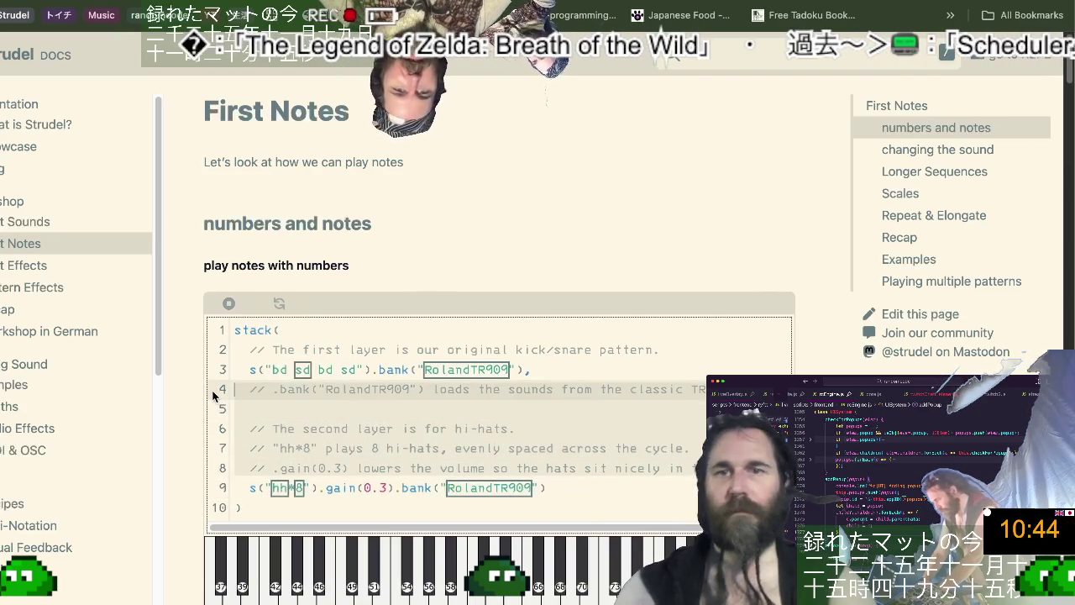
pyautogui.hotkey('ctrl', 'shift', 'k')
pyautogui.hotkey('ctrl', 'shift', 'k')
pyautogui.hotkey('ctrl', 'shift', 'k')
pyautogui.press('Up')
pyautogui.press('Up')
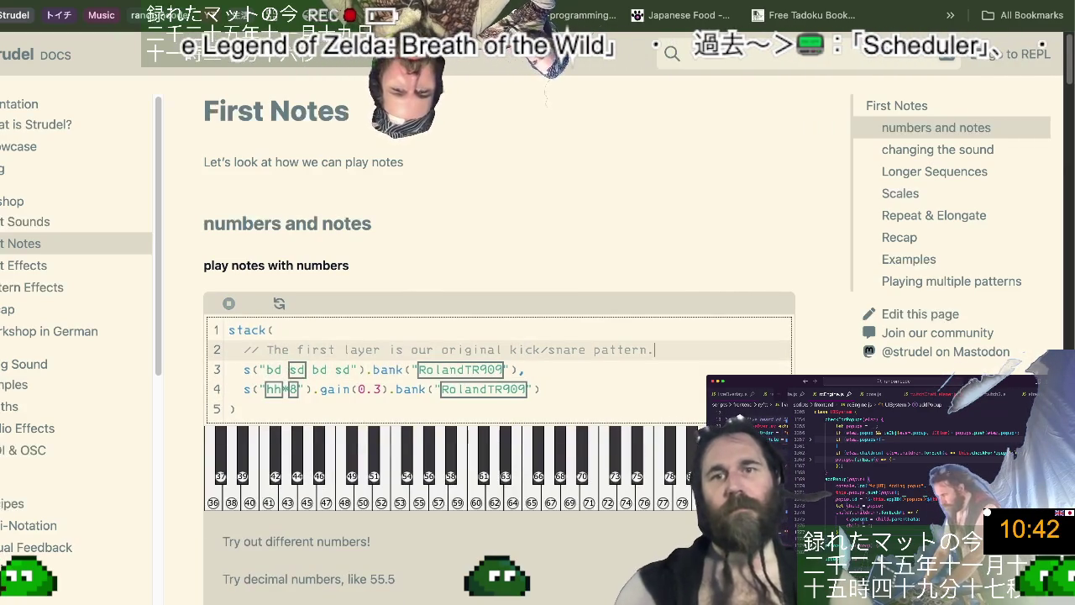
pyautogui.hotkey('ctrl', 'shift', 'k')
pyautogui.press('Up')
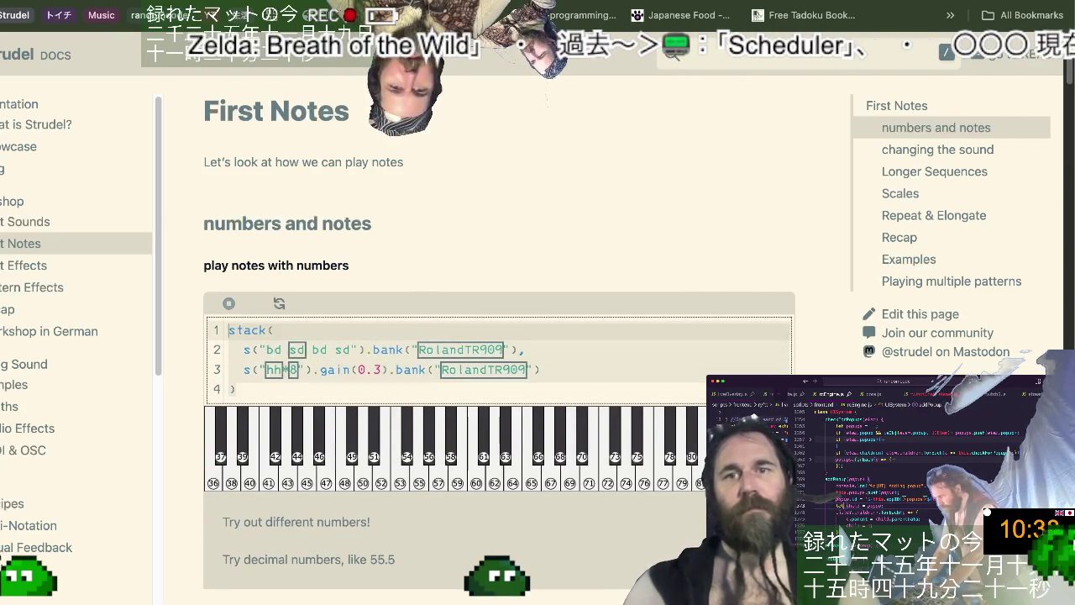
# Copy the trimmed stack example via select-all, cut and undo, then go to the notes file.
pyautogui.hotkey('ctrl', 'a')
pyautogui.press('BackSpace')
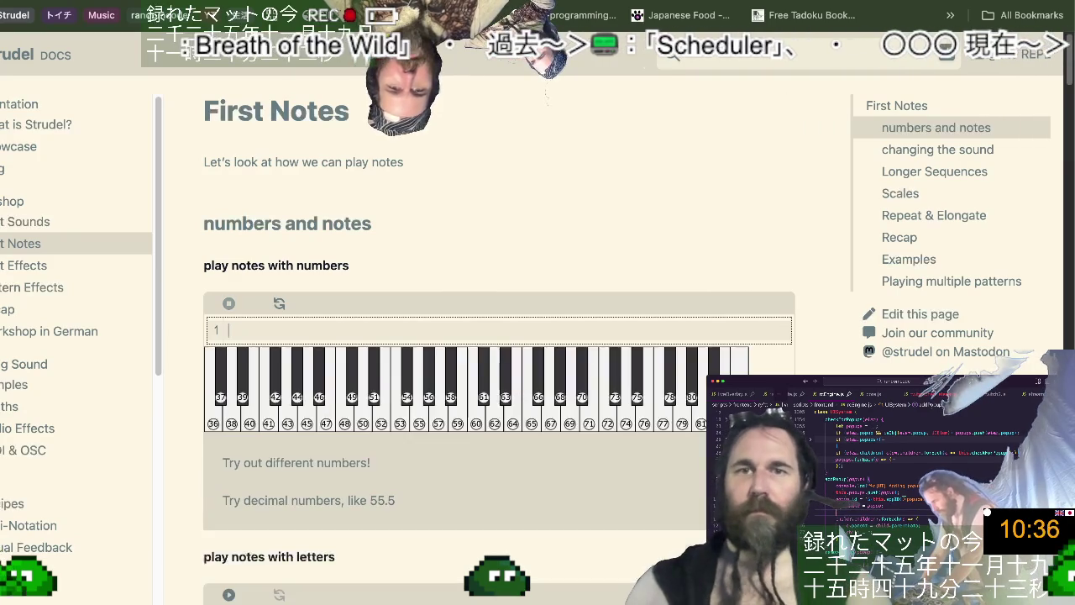
pyautogui.hotkey('ctrl', 'z')
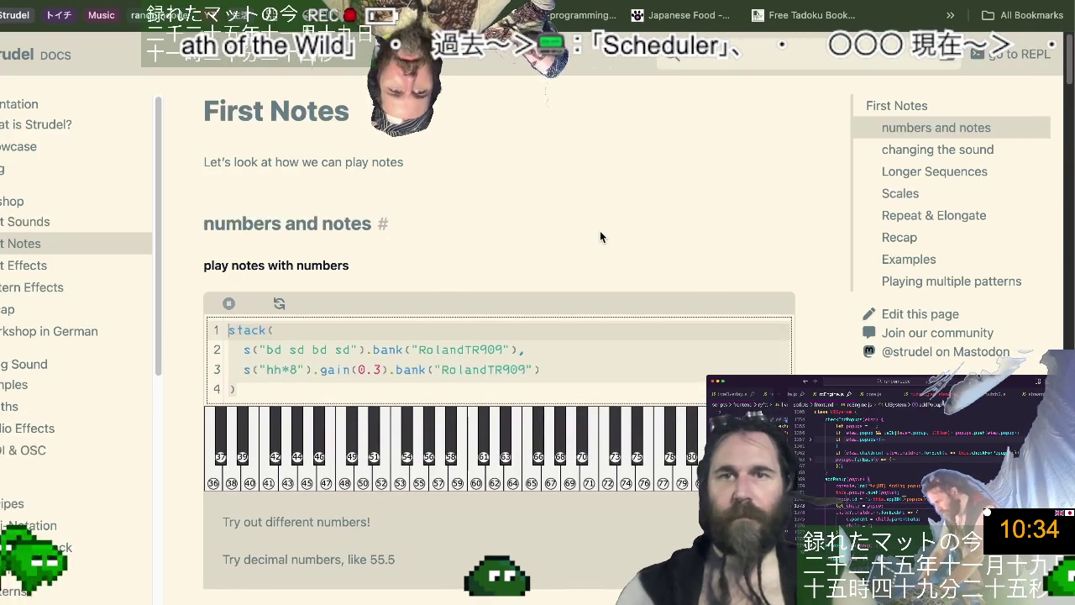
pyautogui.press('super+Tab')
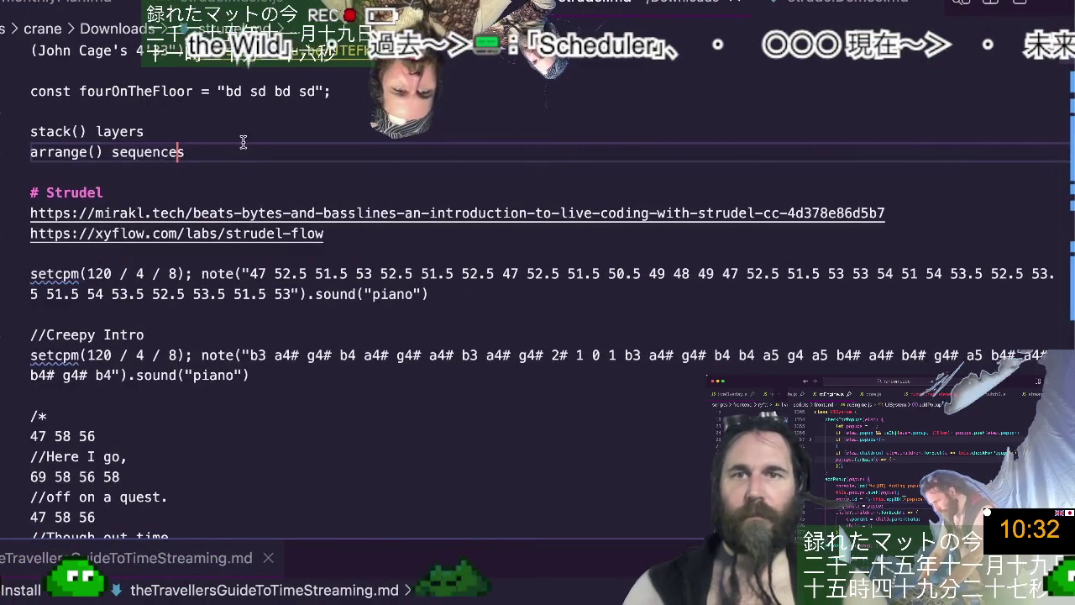
# Paste the copied stack() code on the blank line below the fourOnTheFloor constant.
pyautogui.click(275, 110)
pyautogui.write('/')
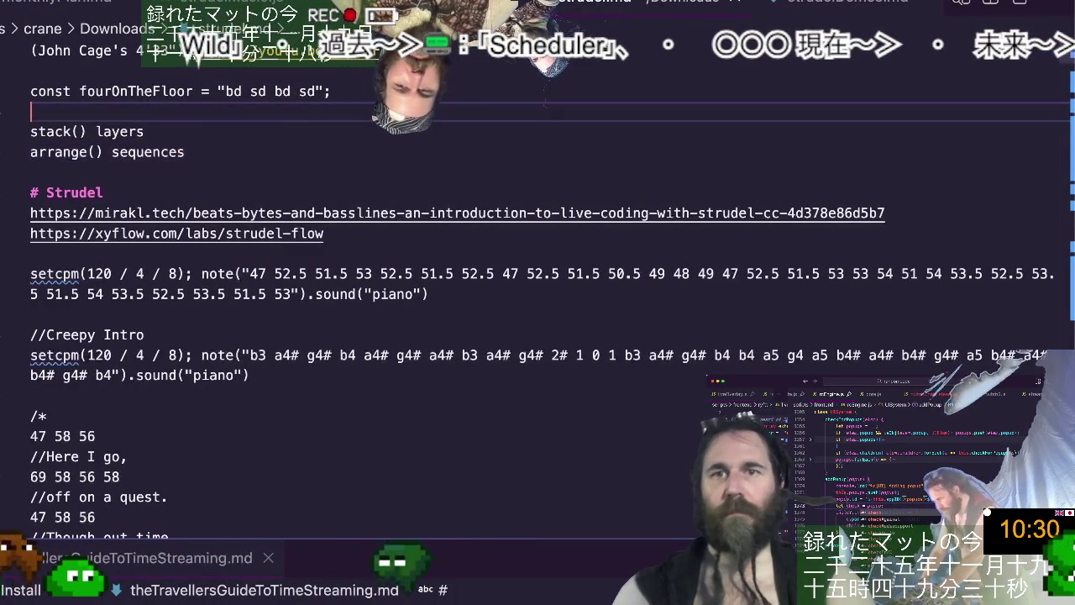
pyautogui.write('**')
pyautogui.press('BackSpace')
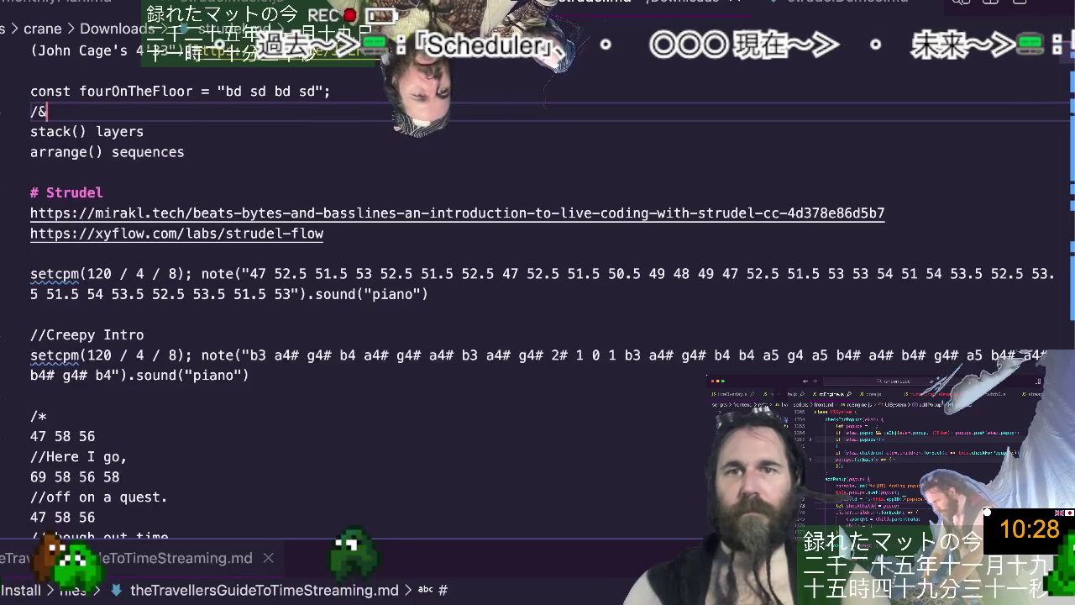
pyautogui.press('BackSpace')
pyautogui.write('stack(   s("bd sd bd sd").bank("RolandTR909"),   s("hh*8").gain(0.3).bank("RolandTR909") )')
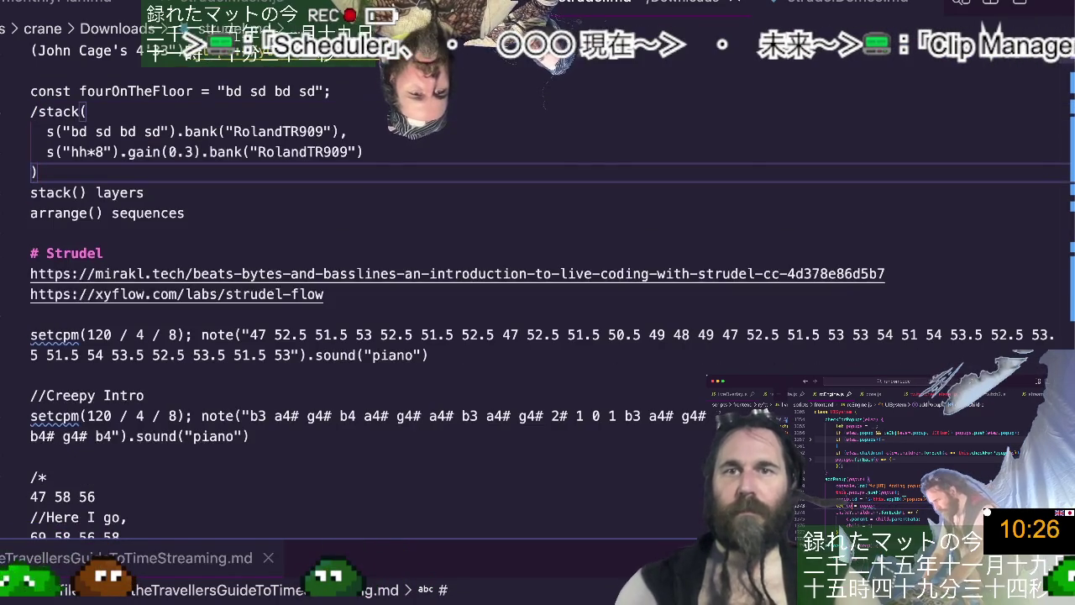
# Join the kick/snare, hi-hat and closing parenthesis onto one stack line ending with ';'.
pyautogui.click(47, 131)
pyautogui.press('BackSpace')
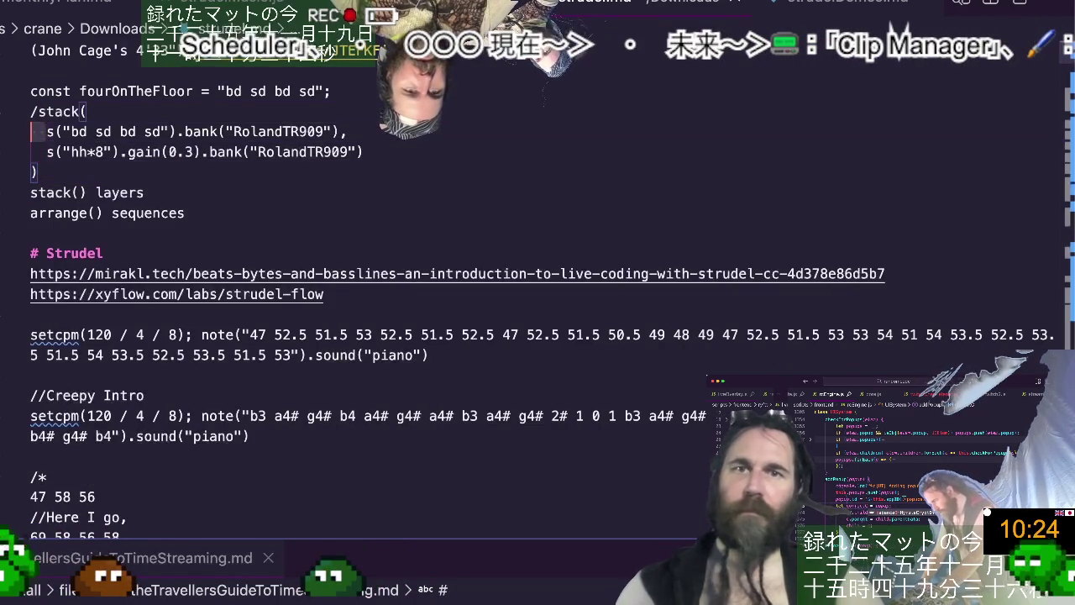
pyautogui.press('BackSpace')
pyautogui.press('Down')
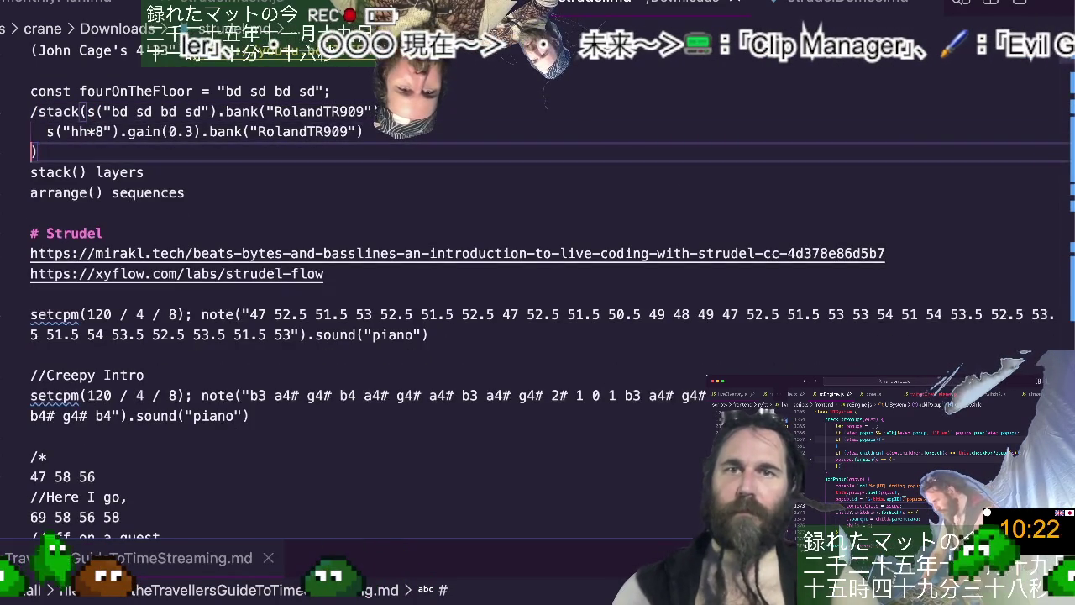
pyautogui.press('BackSpace')
pyautogui.press('BackSpace')
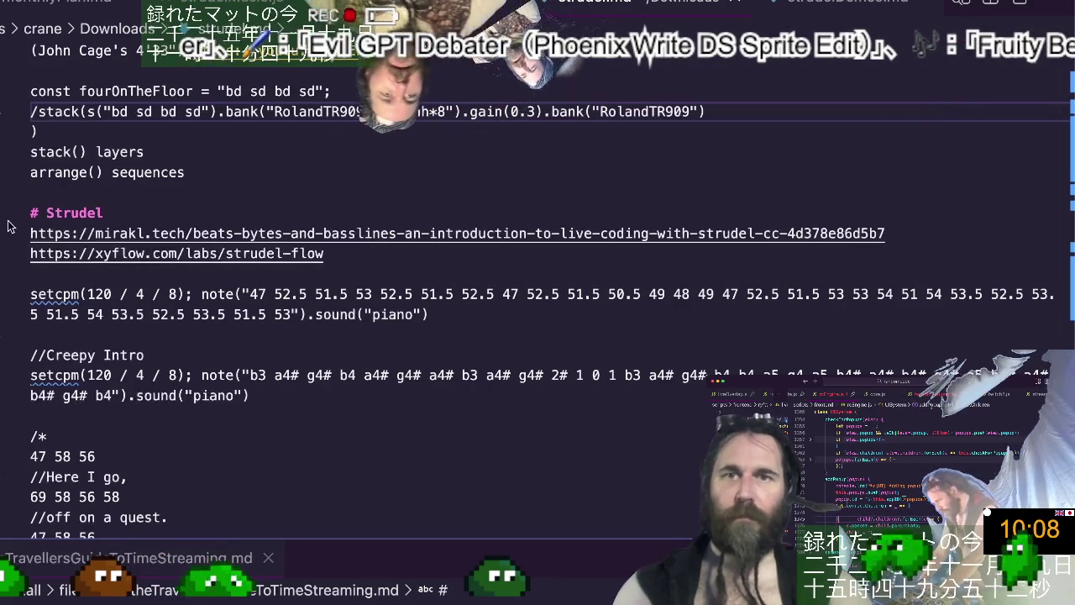
pyautogui.click(230, 122)
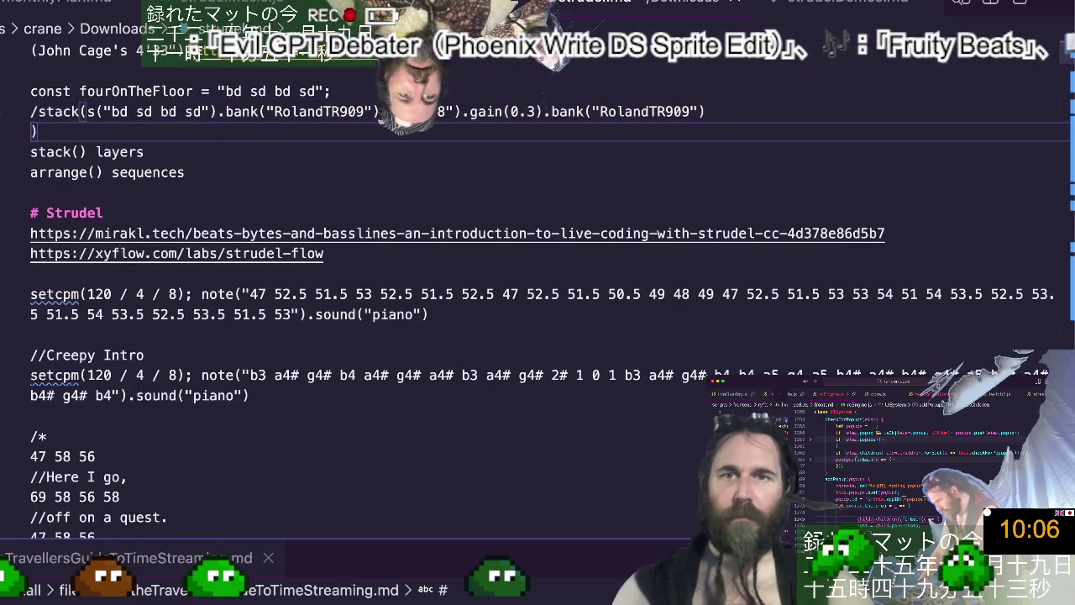
pyautogui.press('BackSpace')
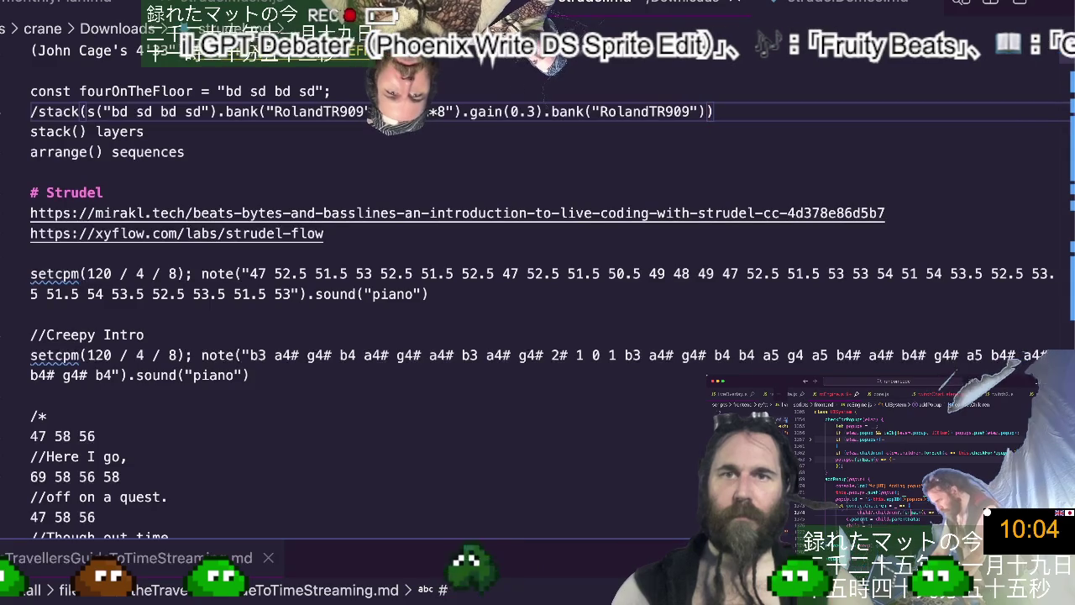
pyautogui.write(';')
# Add a comma between the two patterns and comment the stack line out with '//'.
pyautogui.click(224, 112)
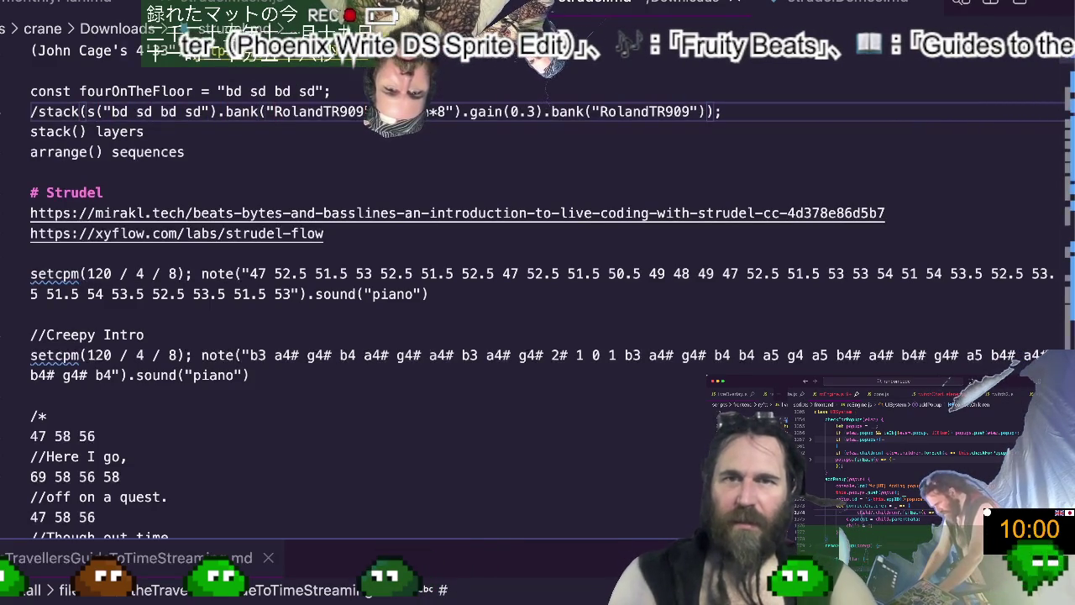
pyautogui.write(',')
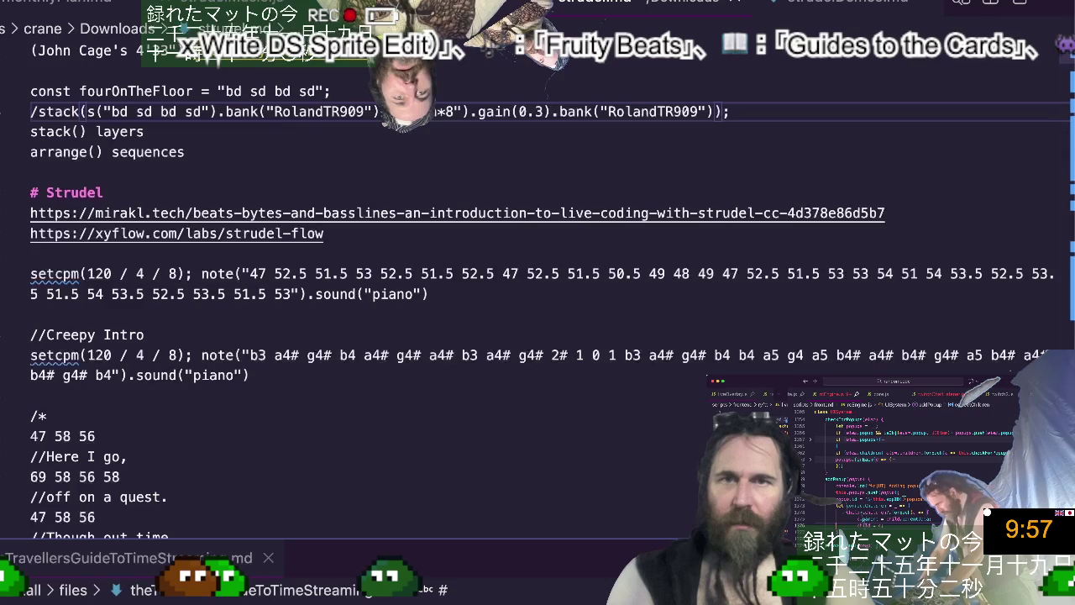
pyautogui.press('Home')
pyautogui.write('/')
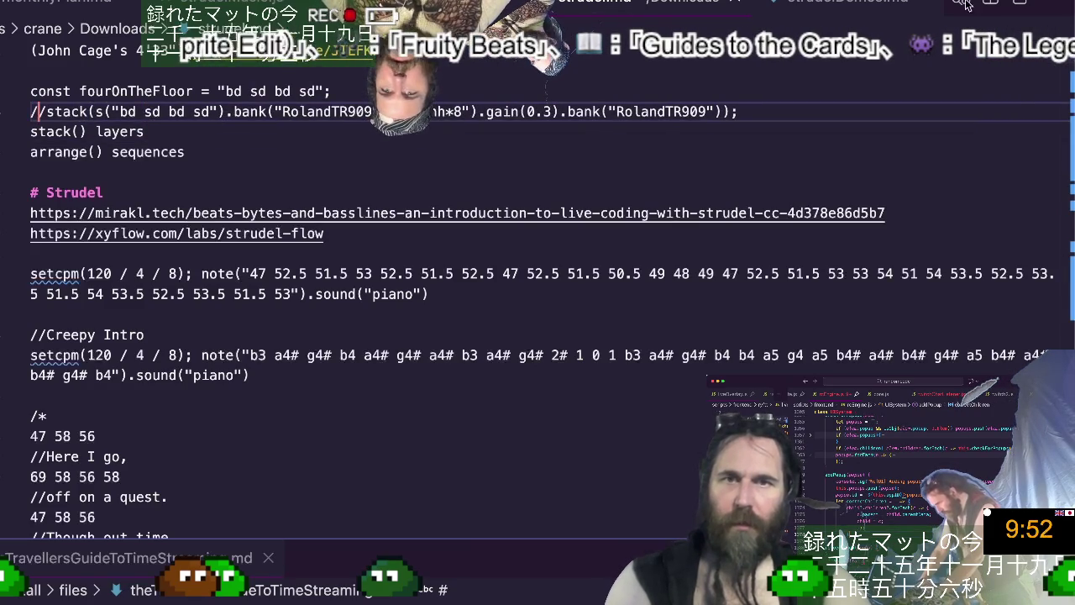
pyautogui.press('super+Tab')
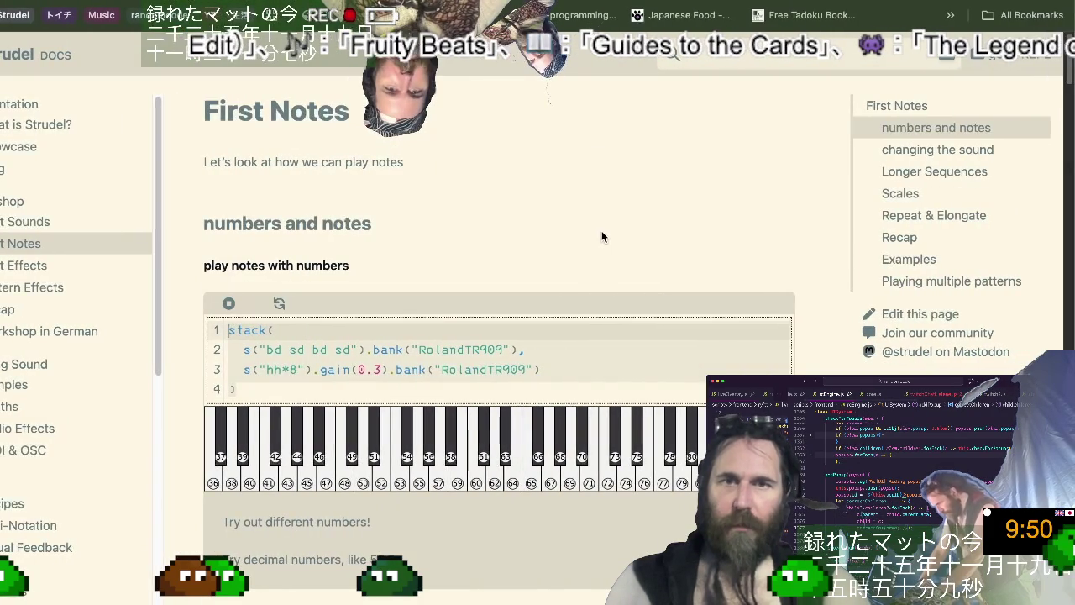
# Read through the Medium article's stack() code block and drum-machine note, then return to the Strudel REPL.
pyautogui.hotkey('ctrl', 'Tab')
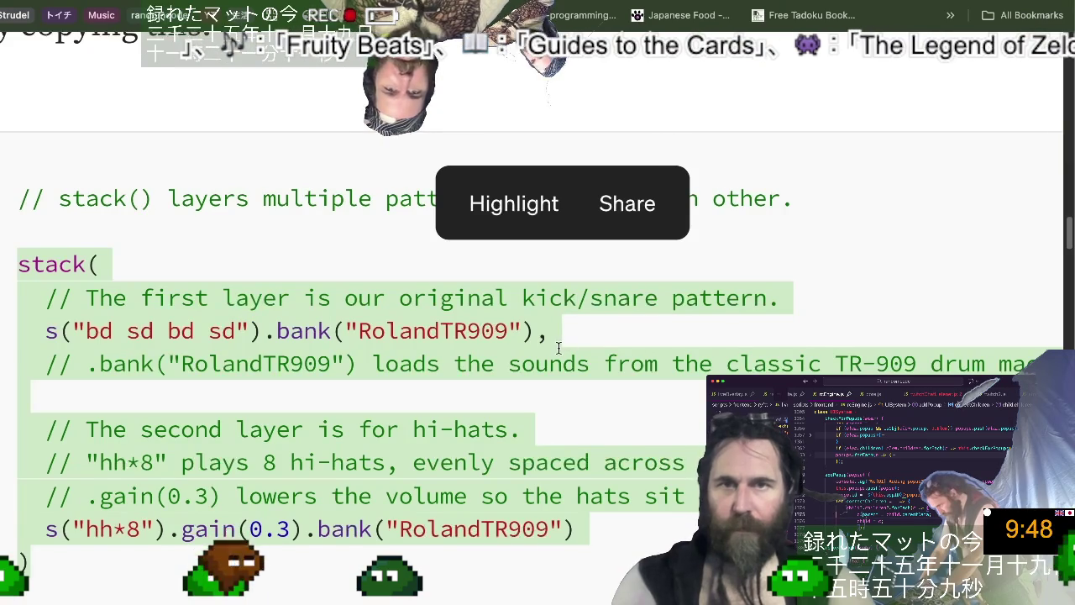
pyautogui.scroll(-1, 559, 347)
pyautogui.scroll(-1, 559, 347)
pyautogui.scroll(-1, 559, 347)
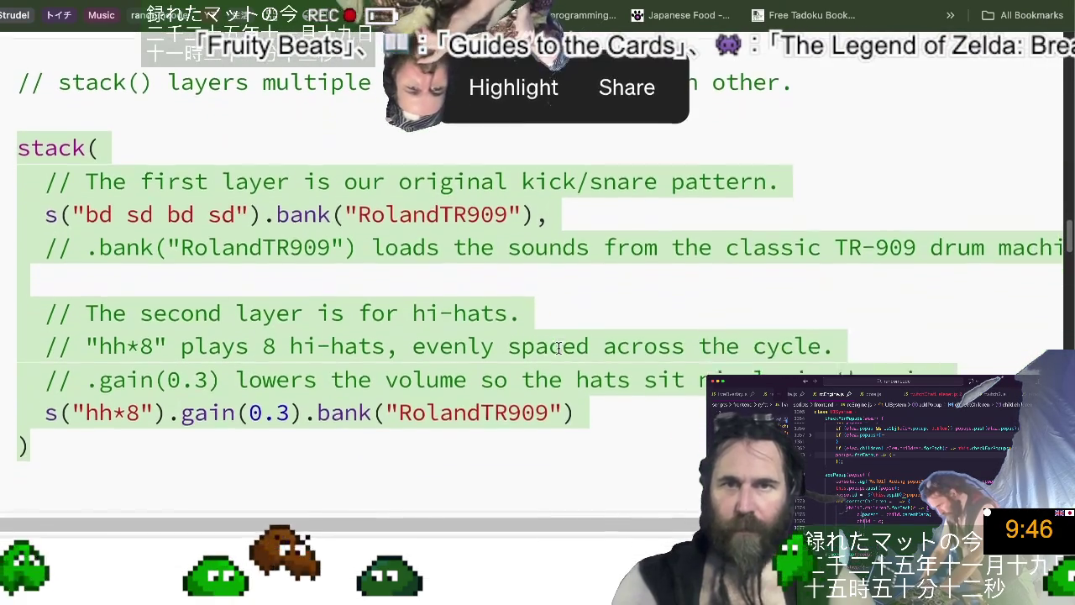
pyautogui.scroll(-1, 557, 347)
pyautogui.scroll(-1, 557, 347)
pyautogui.scroll(-1, 558, 347)
pyautogui.scroll(-1, 558, 347)
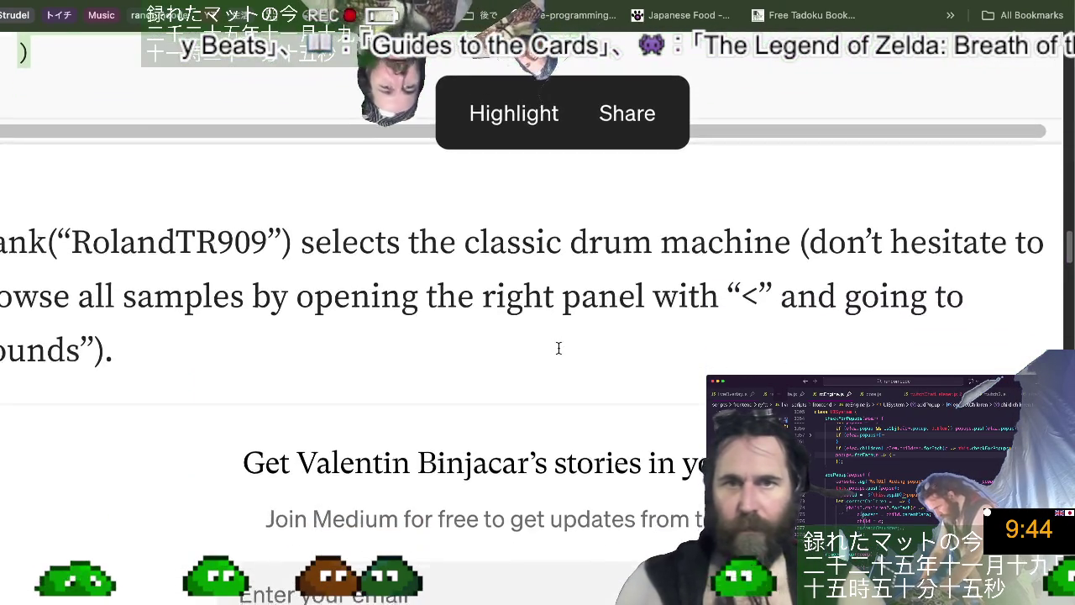
pyautogui.scroll(-1, 558, 347)
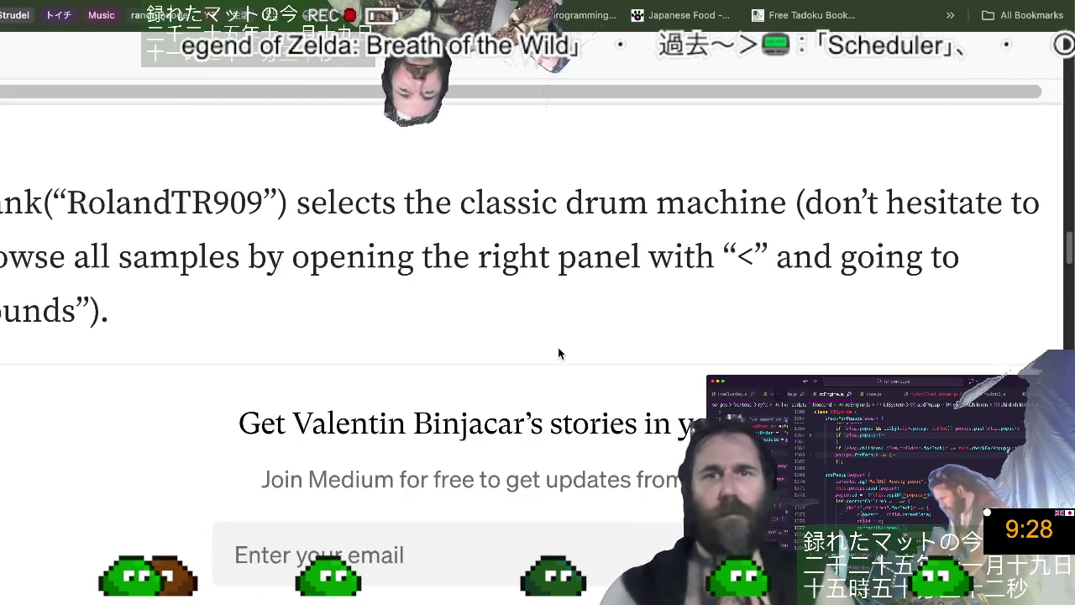
pyautogui.scroll(4, 557, 353)
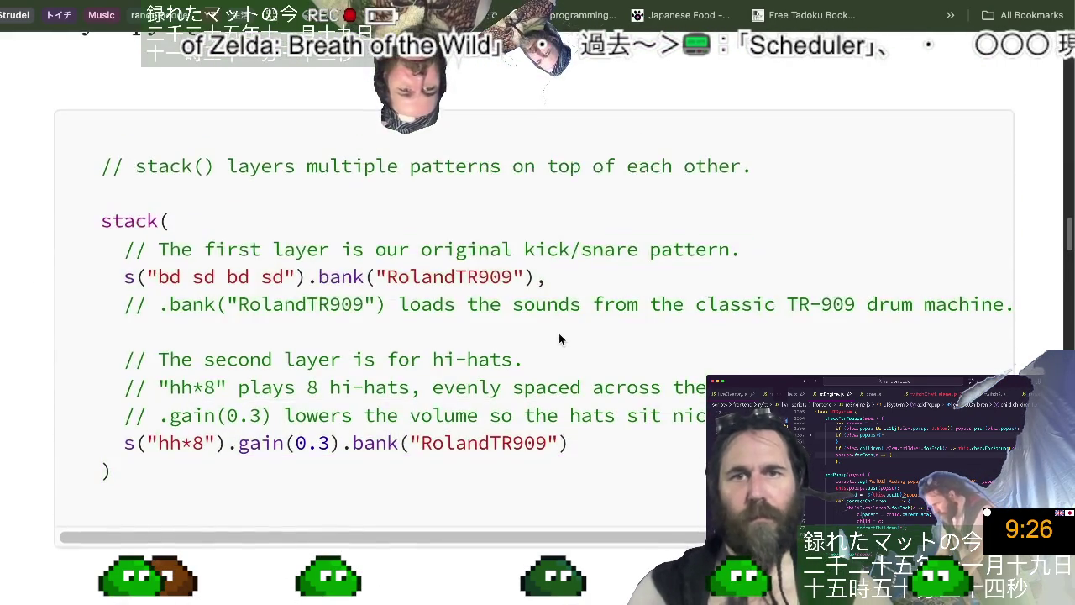
pyautogui.scroll(-3, 559, 334)
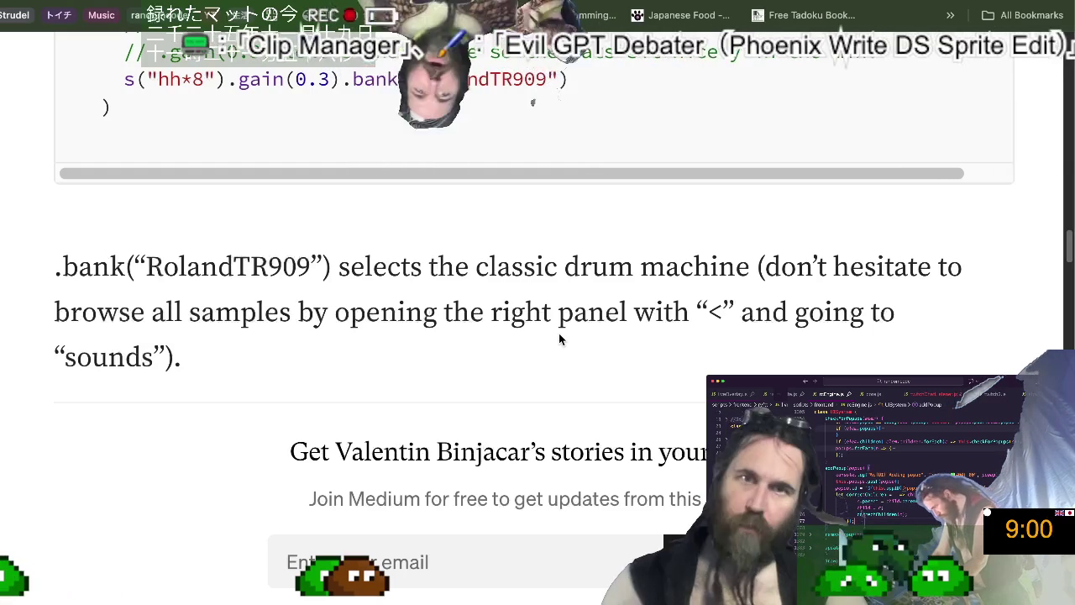
pyautogui.hotkey('ctrl', 'Tab')
pyautogui.hotkey('ctrl', 'v')
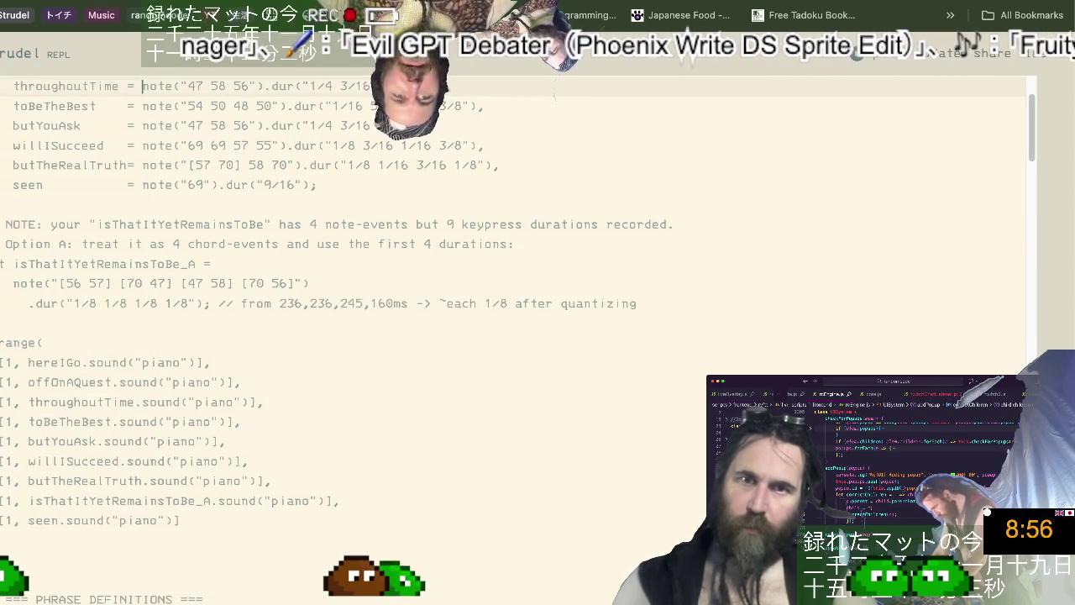
# Show Strudel's sounds side panel listing samples such as akaimpc60 and bossdr110.
pyautogui.hotkey('ctrl', 'Tab')
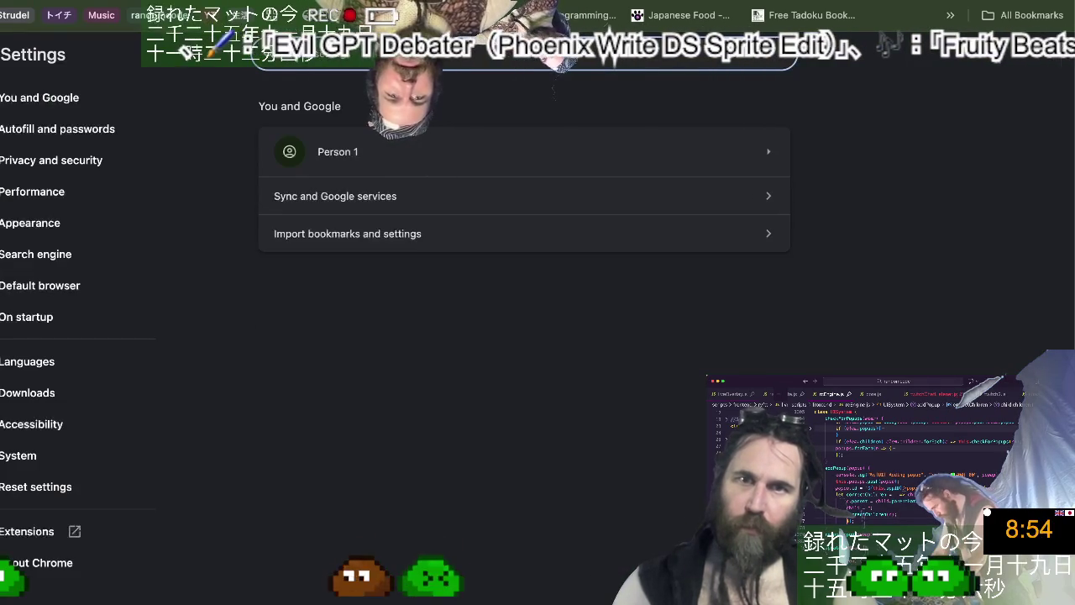
pyautogui.hotkey('ctrl', 'shift', 'Tab')
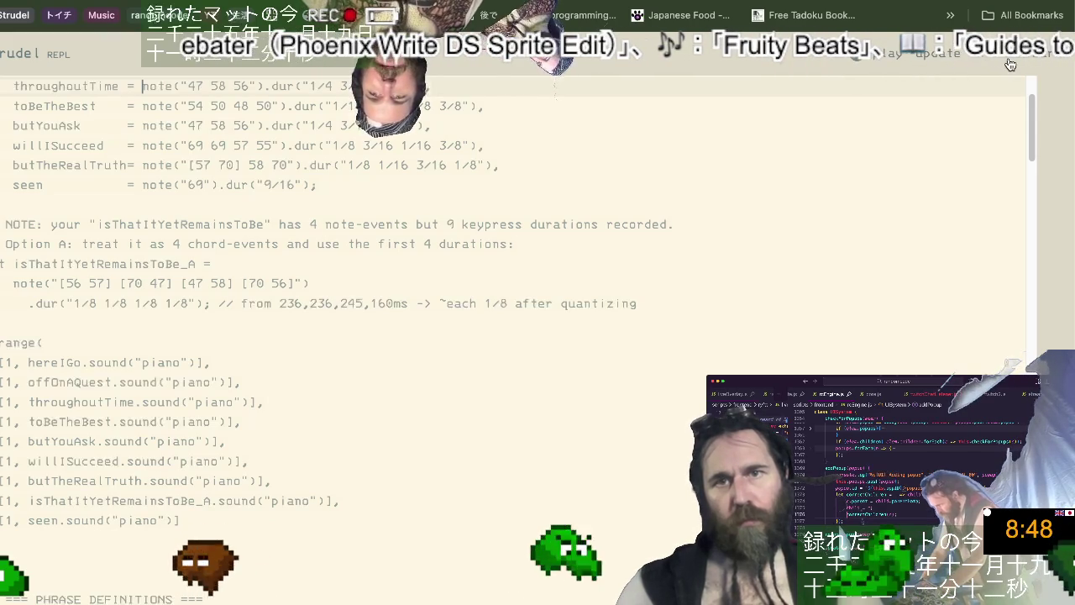
pyautogui.click(1060, 247)
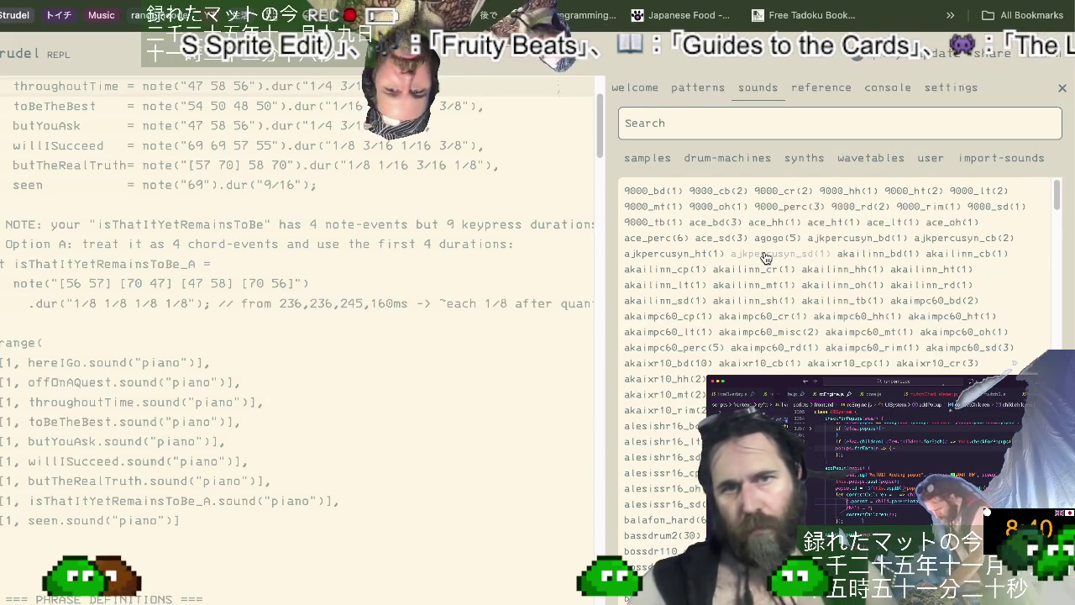
pyautogui.hotkey('ctrl', 'a')
# Browse drum-machine banks like mc303 and mpc60 in the sounds list, then go back to Medium.
pyautogui.click(765, 258)
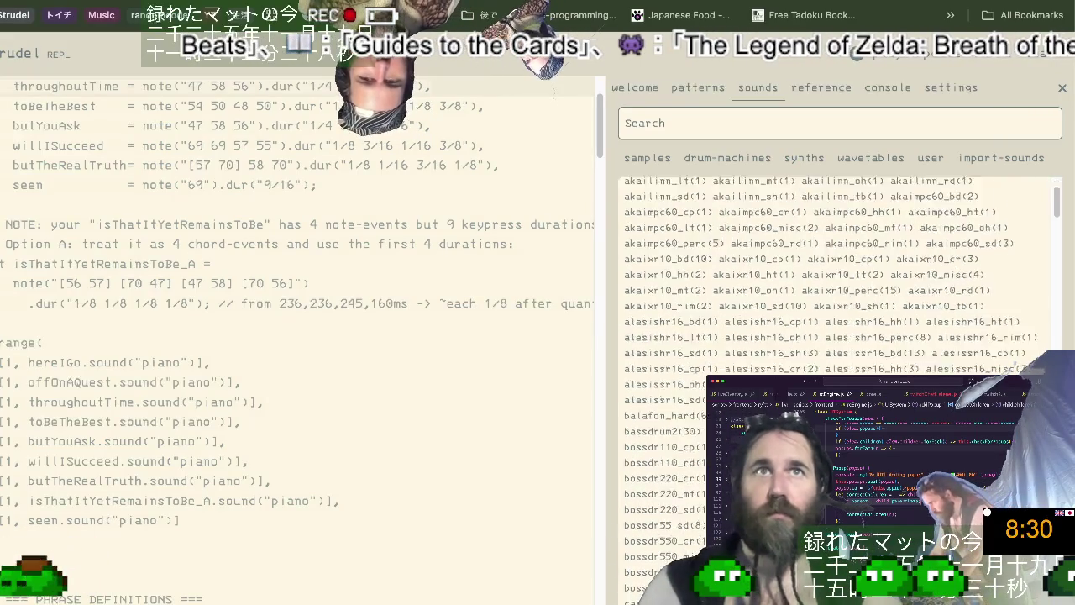
pyautogui.scroll(-10, 835, 370)
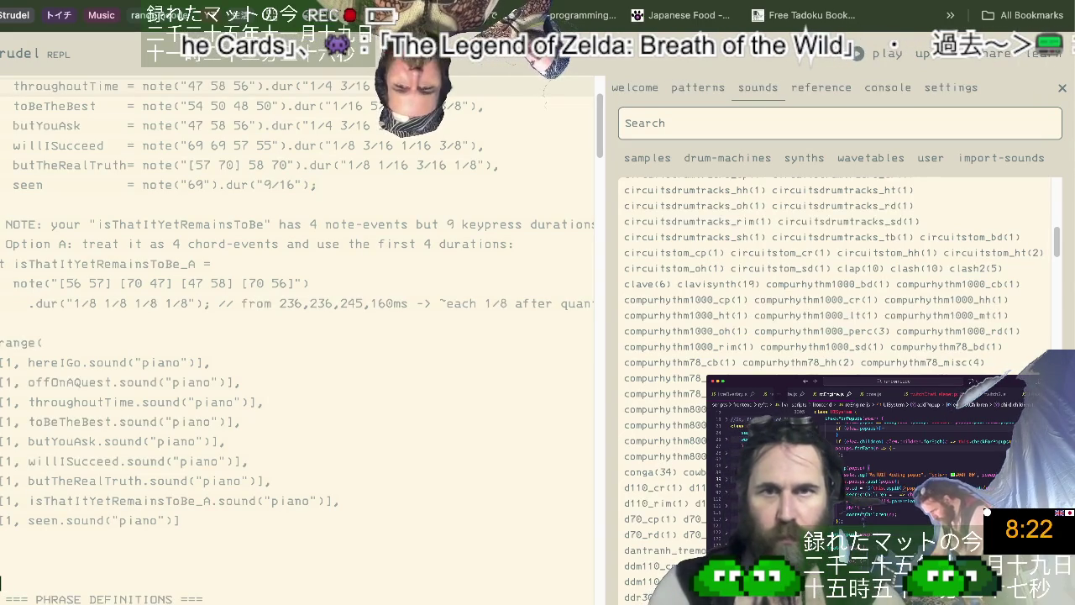
pyautogui.scroll(-5, 839, 336)
pyautogui.scroll(-5, 839, 336)
pyautogui.scroll(-5, 840, 336)
pyautogui.scroll(-5, 840, 336)
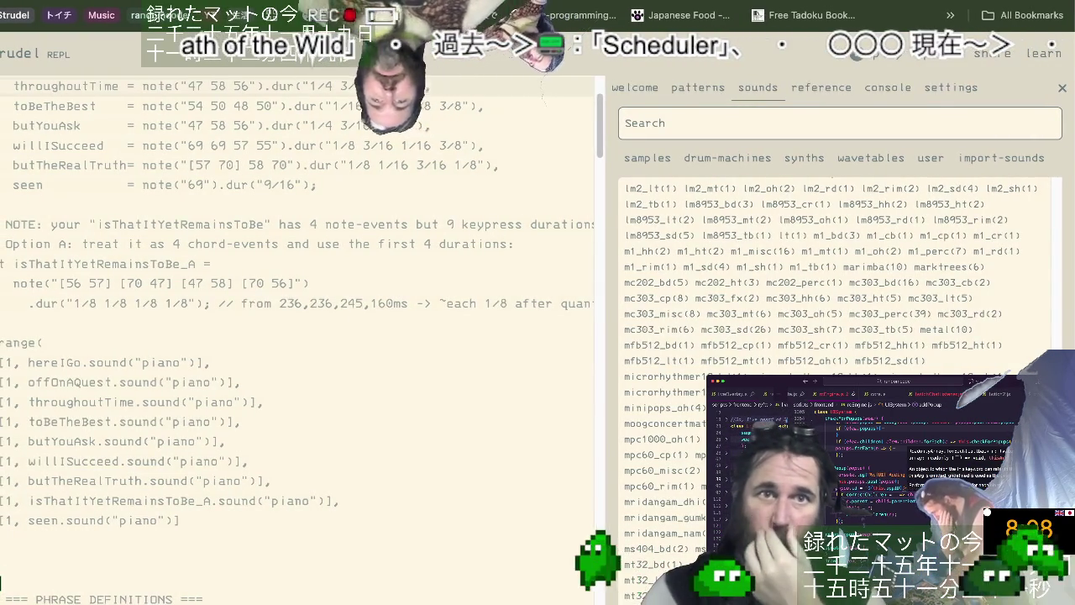
pyautogui.hotkey('ctrl', 'Tab')
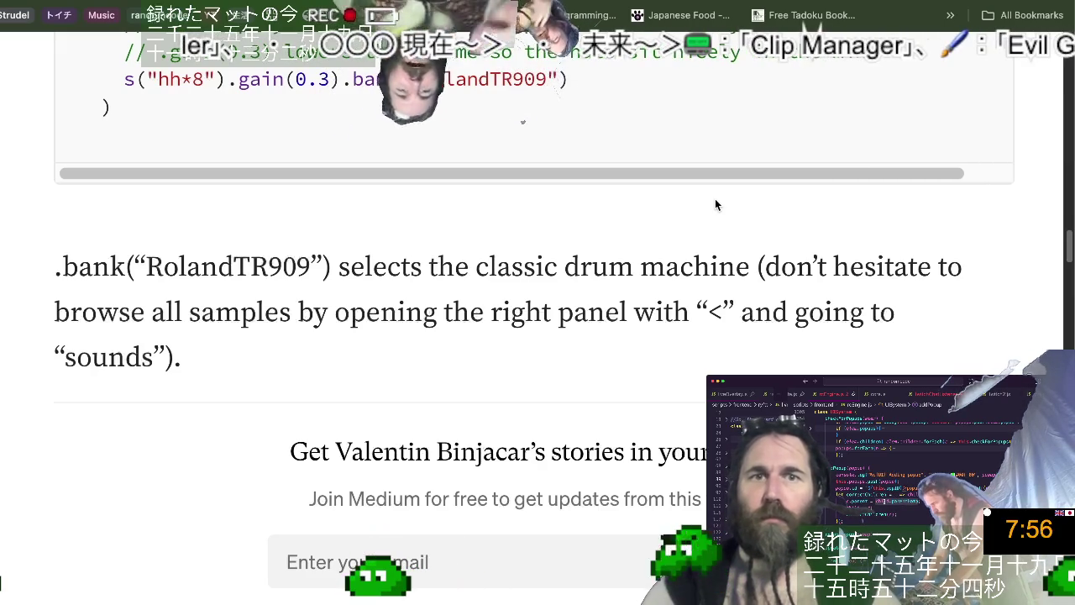
# Scroll to 'Working with Variables' and select its drums/hats code through stack(drums, hats).
pyautogui.scroll(-1, 691, 315)
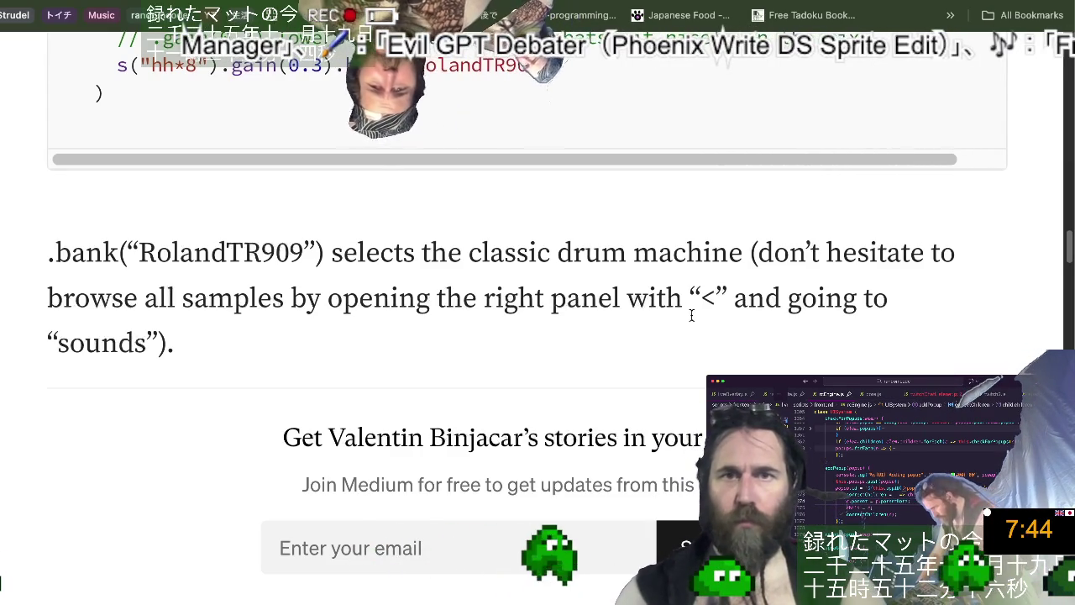
pyautogui.scroll(-2, 691, 314)
pyautogui.scroll(-4, 691, 315)
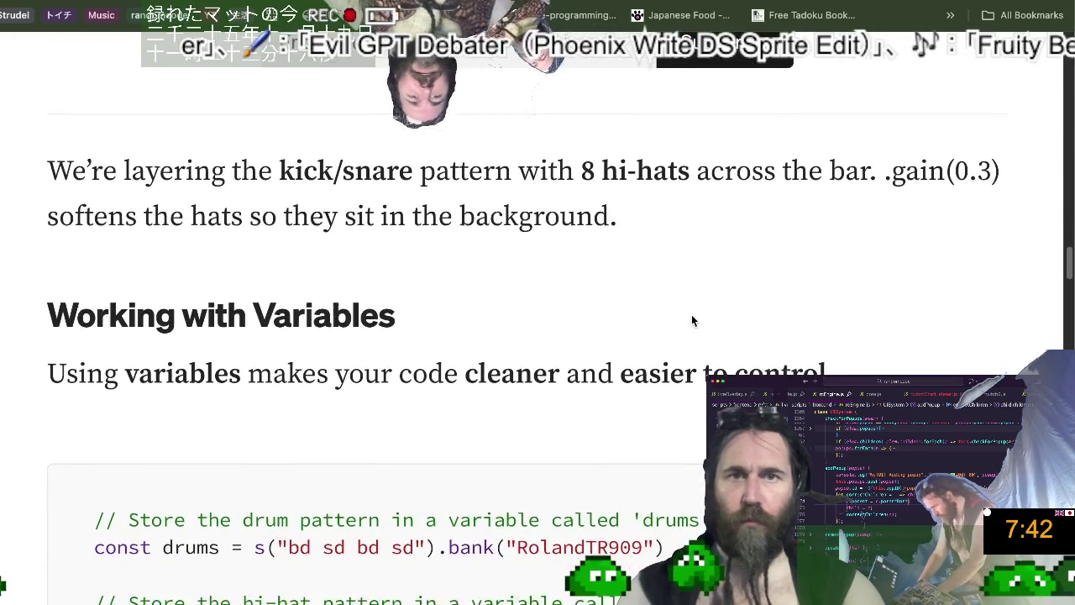
pyautogui.scroll(-1, 691, 315)
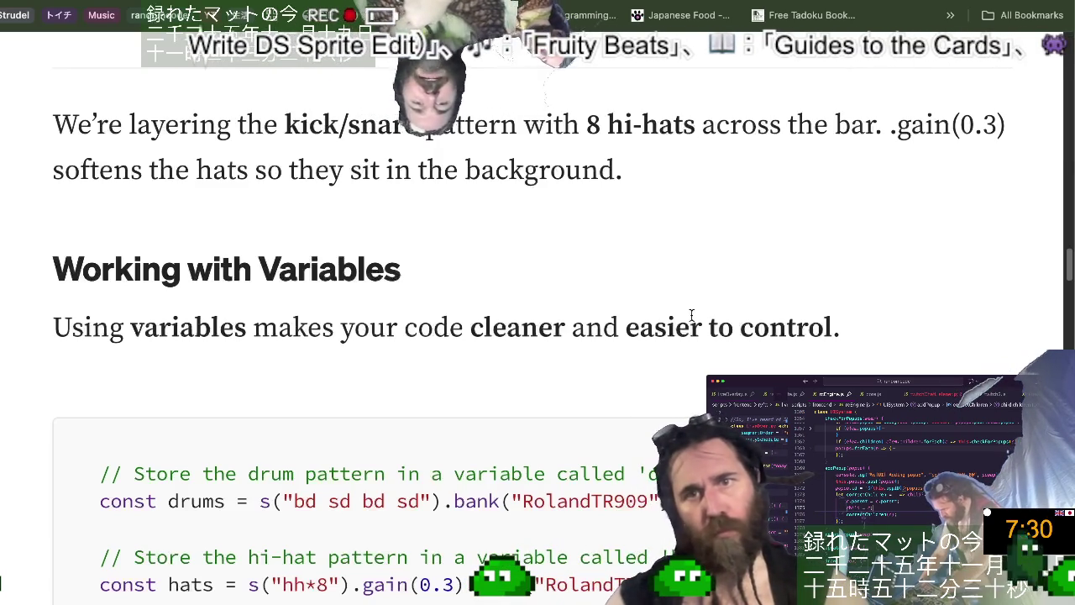
pyautogui.scroll(-1, 691, 315)
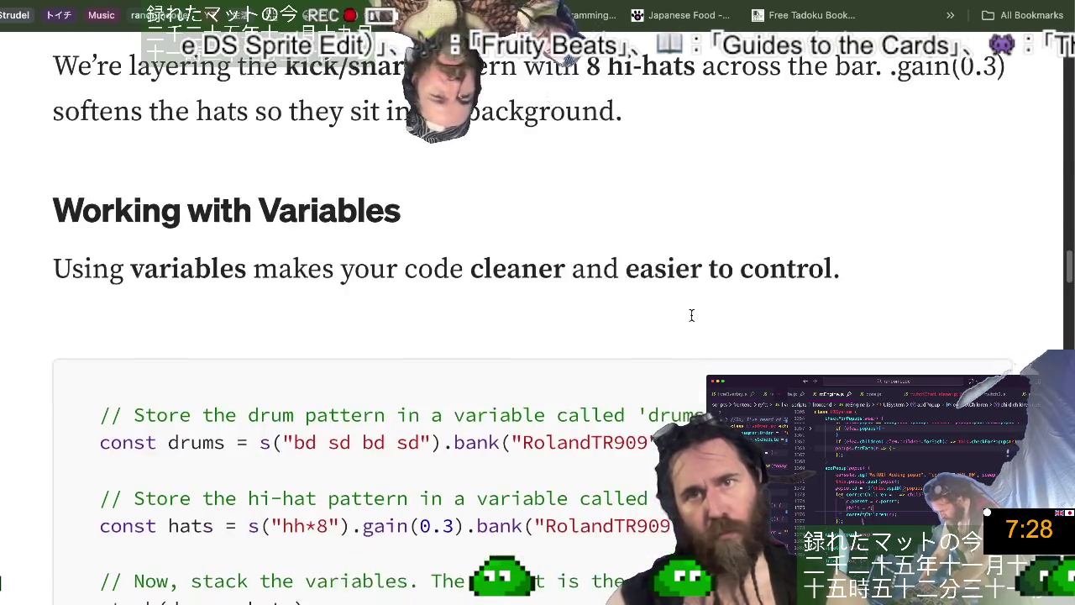
pyautogui.scroll(-2, 693, 320)
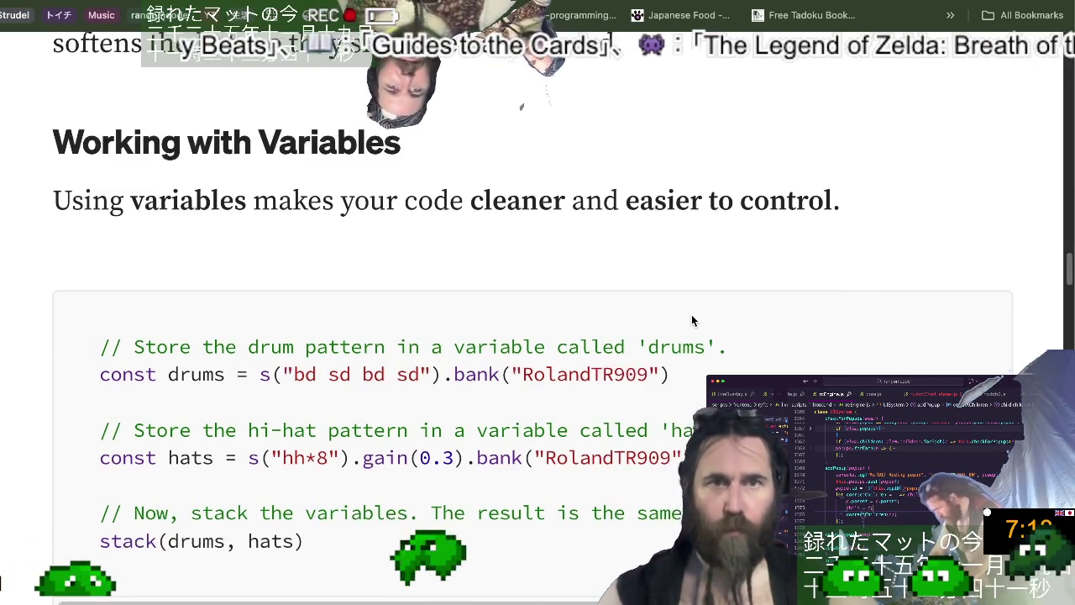
pyautogui.scroll(-3, 691, 320)
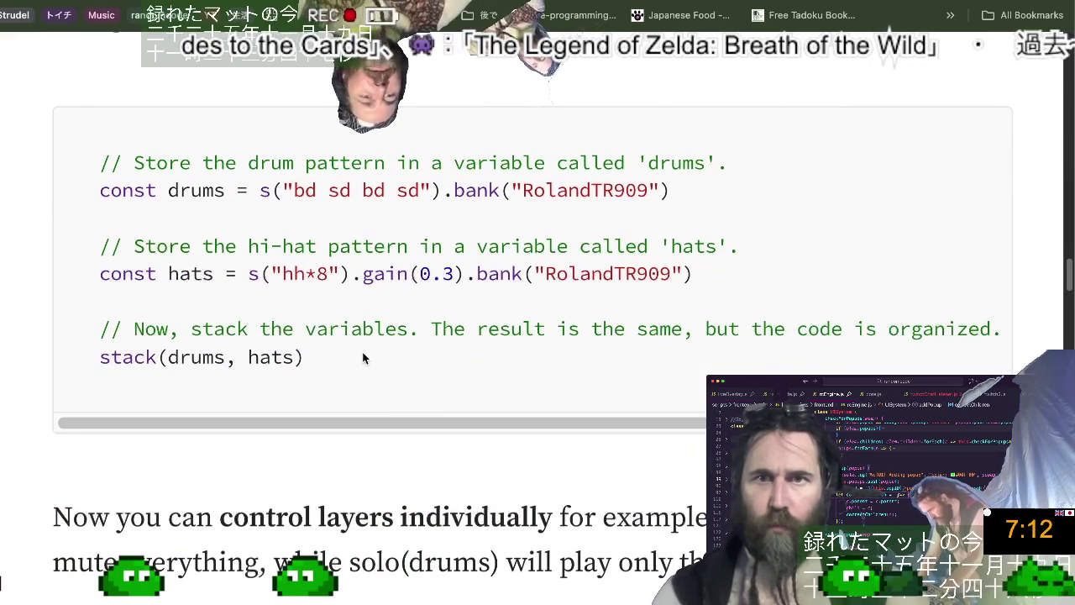
pyautogui.moveTo(364, 356); pyautogui.dragTo(111, 165)
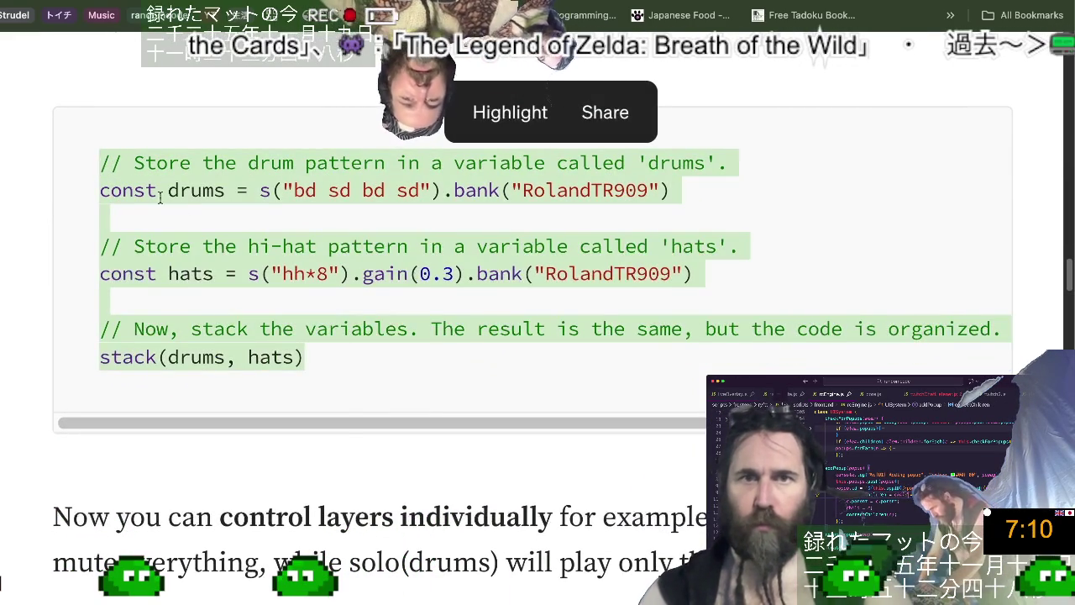
# Paste the drums-and-hats example below fourOnTheFloor and use fourOnTheFloor in its stack() call.
pyautogui.hotkey('ctrl', 'Left')
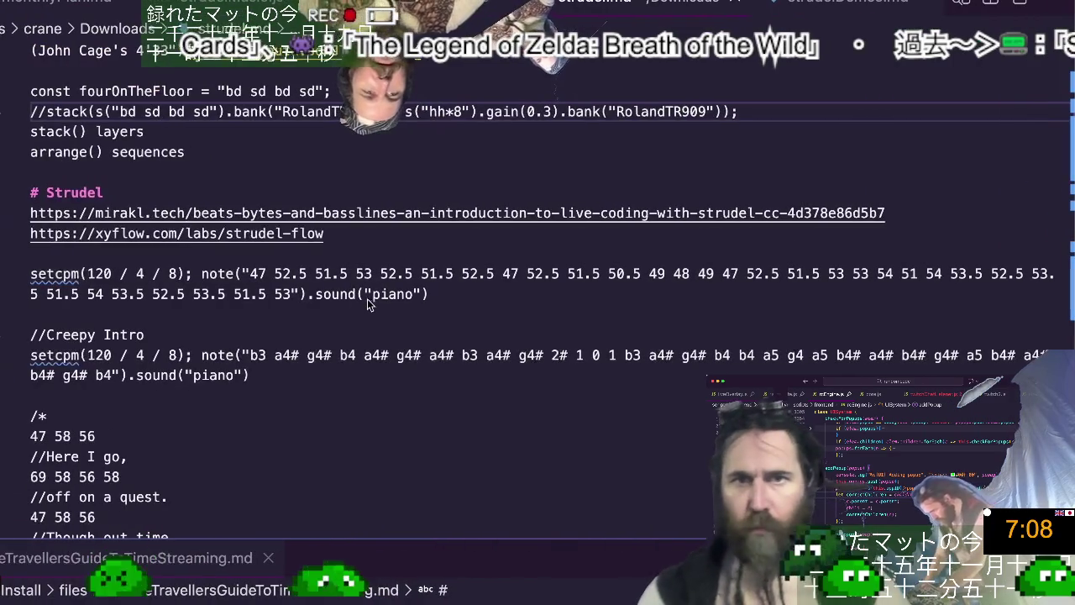
pyautogui.press('Up')
pyautogui.press('End')
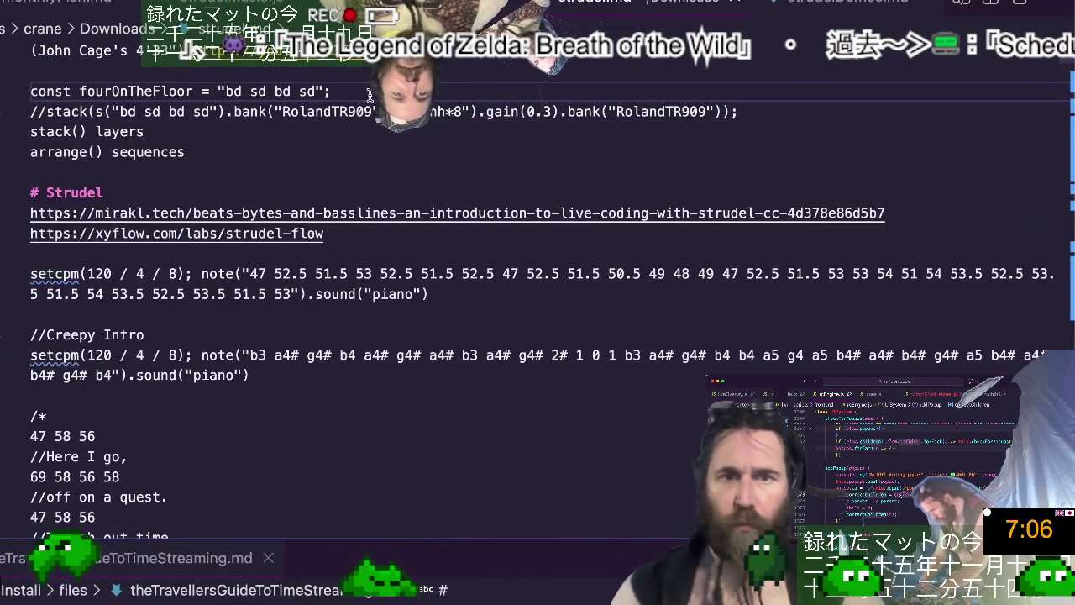
pyautogui.press('Return')
pyautogui.write('// Store the drum pattern in a variable called \'drums\'. const drums = s("bd sd bd sd").bank("RolandTR909")  // Store the hi-hat pattern in a variable called \'hats\'. const hats = s("hh*8").gain(0.3).bank("RolandTR909")  // Now, stack the variables. The result is the same, but the code is organized. stack(drums, hats)')
pyautogui.press('Up')
pyautogui.press('Up')
pyautogui.press('Up')
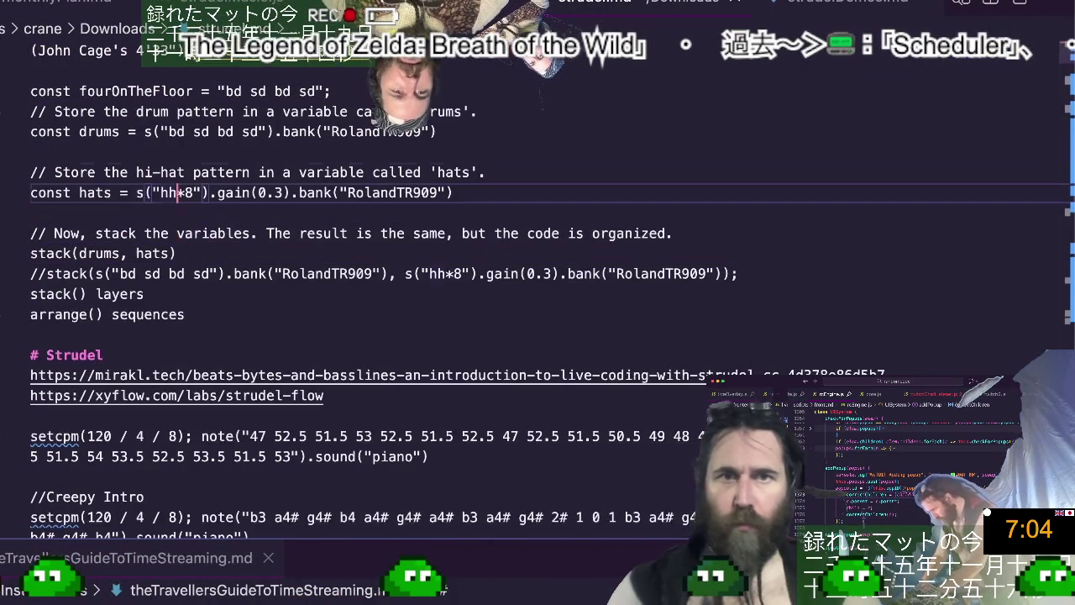
pyautogui.press('Up')
pyautogui.doubleClick(149, 92)
pyautogui.hotkey('ctrl', 'c')
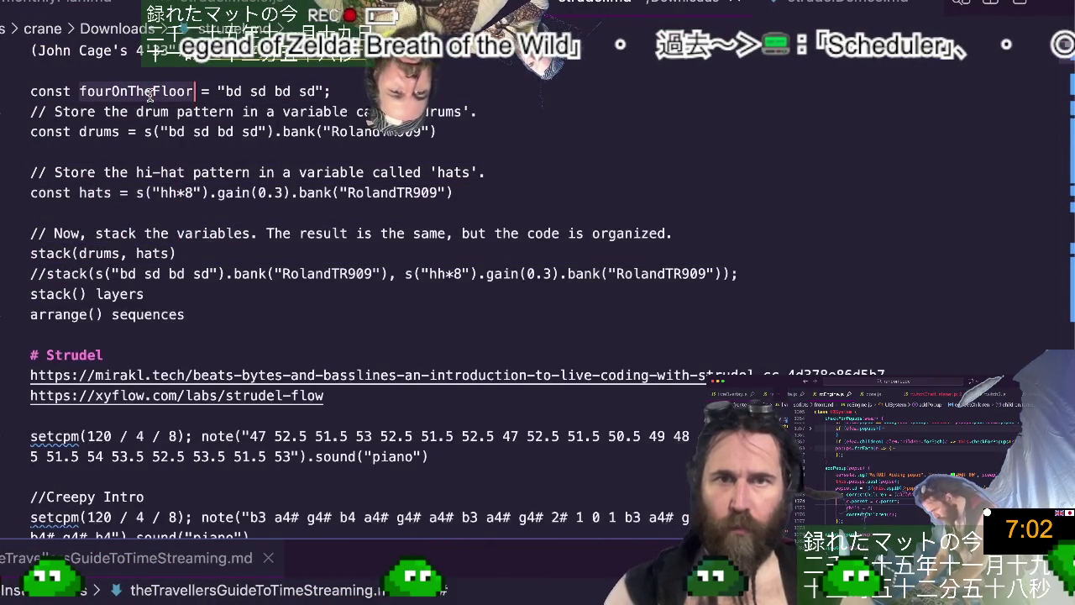
pyautogui.doubleClick(94, 252)
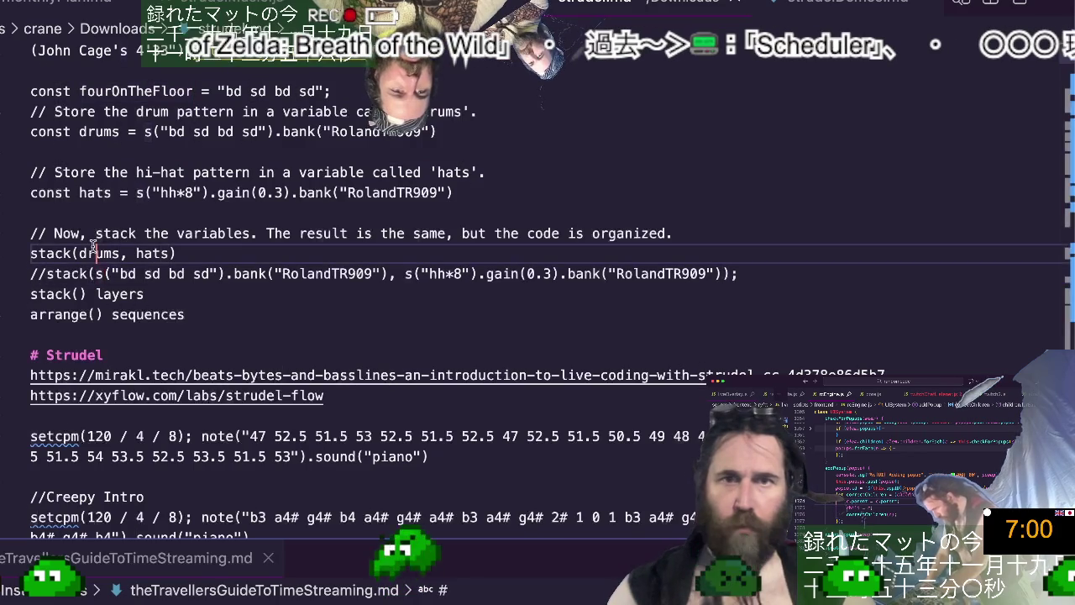
pyautogui.hotkey('ctrl', 'v')
# Delete the drum-pattern comment, the drums line and the hi-hat comment.
pyautogui.click(173, 153)
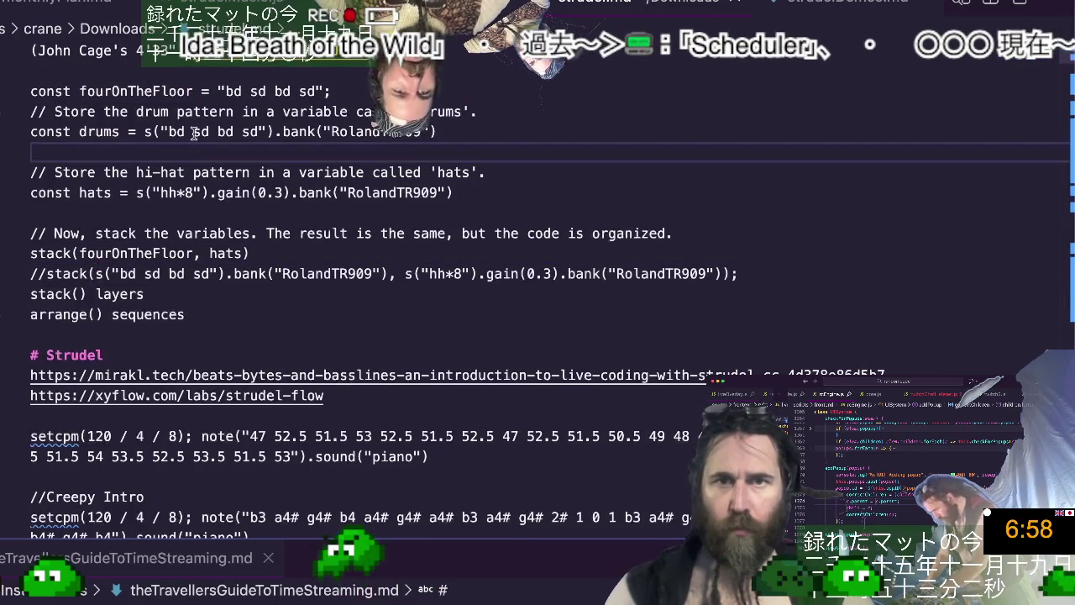
pyautogui.tripleClick(201, 110)
pyautogui.press('BackSpace')
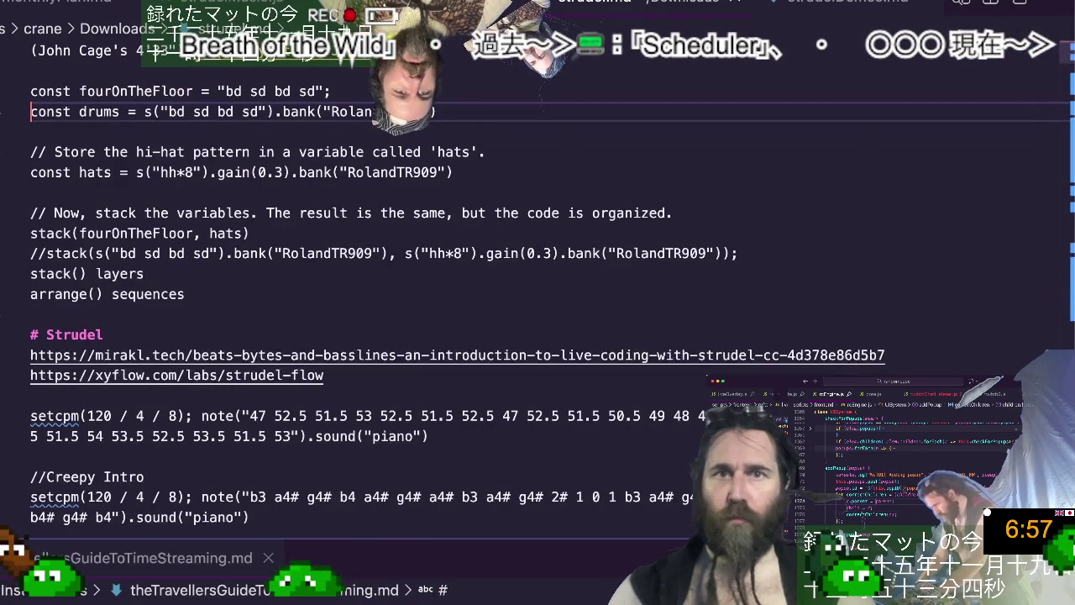
pyautogui.hotkey('shift', 'Down')
pyautogui.hotkey('shift', 'Down')
pyautogui.hotkey('shift', 'Down')
pyautogui.press('BackSpace')
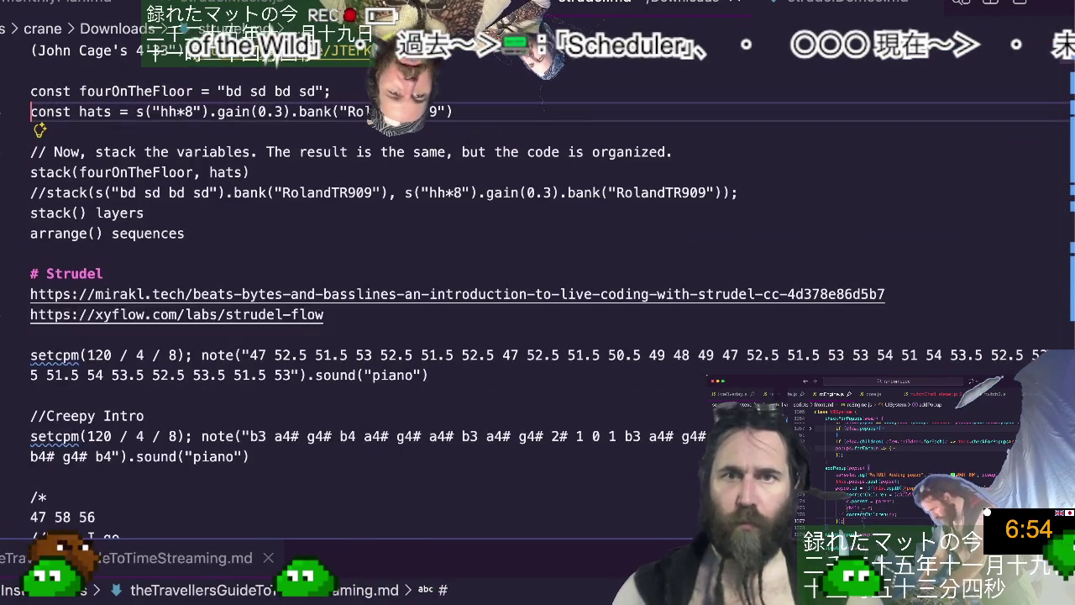
# Fold hats into the fourOnTheFloor const declaration as an indented second clause.
pyautogui.hotkey('ctrl', 'shift', 'Right')
pyautogui.press('BackSpace')
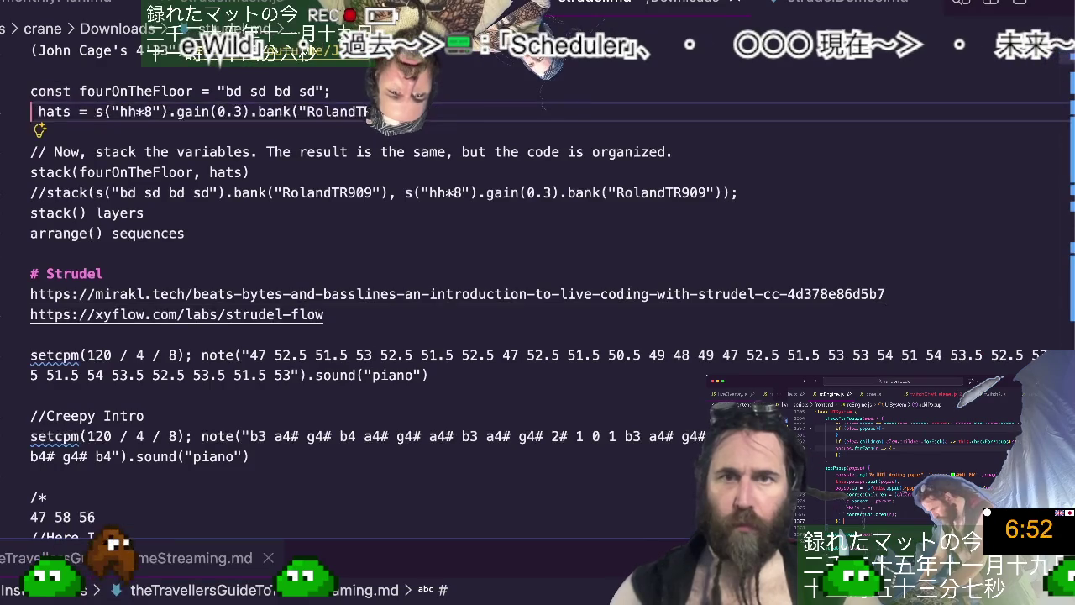
pyautogui.press('BackSpace')
pyautogui.press('BackSpace')
pyautogui.write(',')
pyautogui.press('Return')
pyautogui.press('Delete')
pyautogui.press('Tab')
pyautogui.press('Tab')
pyautogui.press('BackSpace')
pyautogui.press('BackSpace')
# Delete the stack explanation comment line.
pyautogui.press('Down')
pyautogui.press('Down')
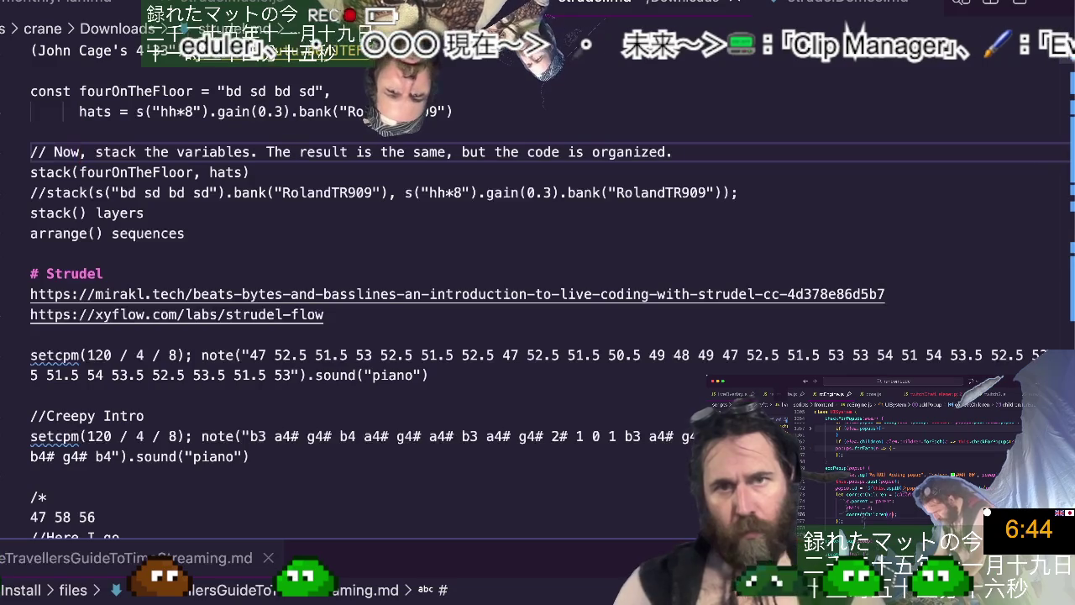
pyautogui.hotkey('shift', 'Home')
pyautogui.press('BackSpace')
pyautogui.press('BackSpace')
pyautogui.press('Down')
pyautogui.press('Down')
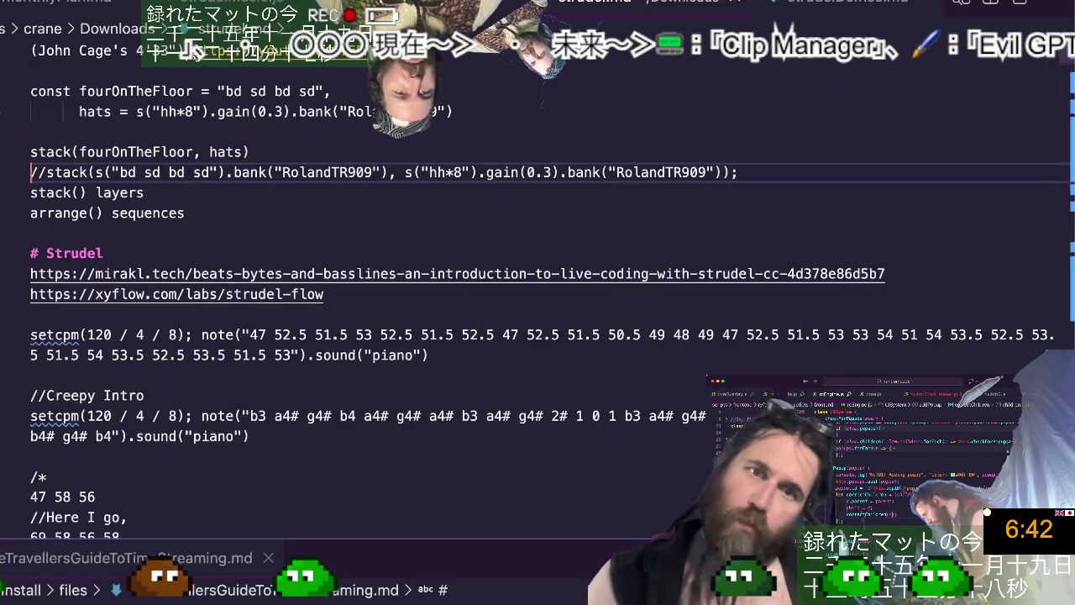
pyautogui.press('End')
# Remove the old commented-out stack line from the notes.
pyautogui.hotkey('shift', 'Home')
pyautogui.press('BackSpace')
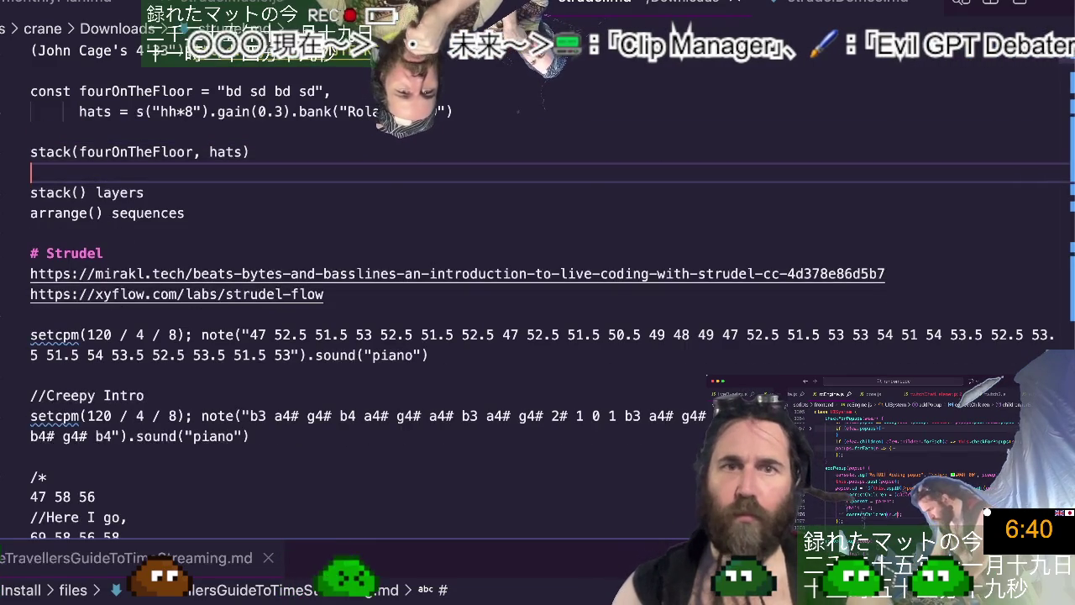
pyautogui.hotkey('ctrl', 'z')
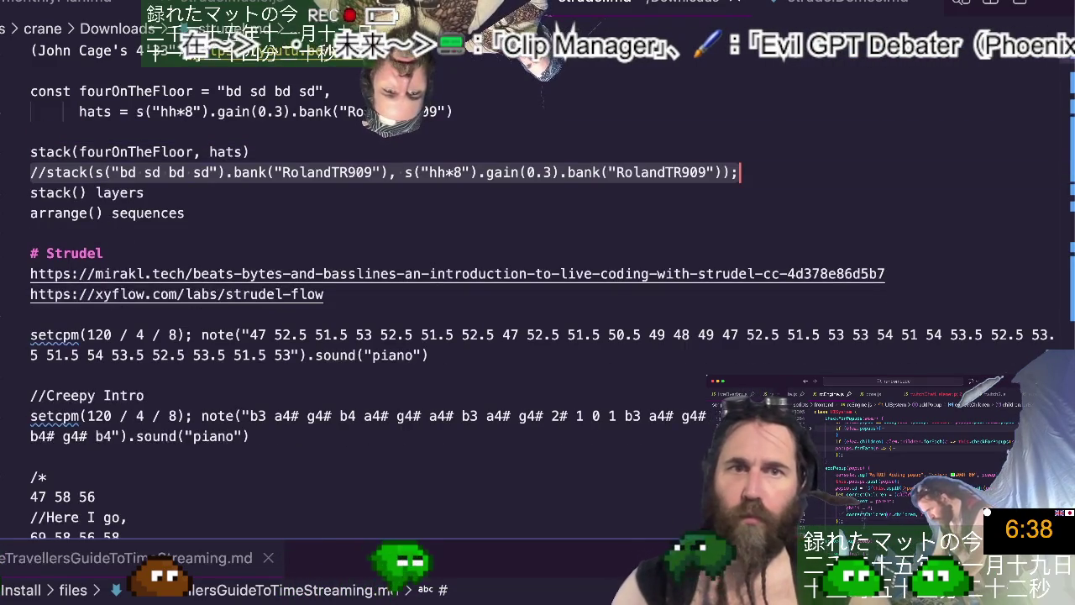
pyautogui.press('Home')
pyautogui.press('Right')
pyautogui.press('Right')
pyautogui.press('Right')
pyautogui.hotkey('ctrl', 'shift', 'Right')
pyautogui.hotkey('ctrl', 'shift', 'Right')
pyautogui.hotkey('ctrl', 'shift', 'Right')
pyautogui.hotkey('ctrl', 'shift', 'Right')
pyautogui.hotkey('ctrl', 'shift', 'Right')
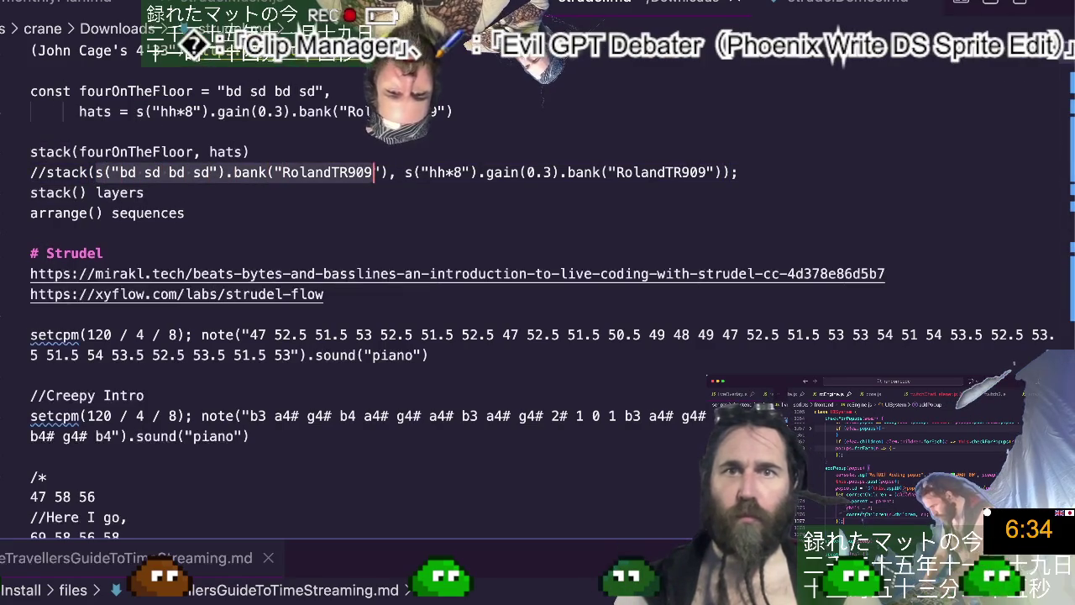
pyautogui.press('BackSpace')
pyautogui.press('End')
pyautogui.hotkey('shift', 'Home')
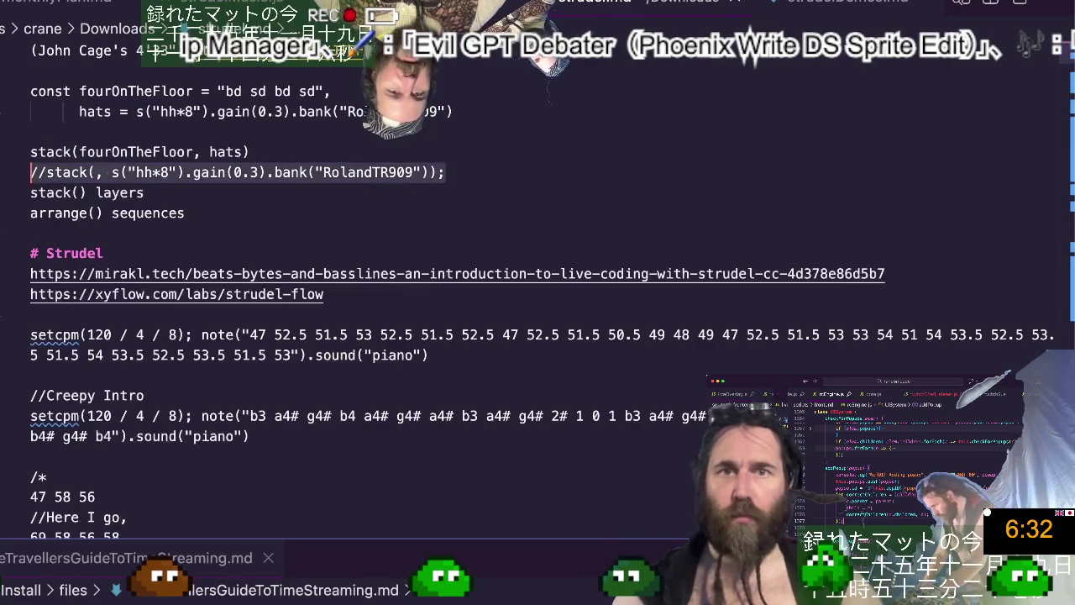
pyautogui.press('BackSpace')
pyautogui.press('BackSpace')
pyautogui.press('Up')
pyautogui.press('Up')
pyautogui.press('Up')
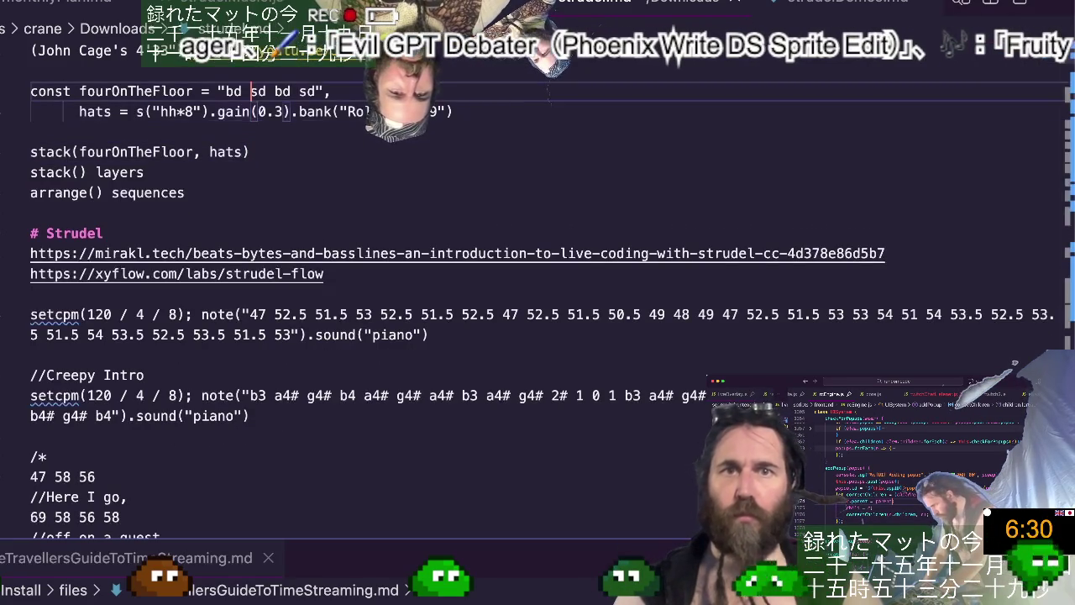
# Append .bank("RolandTR909") so the drum pattern reads s("bd sd bd sd").bank("RolandTR909").
pyautogui.press('Right')
pyautogui.press('Right')
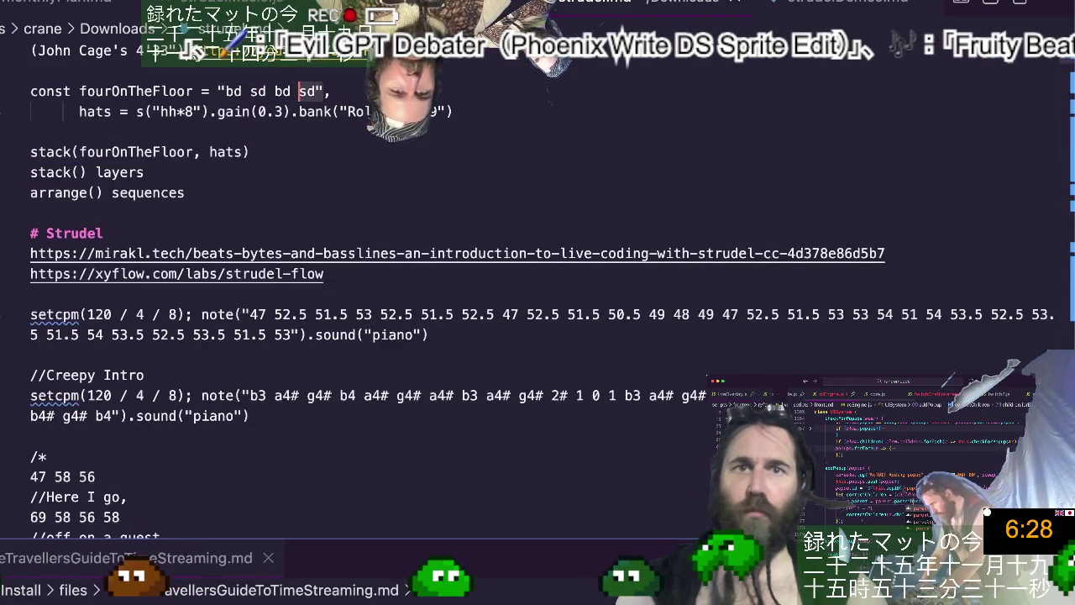
pyautogui.write('s("bd sd bd sd").bank("RolandTR909")')
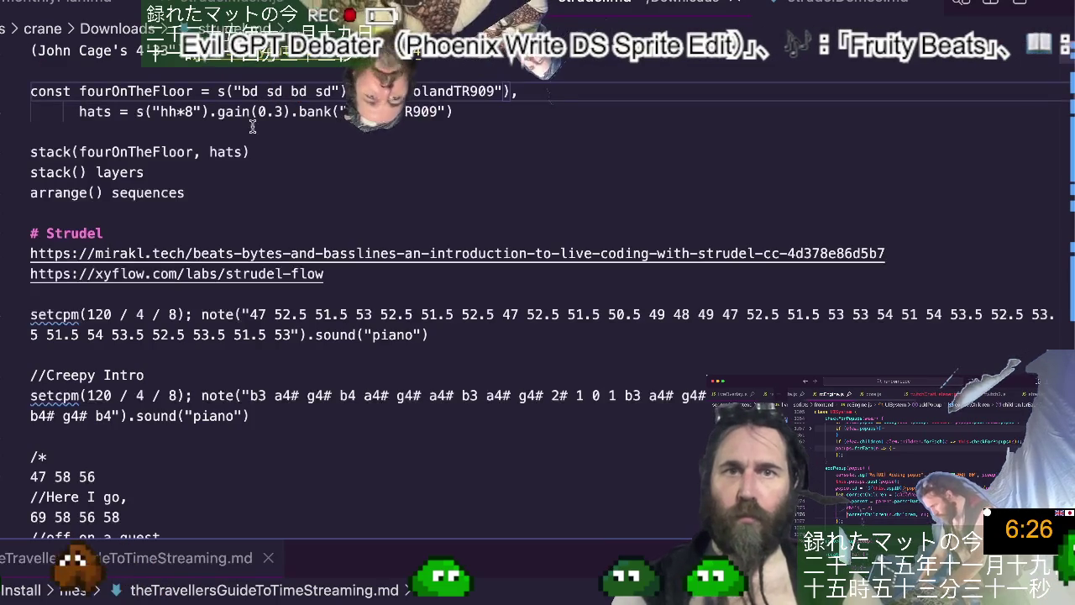
pyautogui.press('super+Tab')
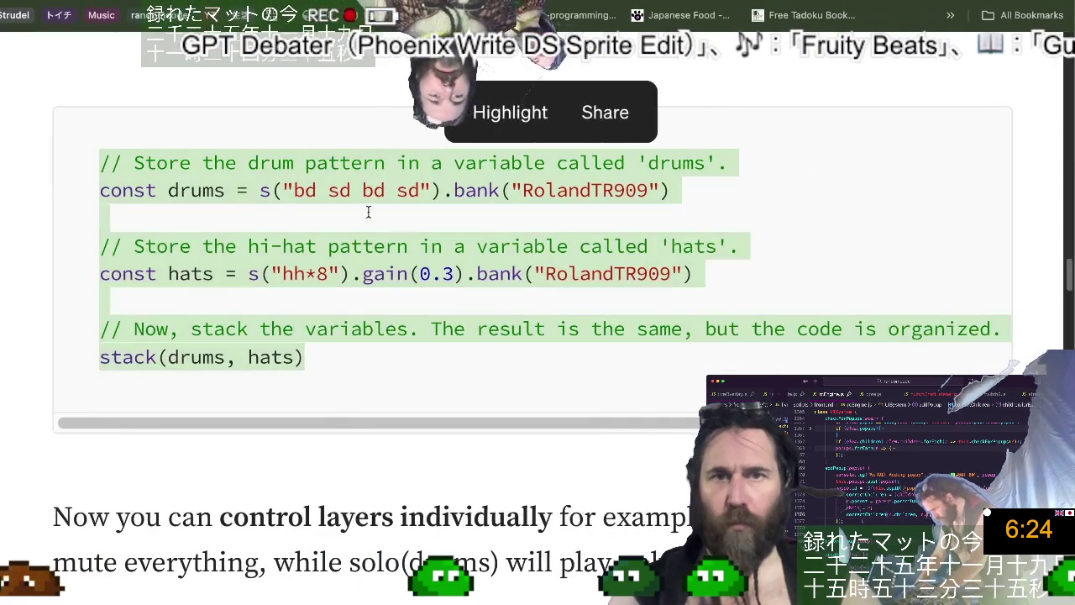
# Scroll past Adding a Bassline to the bass effects example using lpf(6000), lpq(3) and delay(0.5).
pyautogui.click(438, 291)
pyautogui.scroll(-1, 438, 291)
pyautogui.scroll(-3, 437, 292)
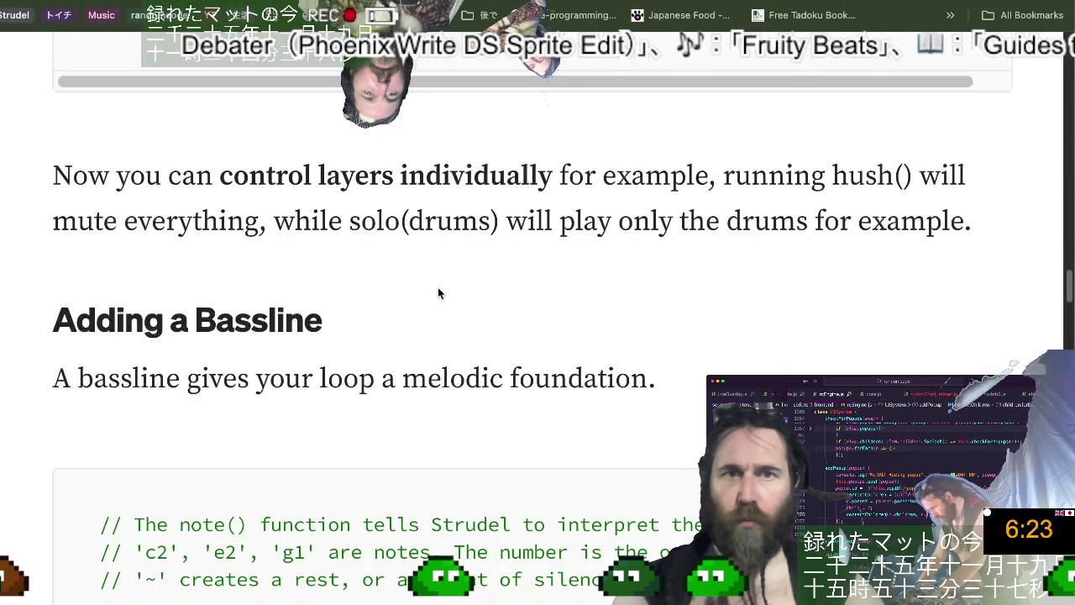
pyautogui.scroll(-1, 437, 292)
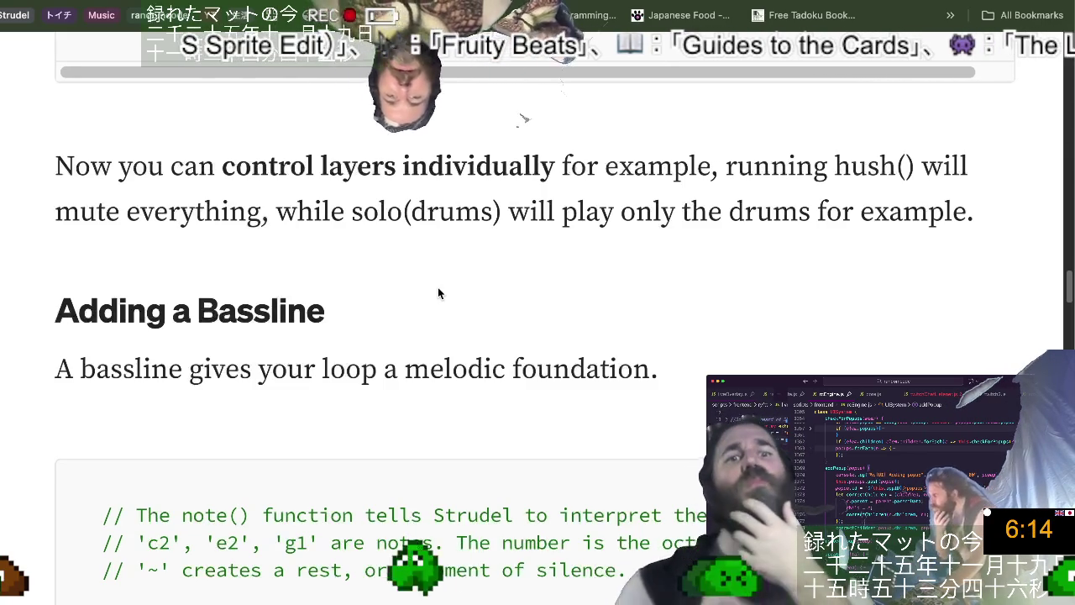
pyautogui.scroll(-3, 438, 292)
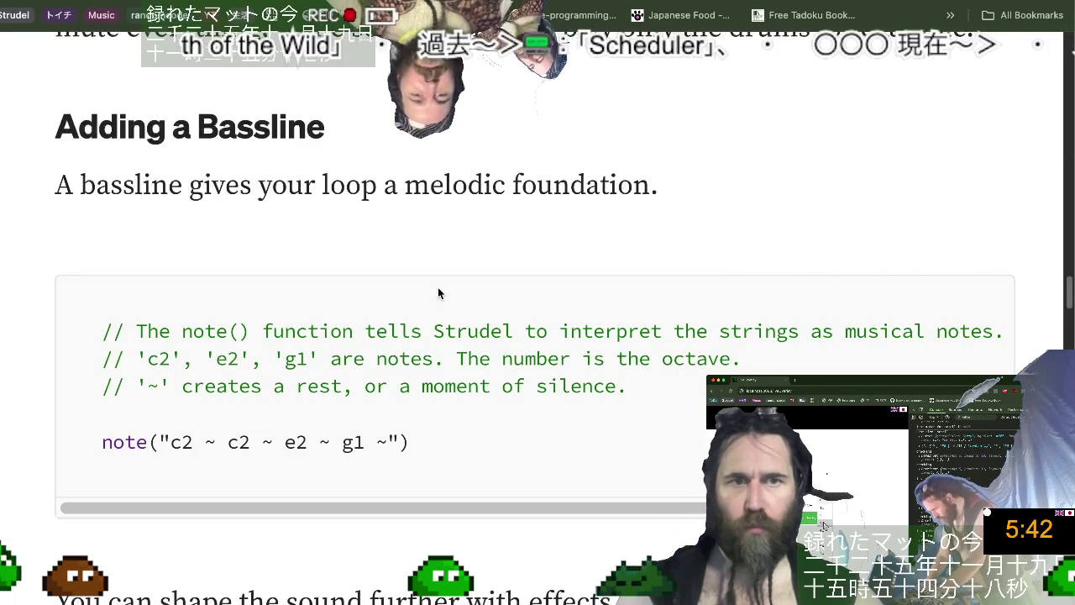
pyautogui.scroll(-2, 438, 286)
pyautogui.scroll(-8, 438, 287)
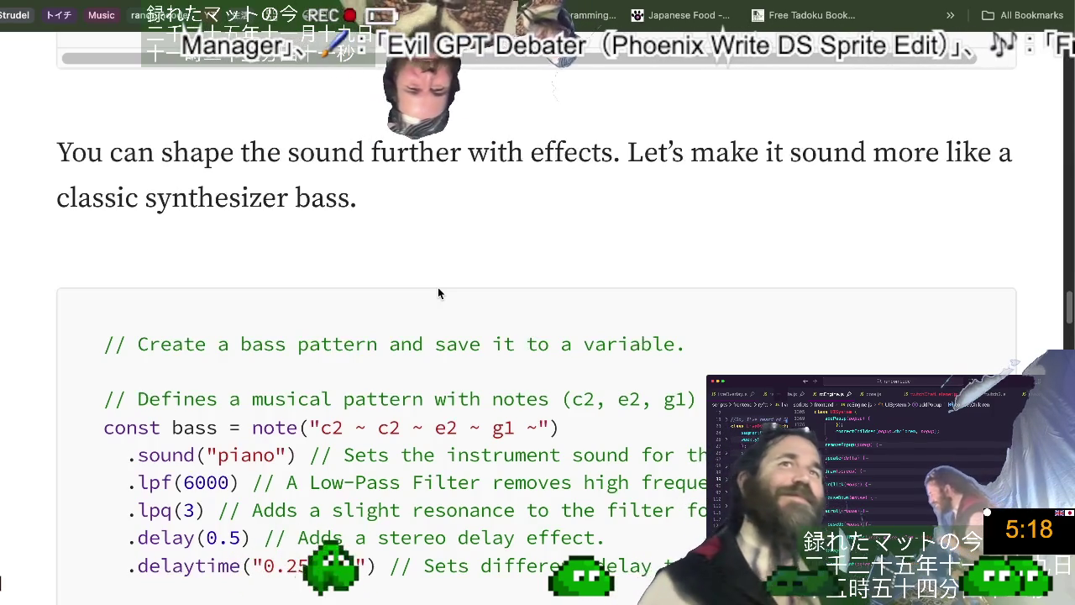
# Select and copy the .lpf(6000) and .lpq(3) lines from the bass example.
pyautogui.scroll(-1, 437, 293)
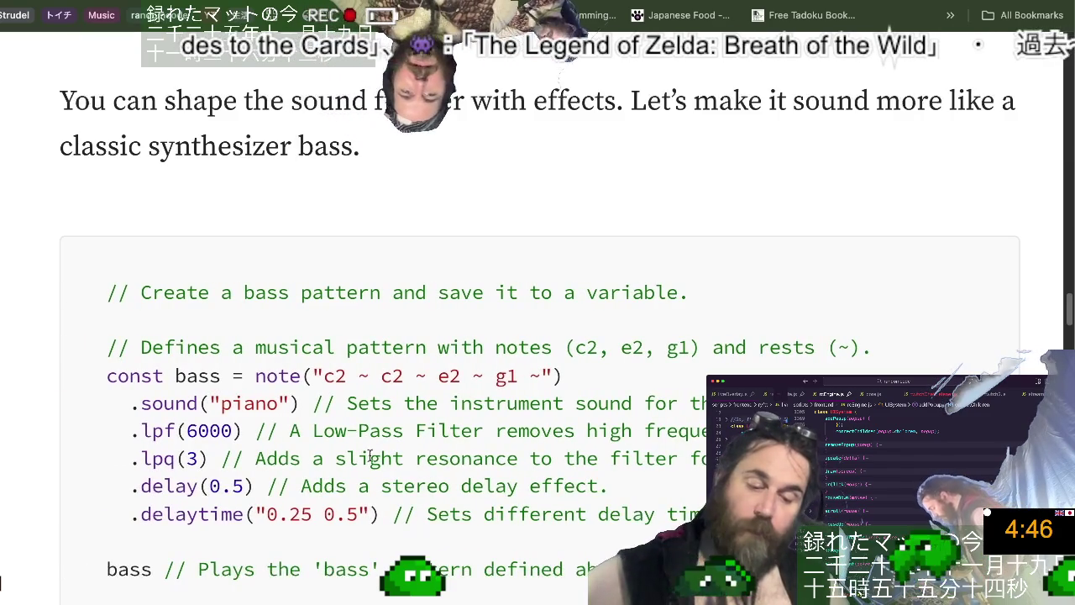
pyautogui.moveTo(130, 428); pyautogui.dragTo(710, 458)
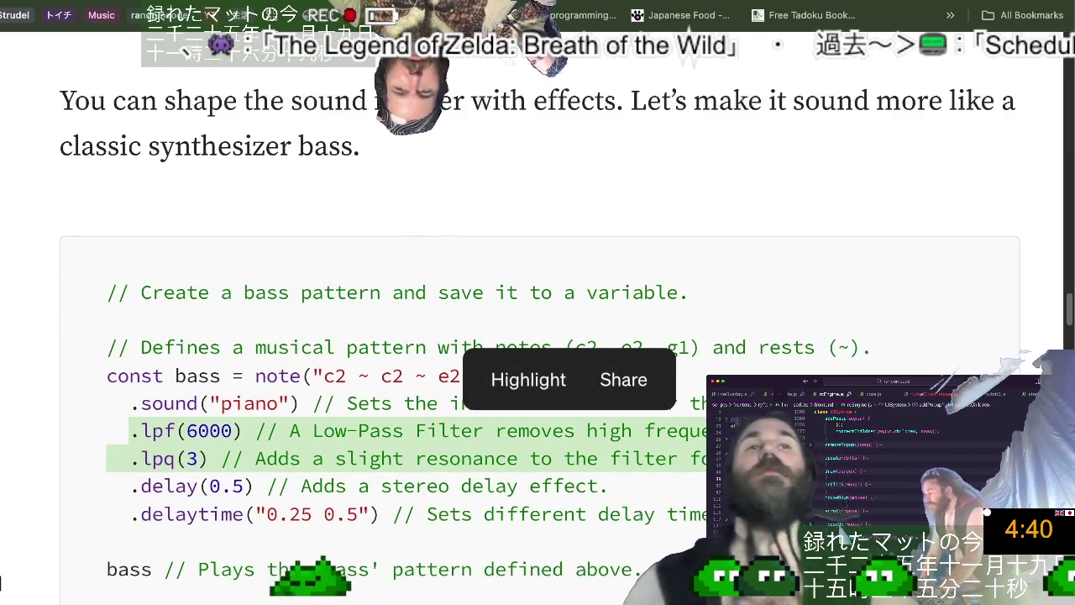
pyautogui.press('super+Tab')
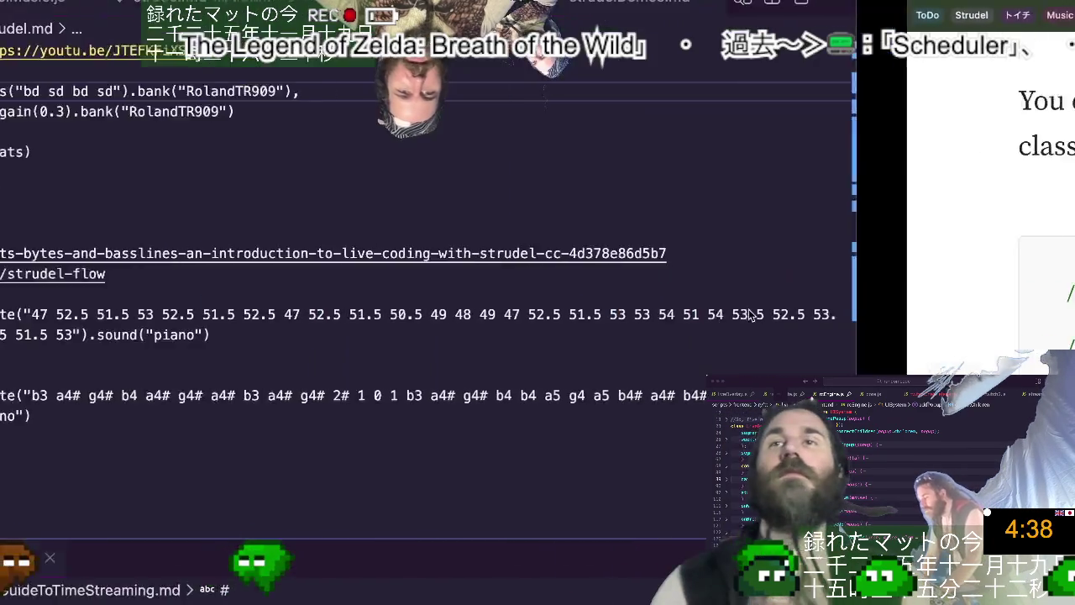
# Paste .lpf(6000) and .lpq(3) below arrange() sequences and unindent the .lpq(3) line.
pyautogui.click(535, 124)
pyautogui.click(529, 187)
pyautogui.click(542, 221)
pyautogui.press('Up')
pyautogui.press('Return')
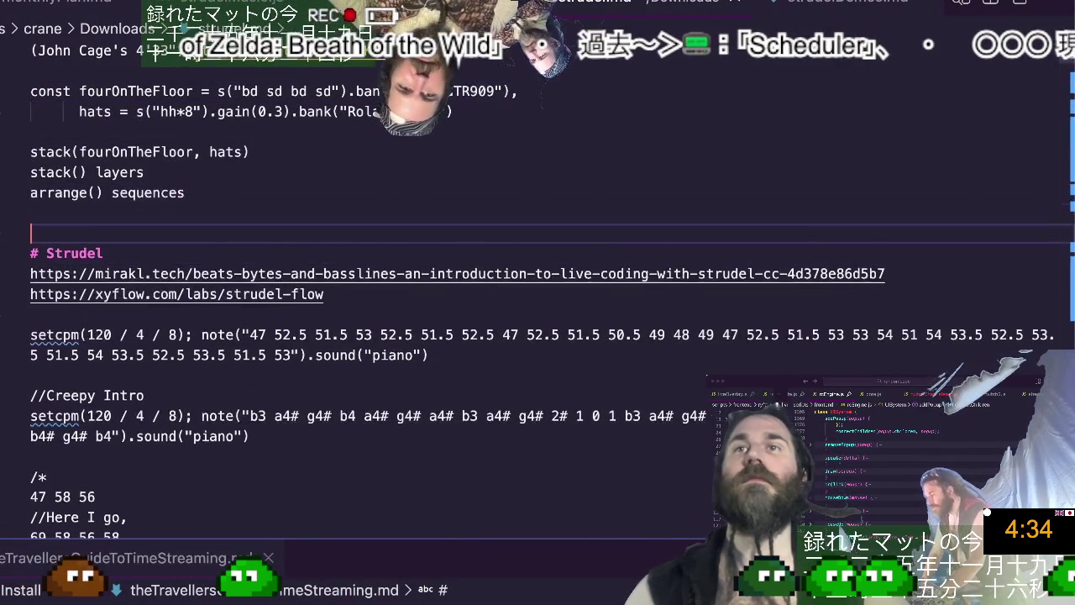
pyautogui.press('Return')
pyautogui.press('Up')
pyautogui.press('Up')
pyautogui.write('.lpf(6000) // A Low-Pass Filter removes high frequencies, making it sound deep.   .lpq(3) // Adds a slight resonance to the filter for character.')
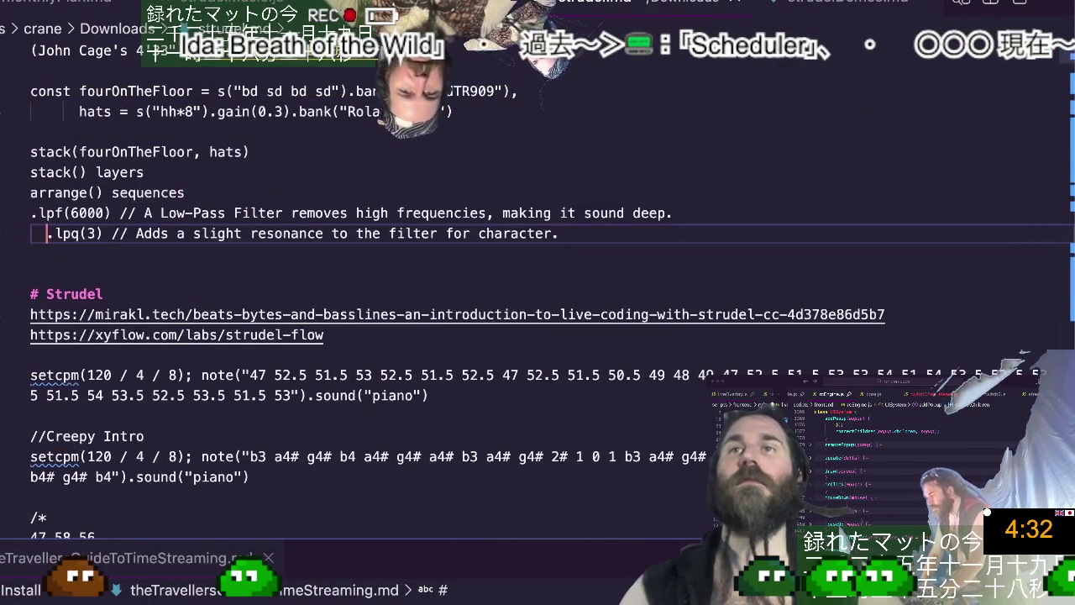
pyautogui.hotkey('shift', 'Tab')
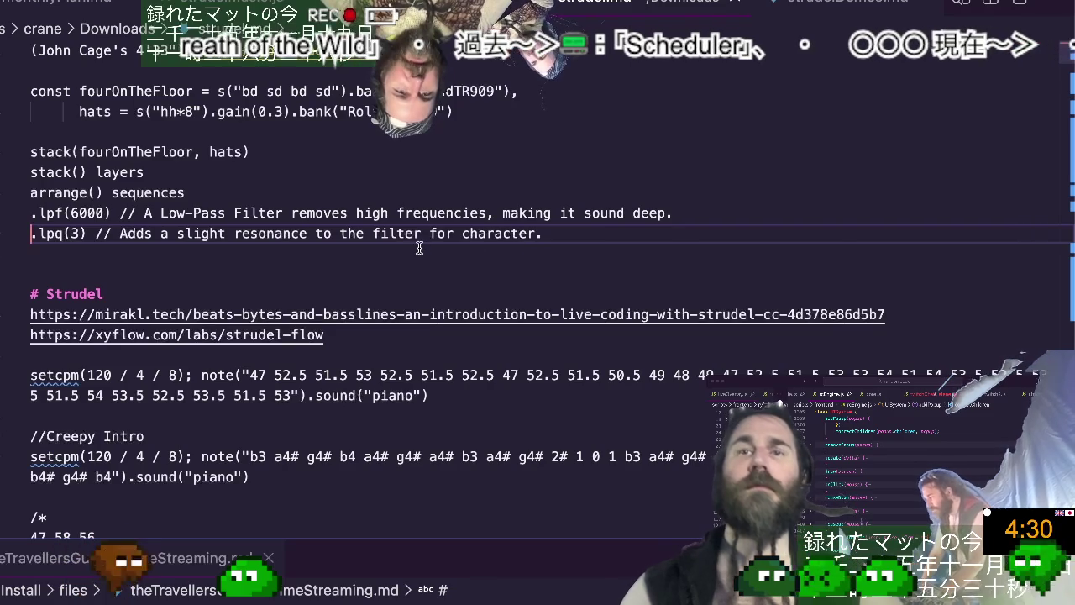
pyautogui.press('super+Tab')
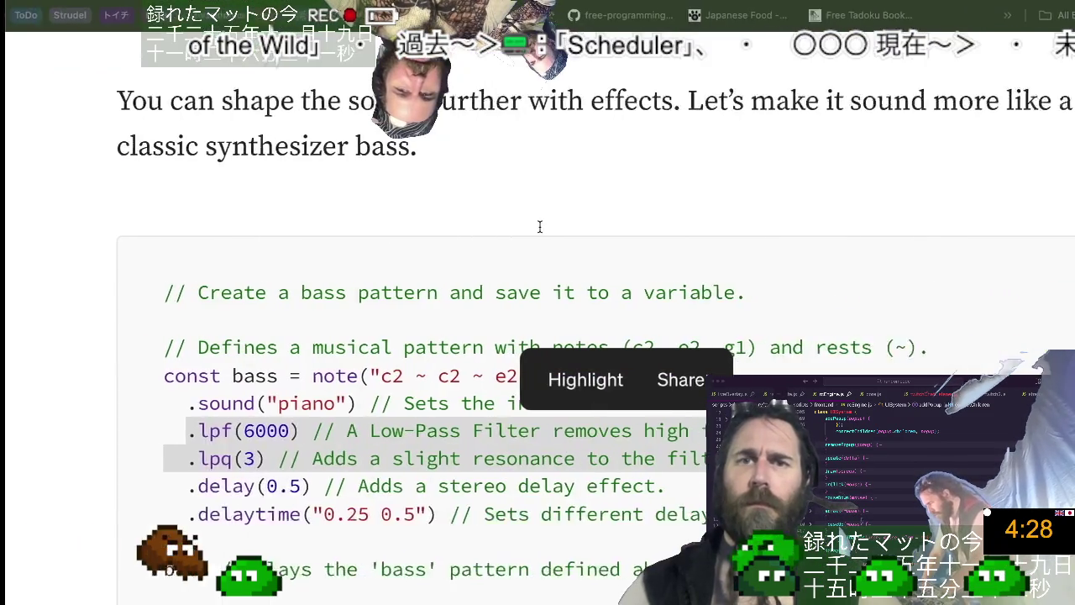
# Select and copy the Medium article's full bass code block, from const bass through the bass line.
pyautogui.click(455, 550)
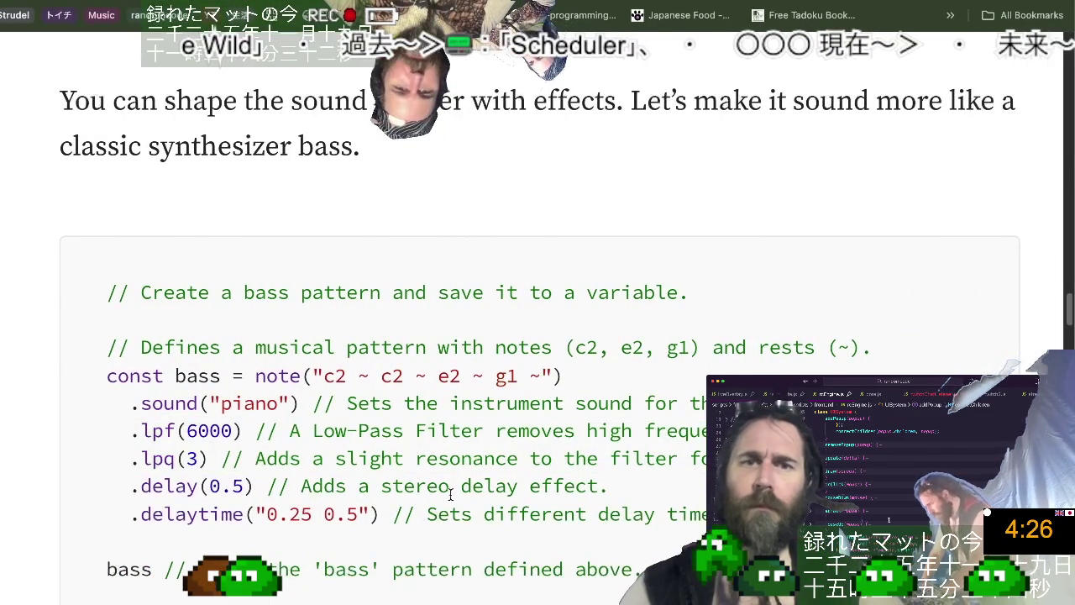
pyautogui.moveTo(140, 486); pyautogui.dragTo(592, 493)
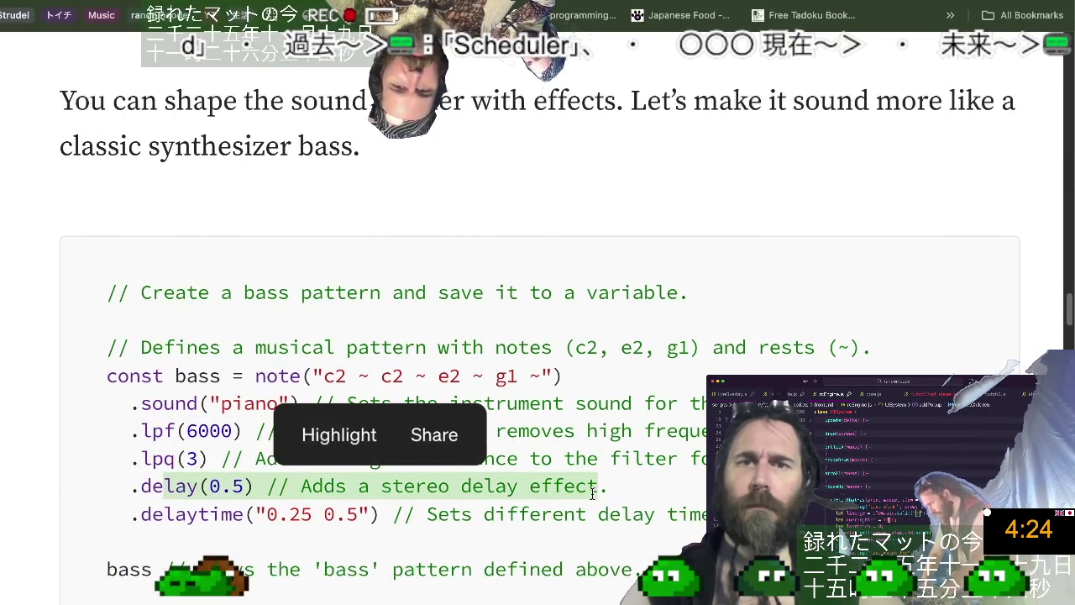
pyautogui.moveTo(426, 514); pyautogui.dragTo(530, 512)
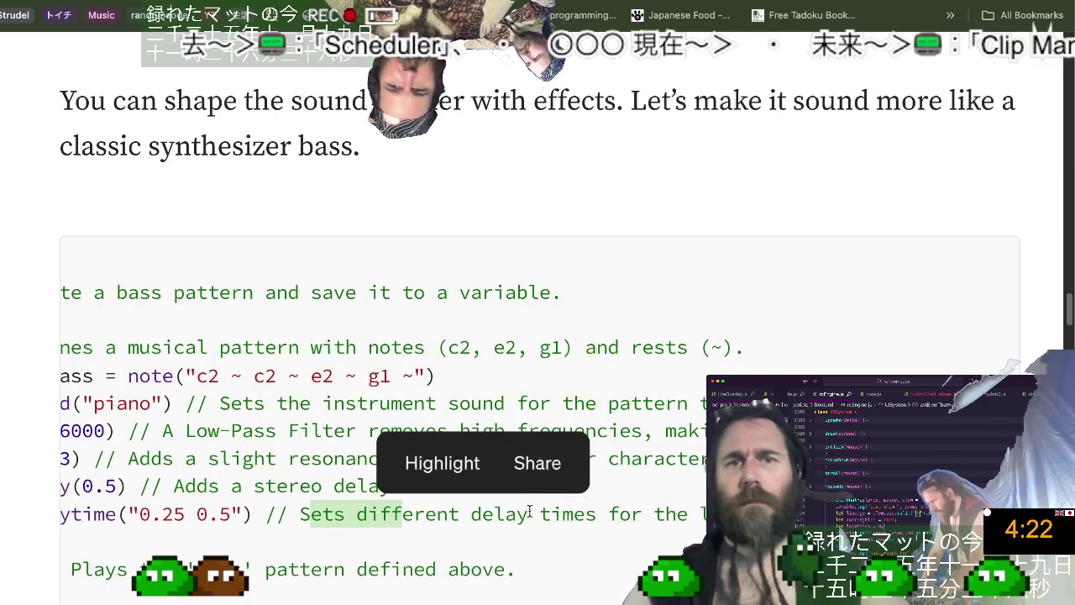
pyautogui.click(509, 522)
pyautogui.scroll(-2, 468, 547)
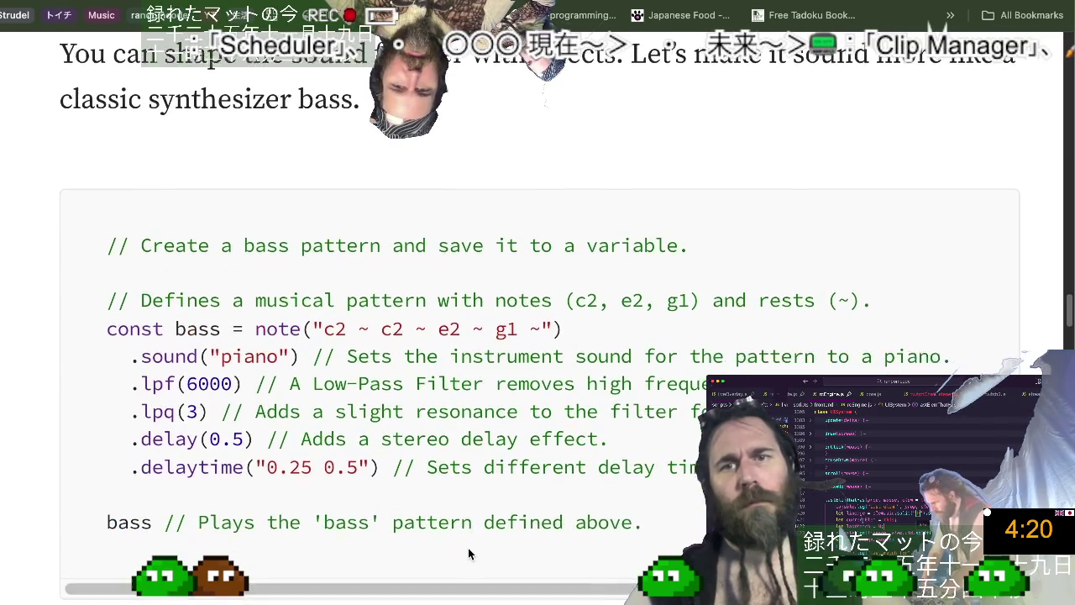
pyautogui.moveTo(667, 508); pyautogui.dragTo(71, 304)
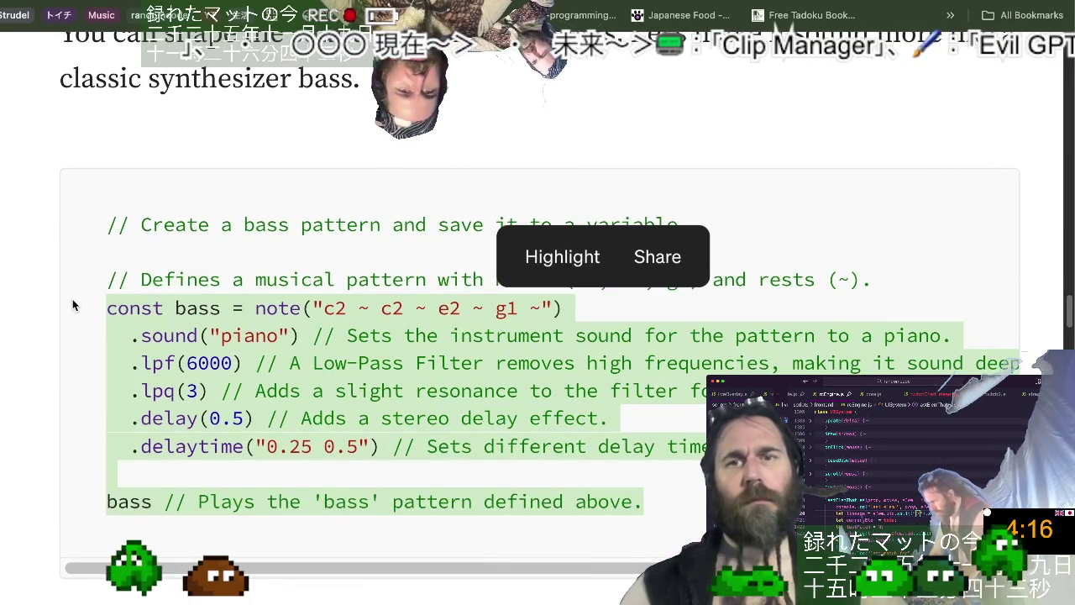
pyautogui.scroll(-3, 307, 302)
pyautogui.scroll(-4, 308, 302)
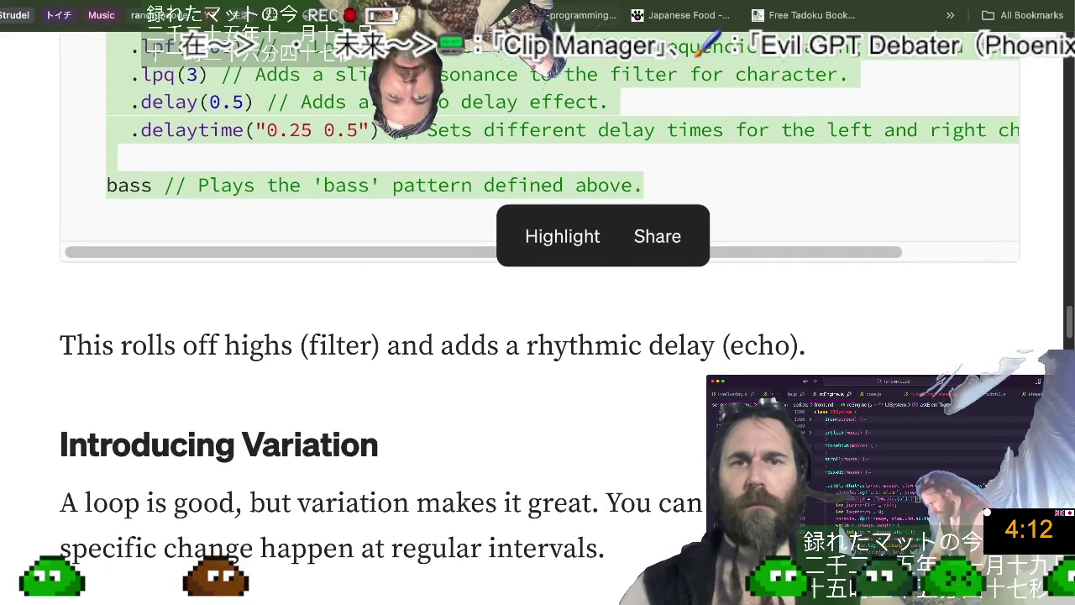
pyautogui.hotkey('ctrl', 'Tab')
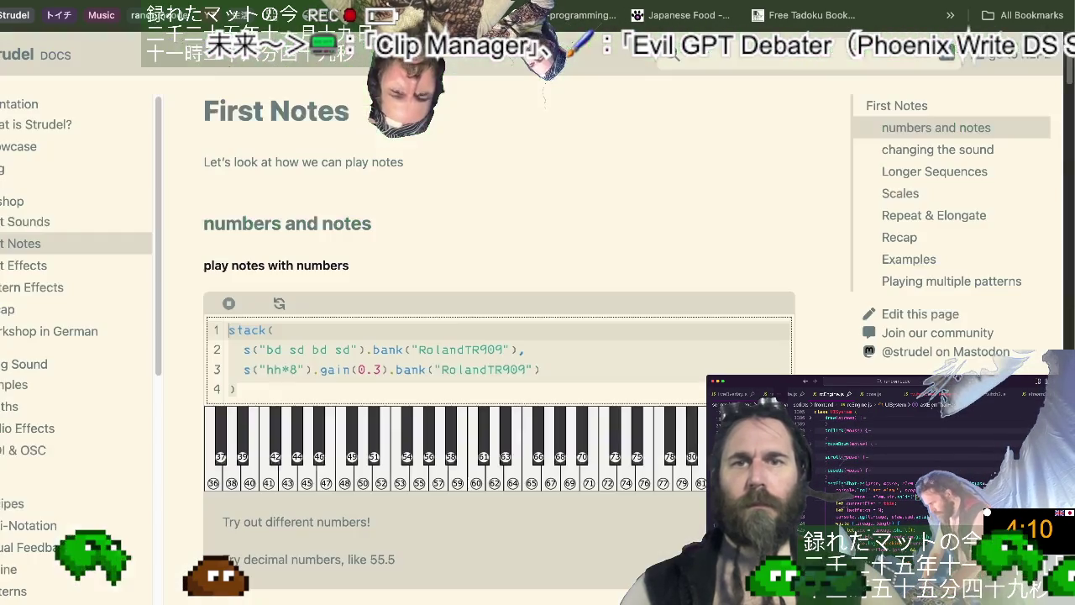
# Paste the piano bass with lpf, lpq and delay beneath the TR909 drum stack, then stop playback.
pyautogui.click(622, 363)
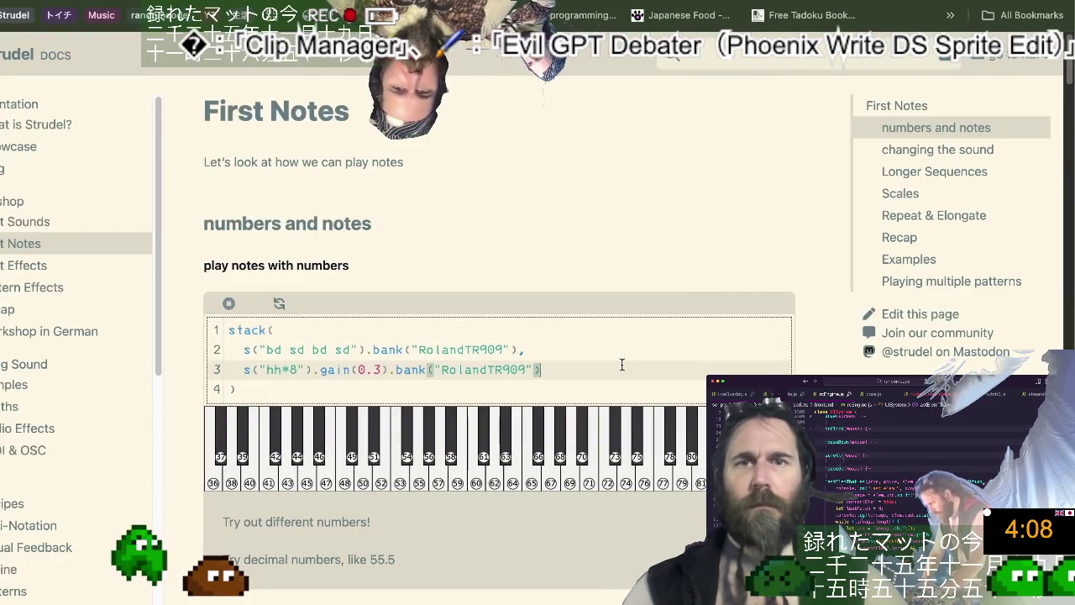
pyautogui.press('Down')
pyautogui.hotkey('ctrl', 'v')
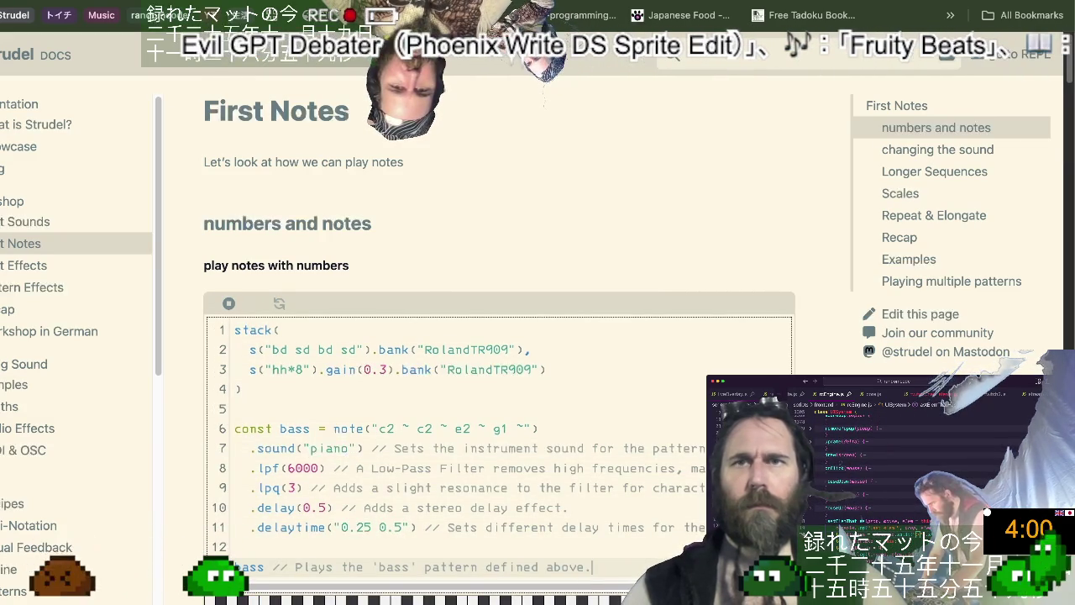
pyautogui.click(226, 306)
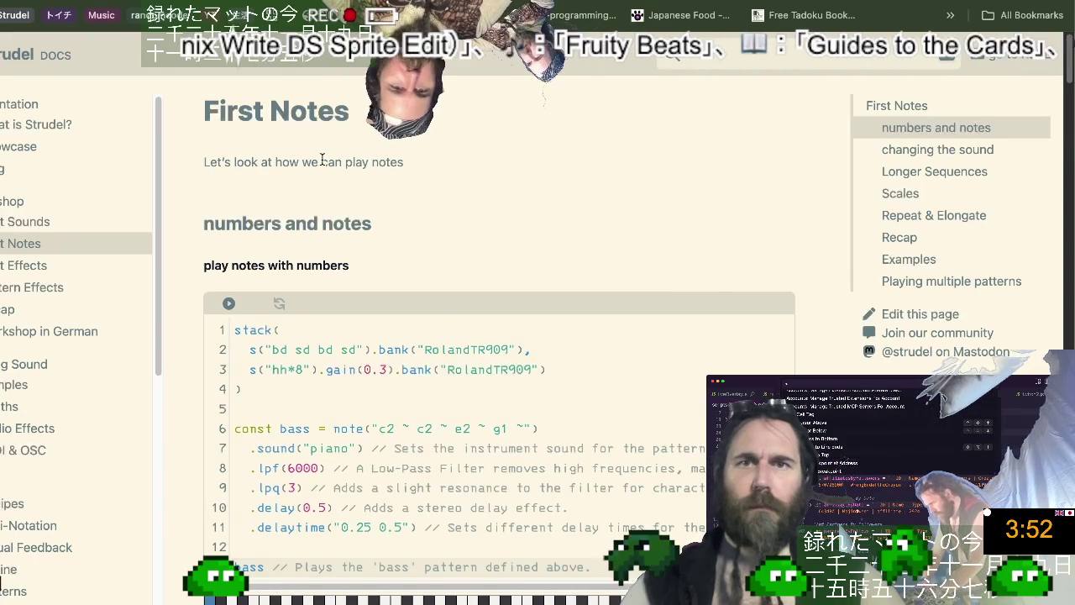
pyautogui.press('super+Tab')
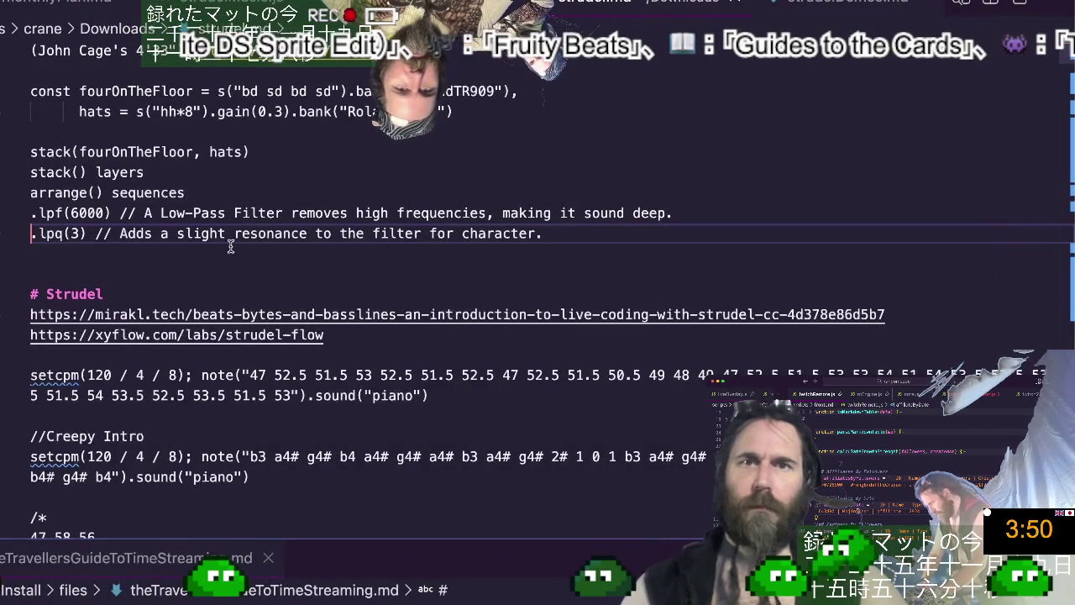
# Paste the bass pattern block below the hats line and delete its standalone bass play line.
pyautogui.click(292, 136)
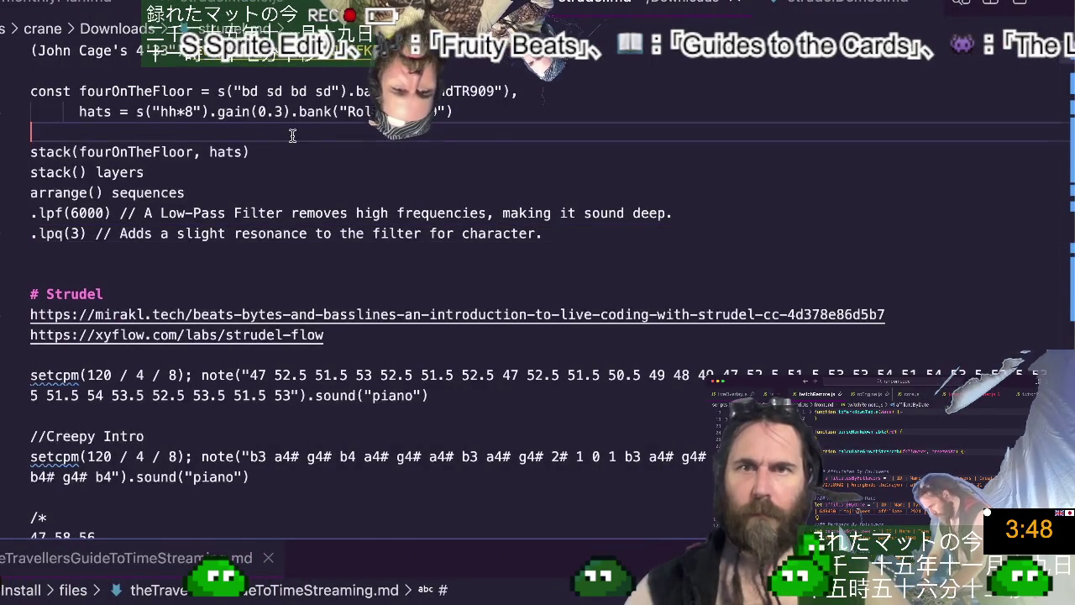
pyautogui.write('const bass = note("c2 ~ c2 ~ e2 ~ g1 ~")   .sound("piano") // Sets the instrument sound for the pattern to a piano.   .lpf(6000) // A Low-Pass Filter removes high frequencies, making it sound deep.   .lpq(3) // Adds a slight resonance to the filter for character.   .delay(0.5) // Adds a stereo delay effect.   .delaytime("0.25 0.5") // Sets different delay times for the left and right channels.  bass // Plays the \'bass\' pattern defined above.')
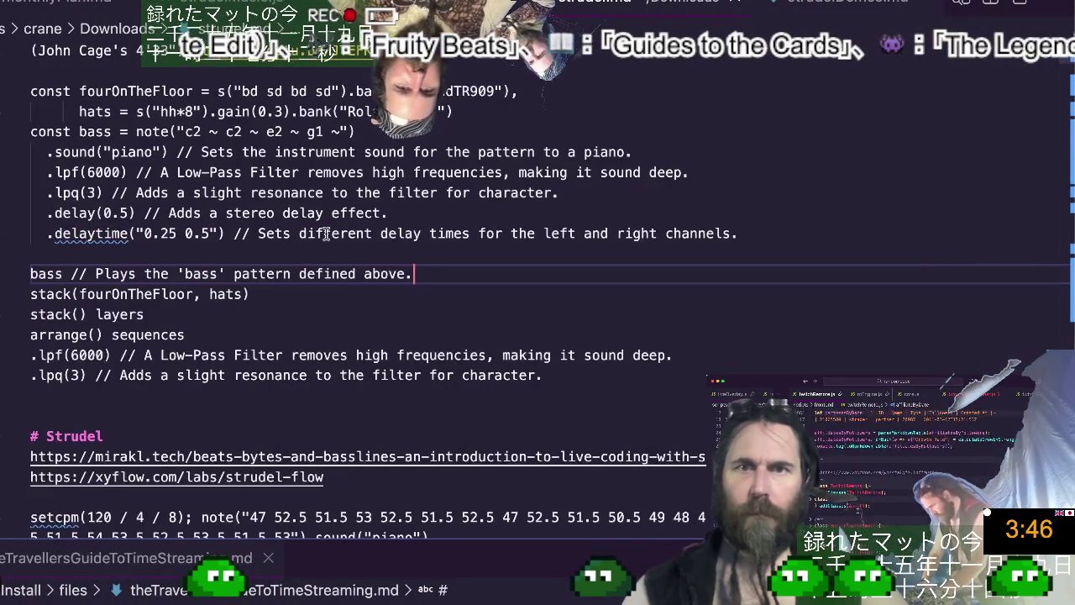
pyautogui.hotkey('shift', 'Home')
pyautogui.press('BackSpace')
pyautogui.press('BackSpace')
# Add bass to stack(fourOnTheFloor, hats, bass) and select the whole pattern block.
pyautogui.press('Down')
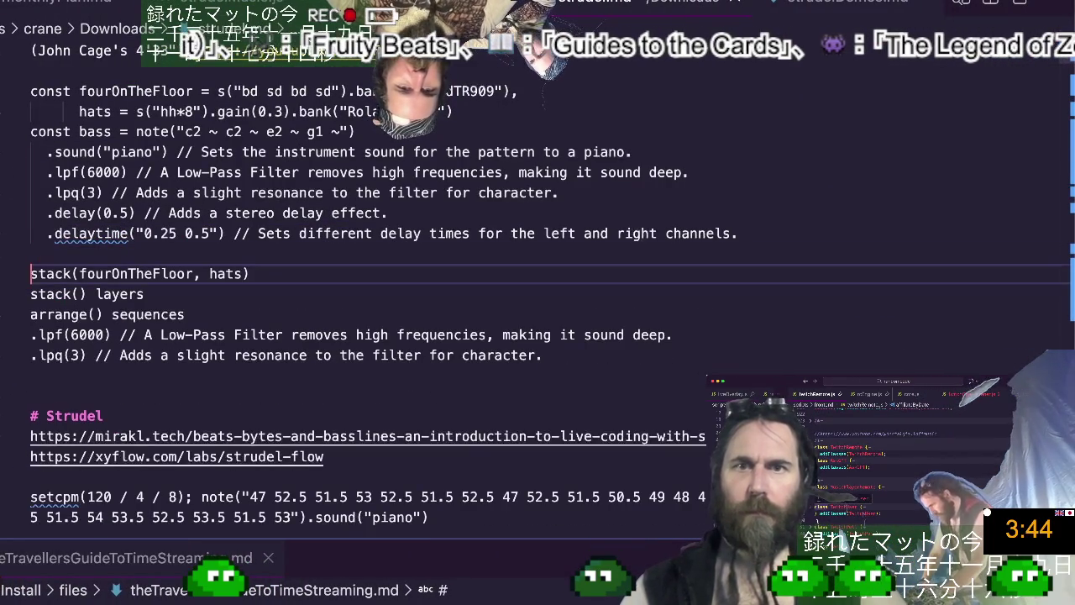
pyautogui.write(', bass')
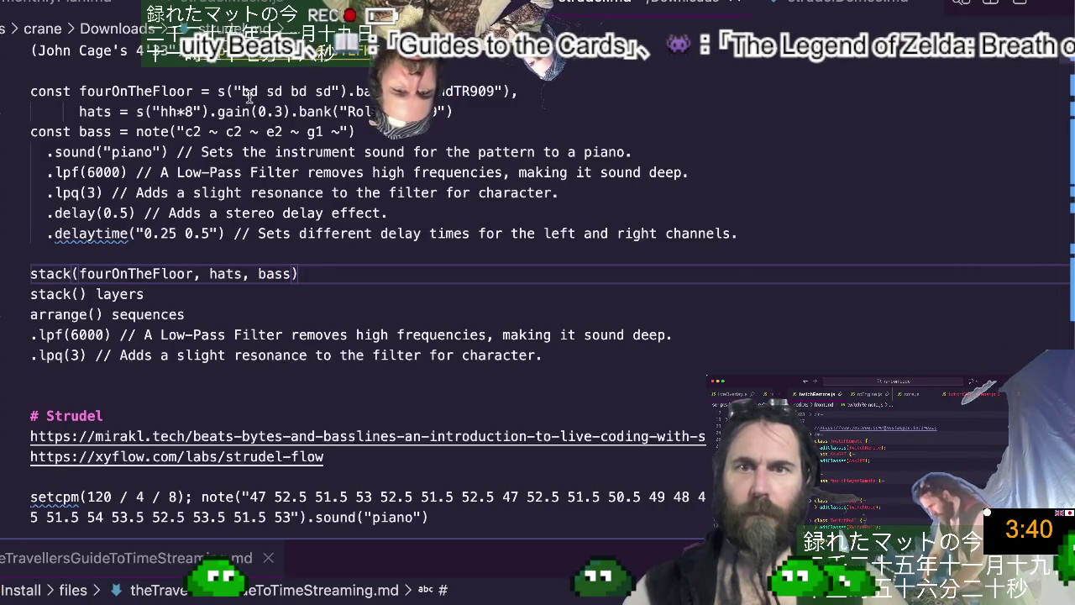
pyautogui.hotkey('shift', 'Up')
pyautogui.hotkey('shift', 'Up')
pyautogui.hotkey('shift', 'Up')
pyautogui.hotkey('shift', 'Home')
pyautogui.press('super+Tab')
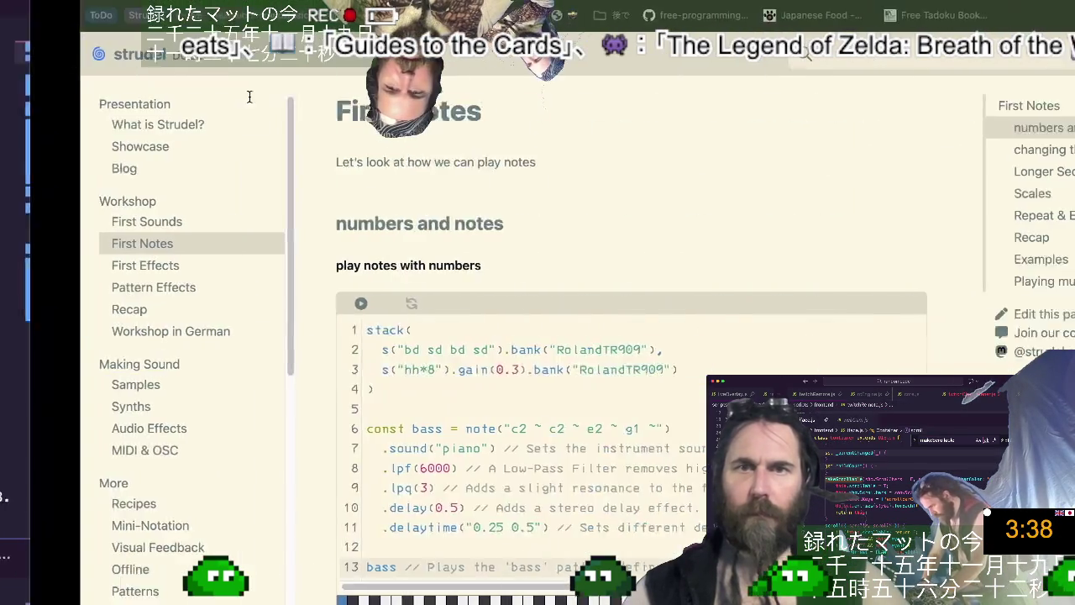
# Replace all First Notes example code with the fourOnTheFloor, hats and bass stack.
pyautogui.click(363, 423)
pyautogui.hotkey('ctrl', 'a')
pyautogui.hotkey('ctrl', 'v')
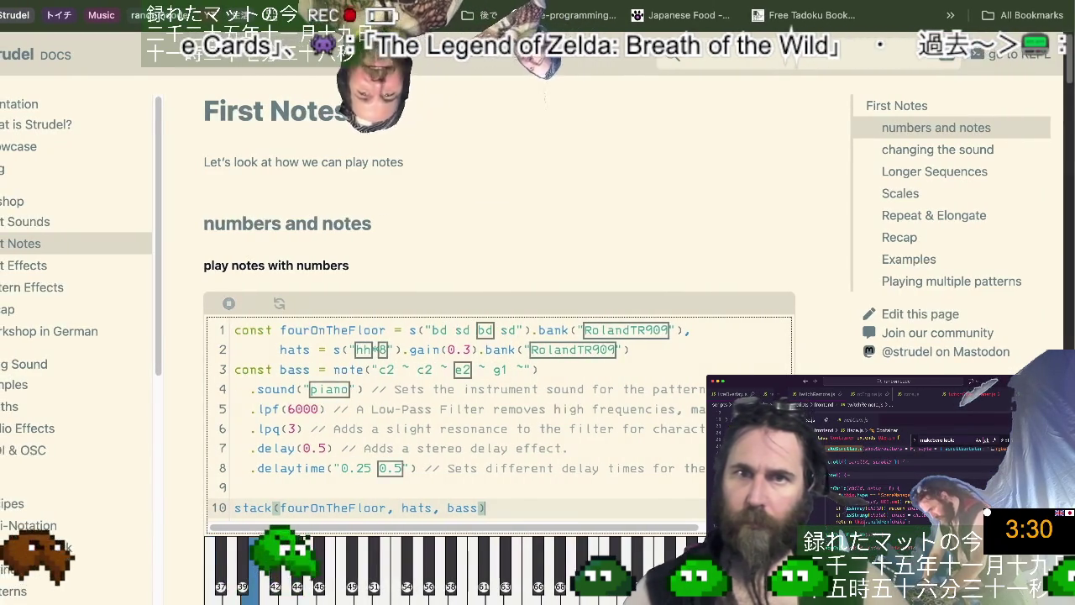
pyautogui.scroll(-1, 456, 445)
pyautogui.scroll(-2, 453, 451)
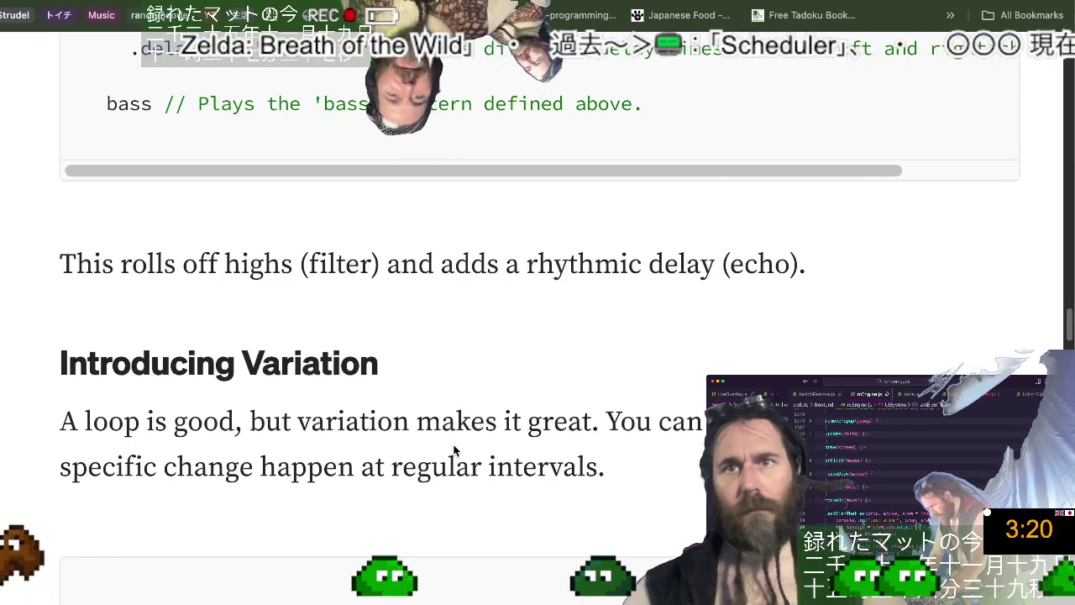
# Scroll to Introducing Variation and copy the mainBeat, fill and every example code.
pyautogui.scroll(-2, 454, 451)
pyautogui.scroll(-1, 453, 451)
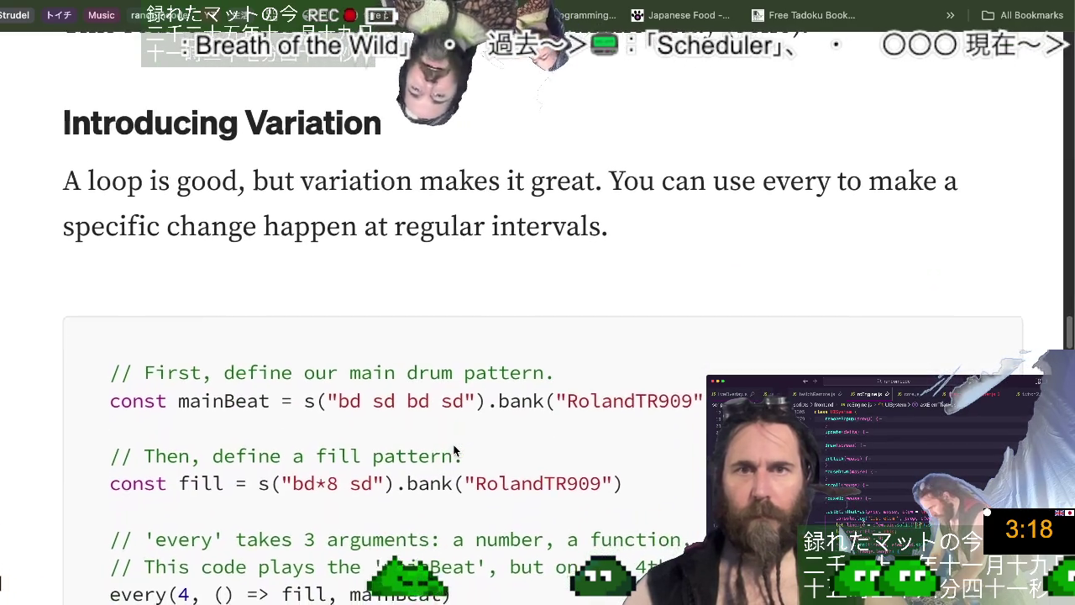
pyautogui.scroll(-2, 454, 445)
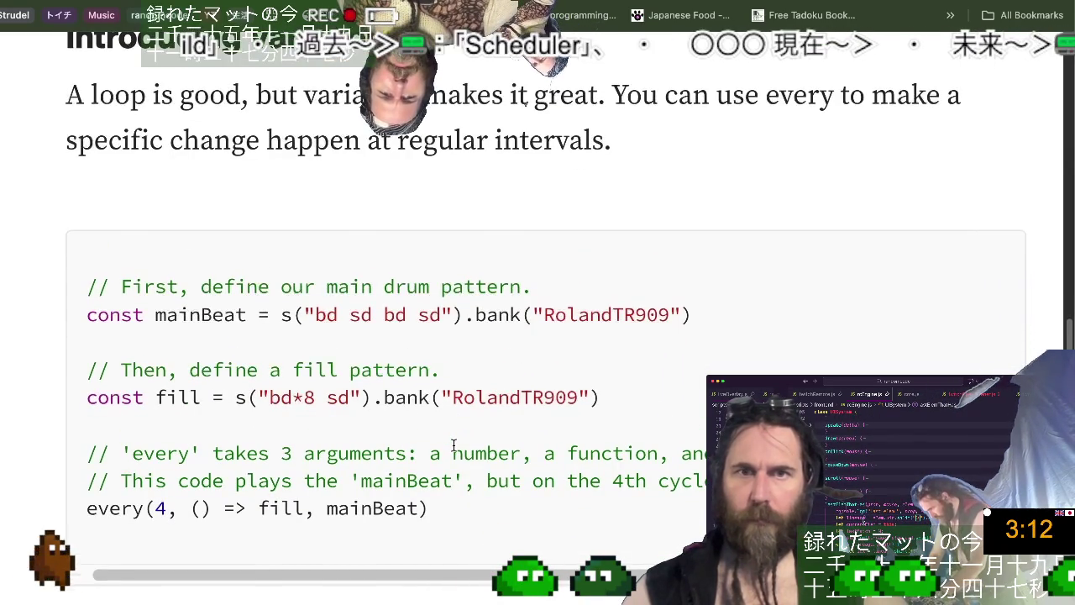
pyautogui.scroll(1, 454, 445)
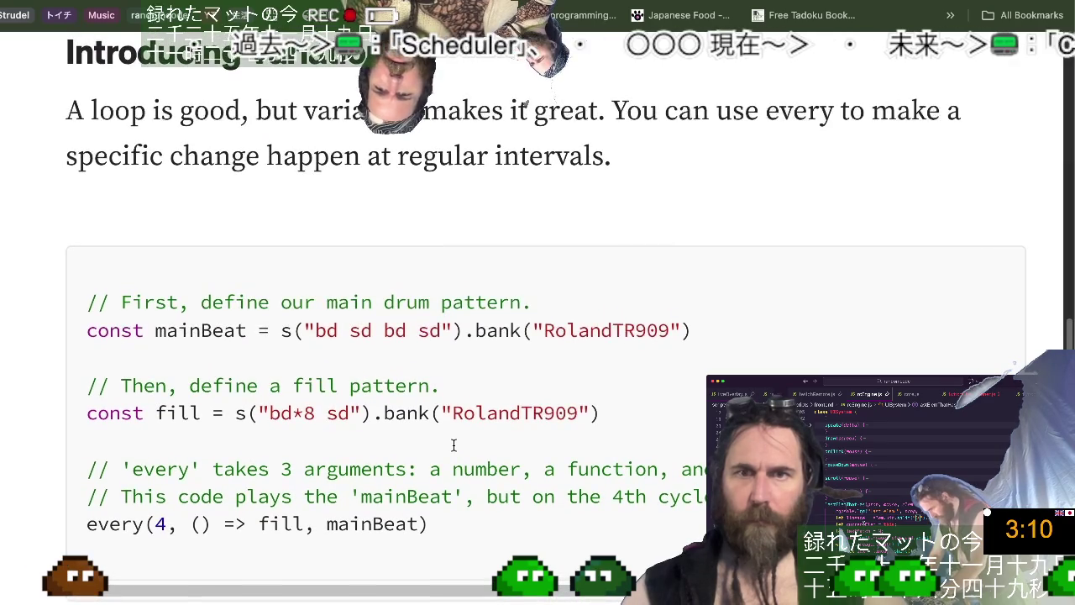
pyautogui.scroll(1, 454, 445)
pyautogui.scroll(-1, 453, 445)
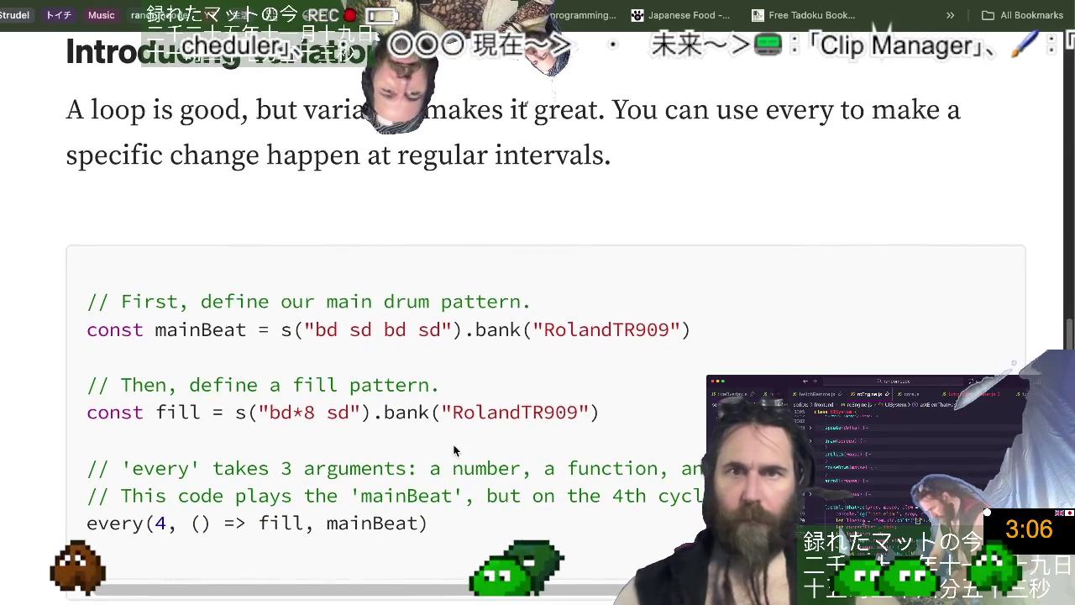
pyautogui.doubleClick(101, 525)
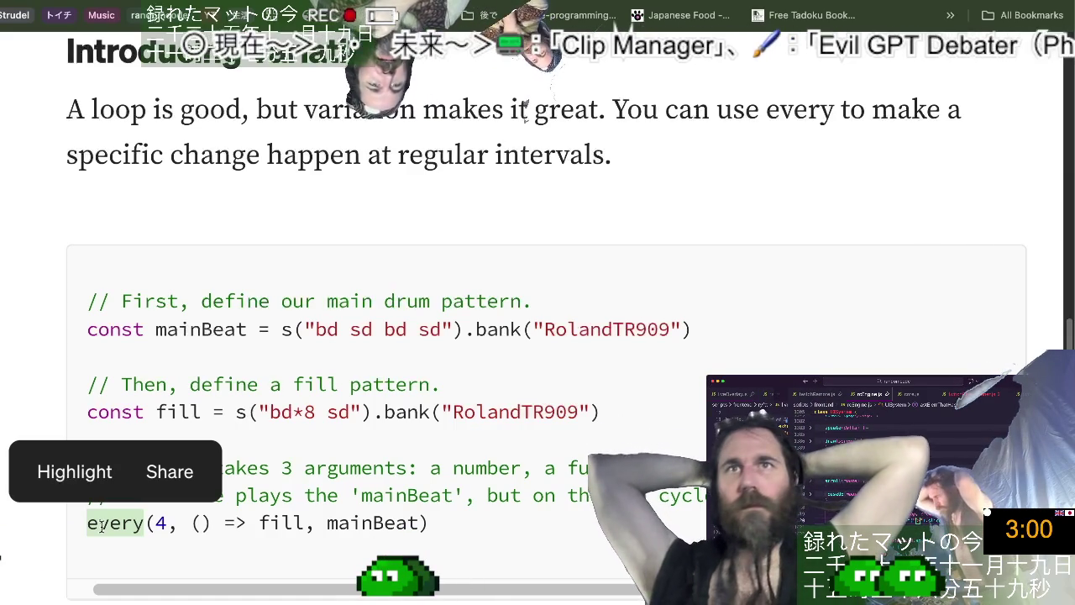
pyautogui.click(289, 399)
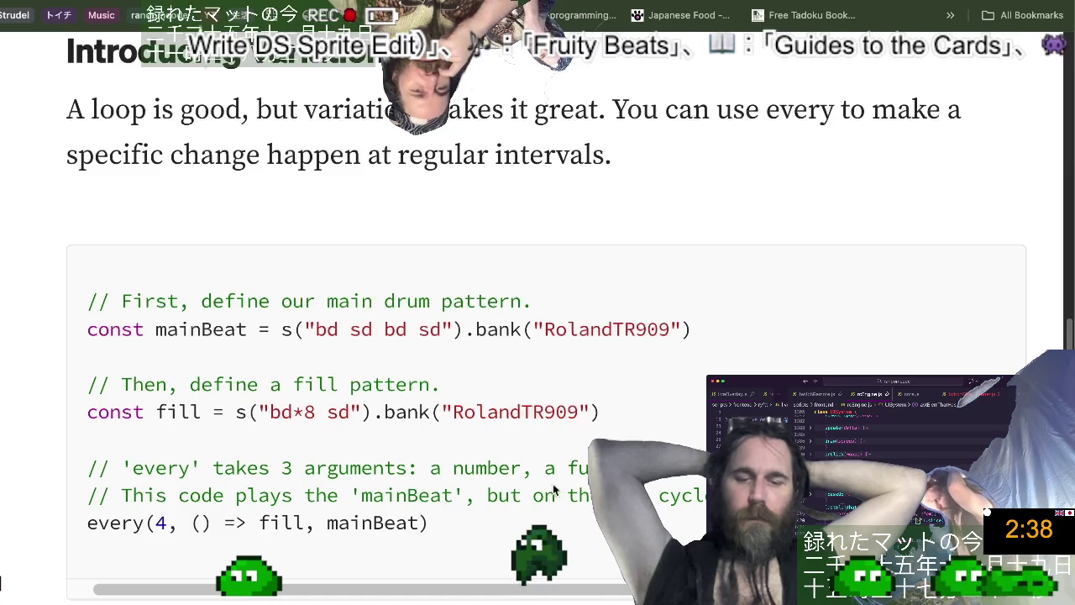
pyautogui.moveTo(466, 527)
pyautogui.mouseDown()
pyautogui.moveTo(136, 353)
pyautogui.moveTo(95, 304)
pyautogui.mouseUp()
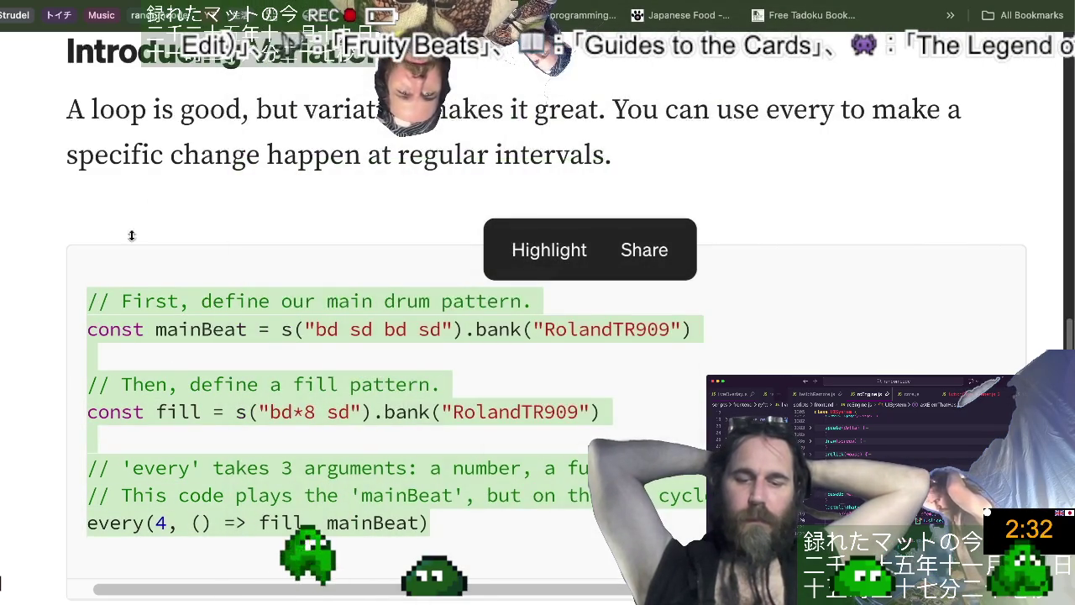
pyautogui.click(132, 232)
# Replace the Strudel editor code with the mainBeat pattern that plays the fill every 4 cycles.
pyautogui.hotkey('ctrl', 'Tab')
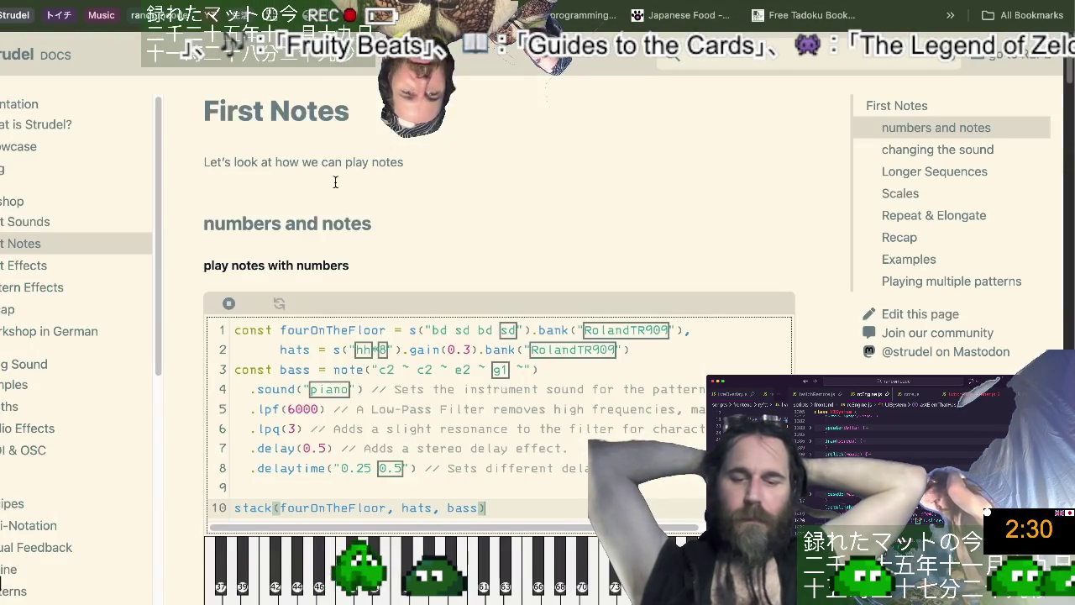
pyautogui.hotkey('ctrl', 'a')
pyautogui.hotkey('ctrl', 'v')
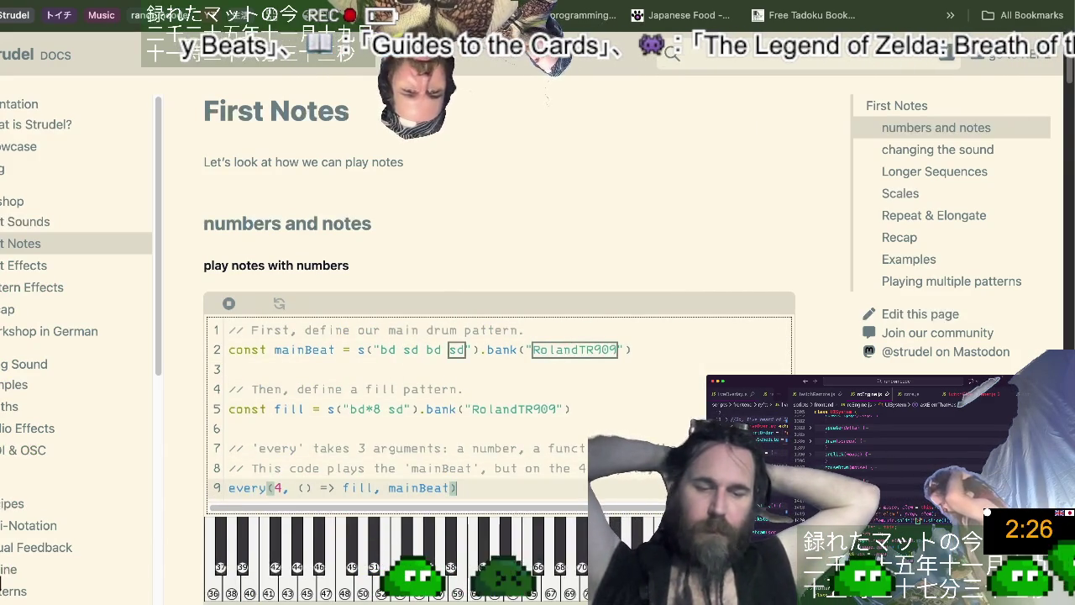
pyautogui.click(358, 449)
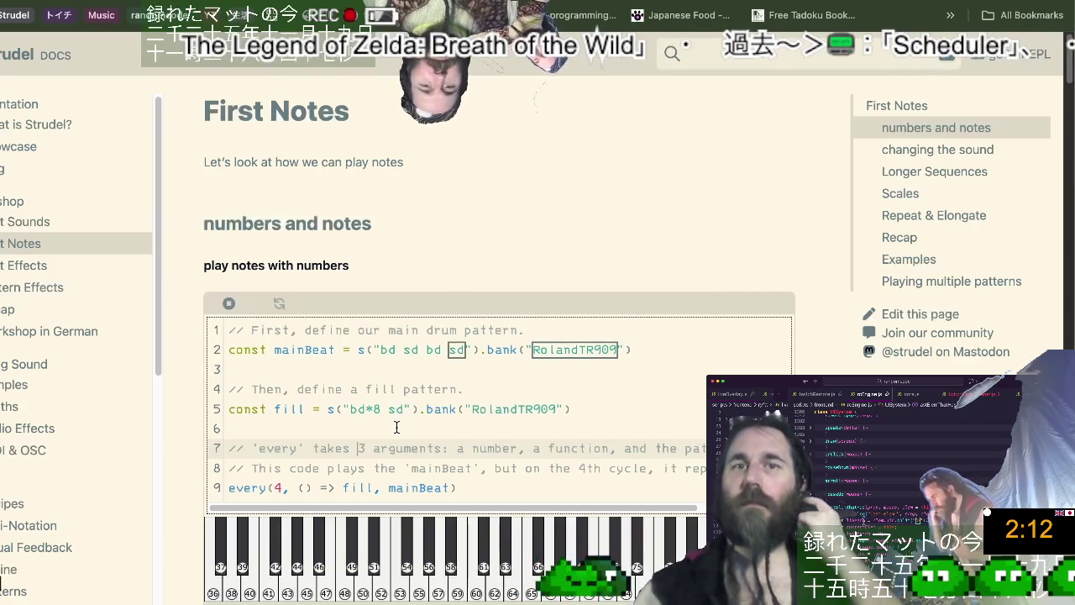
# Compare with the ChatGPT conversation showing the piano arrange() code.
pyautogui.hotkey('ctrl', 'Tab')
pyautogui.hotkey('ctrl', 'shift', 'Tab')
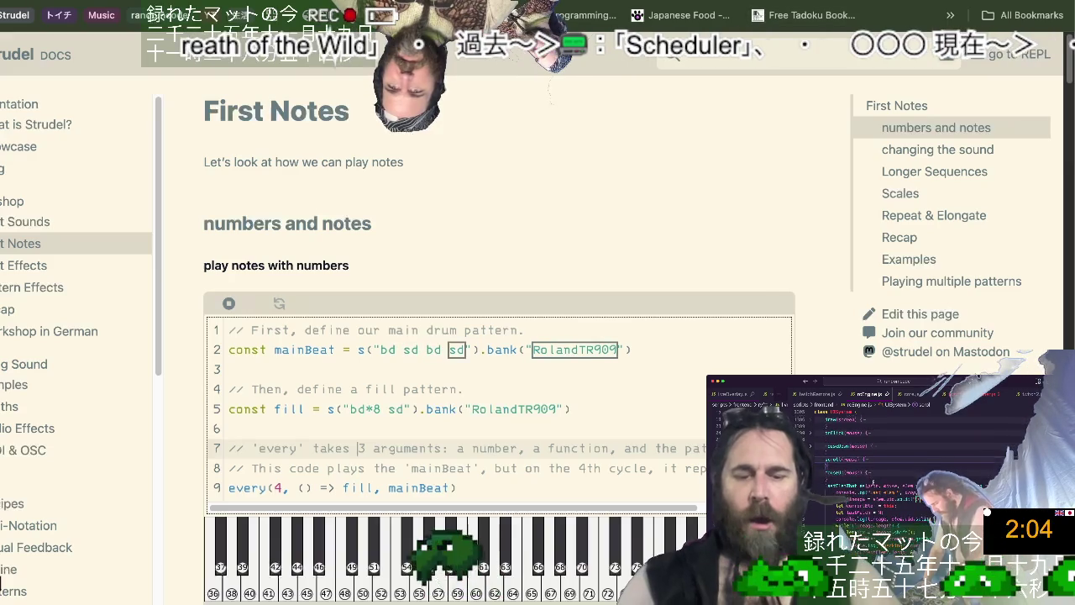
pyautogui.hotkey('ctrl', 'Tab')
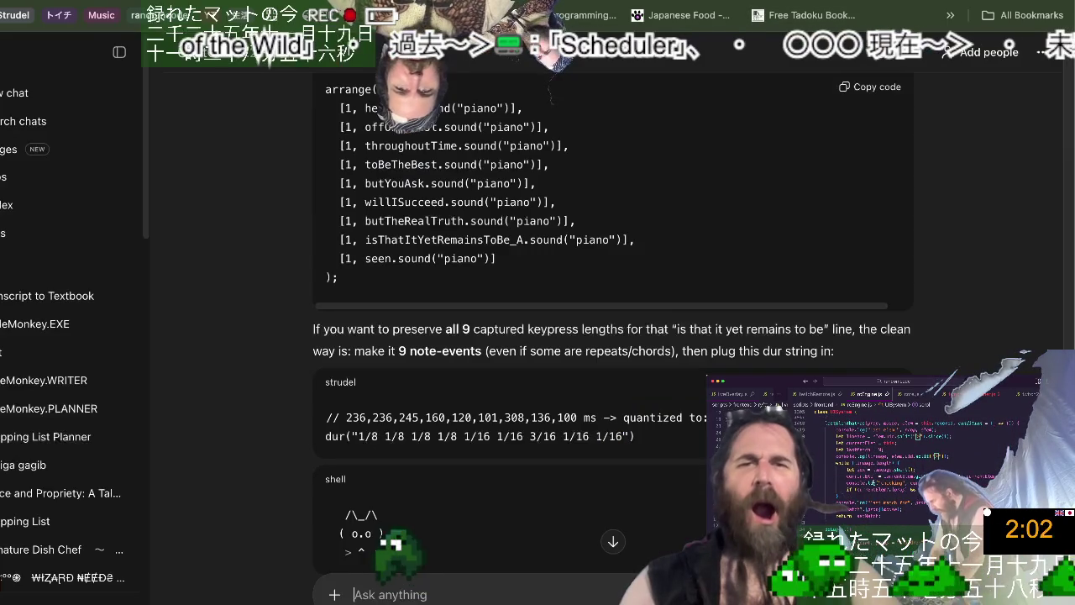
# Find the Medium article's Putting It All Together section and copy its code.
pyautogui.hotkey('ctrl', 'Tab')
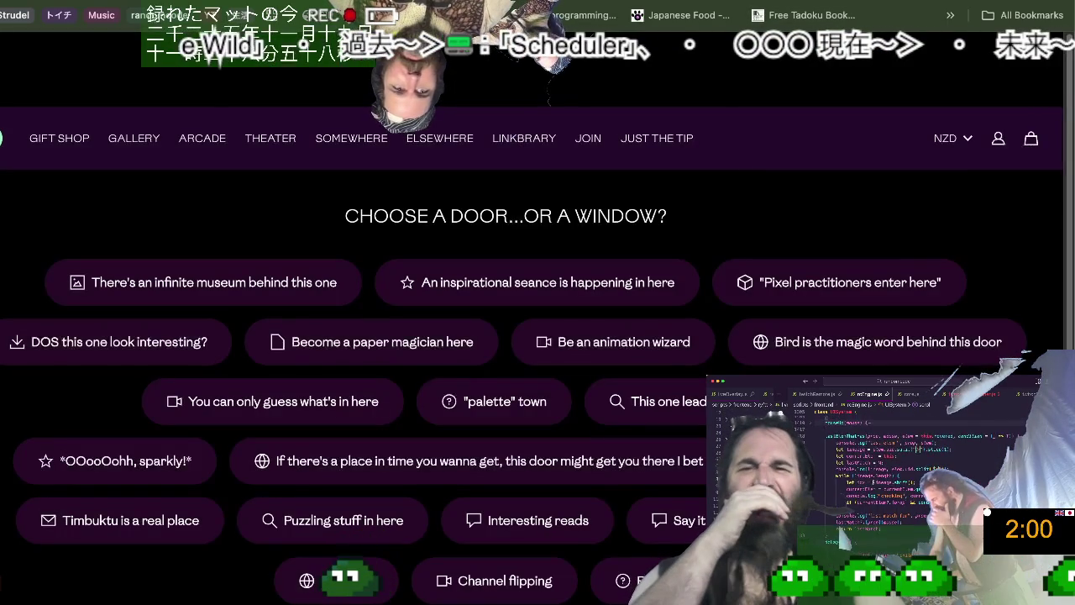
pyautogui.hotkey('ctrl', 'Tab')
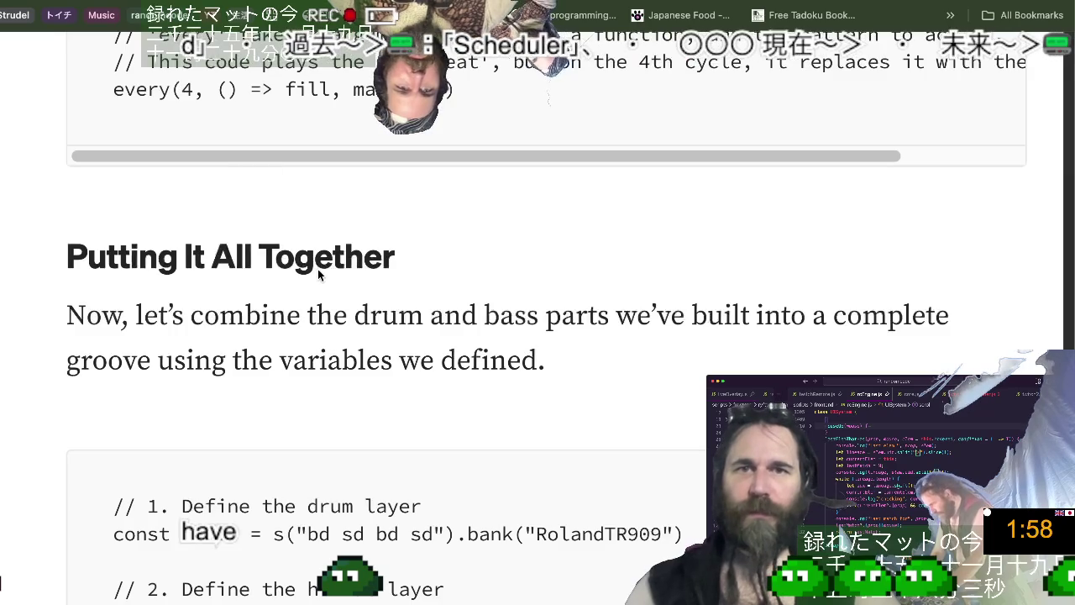
pyautogui.hotkey('ctrl', 'Tab')
pyautogui.scroll(-10, 318, 269)
pyautogui.scroll(-5, 317, 269)
pyautogui.scroll(-3, 317, 268)
pyautogui.scroll(-5, 317, 269)
pyautogui.scroll(-5, 318, 268)
pyautogui.scroll(-5, 318, 269)
pyautogui.scroll(-5, 318, 269)
pyautogui.scroll(-1, 318, 269)
pyautogui.scroll(-2, 318, 269)
pyautogui.scroll(-3, 318, 269)
pyautogui.scroll(-3, 317, 269)
pyautogui.scroll(-1, 317, 269)
pyautogui.scroll(-3, 318, 268)
pyautogui.scroll(-5, 318, 269)
pyautogui.scroll(-1, 317, 270)
pyautogui.scroll(-1, 317, 270)
pyautogui.scroll(-1, 318, 270)
pyautogui.scroll(-1, 318, 270)
pyautogui.scroll(-1, 318, 274)
pyautogui.scroll(-1, 317, 269)
pyautogui.scroll(-1, 317, 269)
pyautogui.scroll(-1, 318, 269)
pyautogui.scroll(-1, 317, 269)
pyautogui.scroll(-2, 318, 268)
pyautogui.scroll(-1, 318, 269)
pyautogui.scroll(-2, 318, 269)
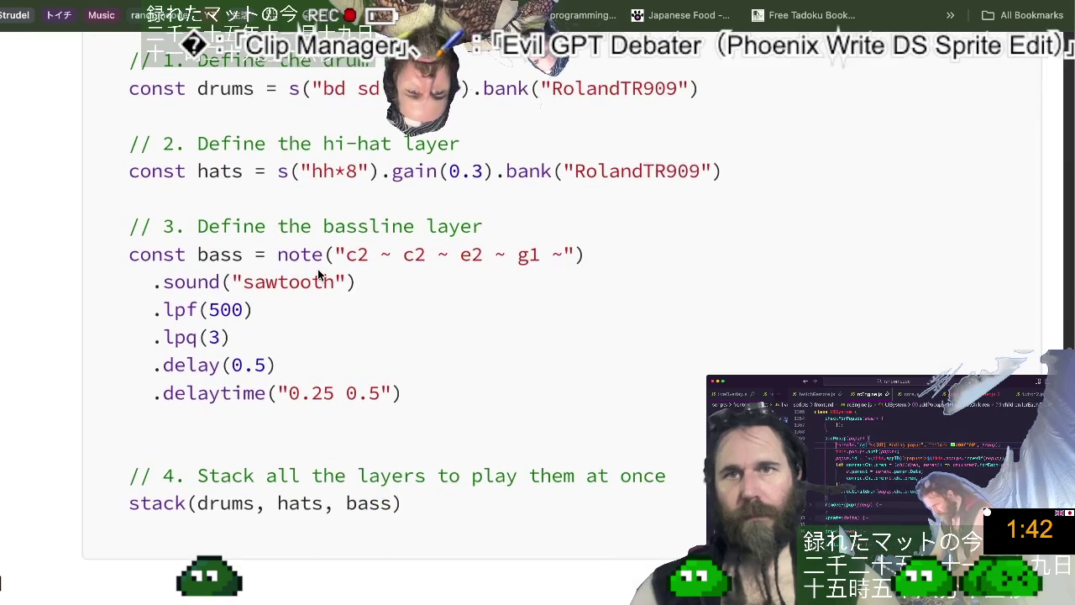
pyautogui.scroll(-1, 318, 274)
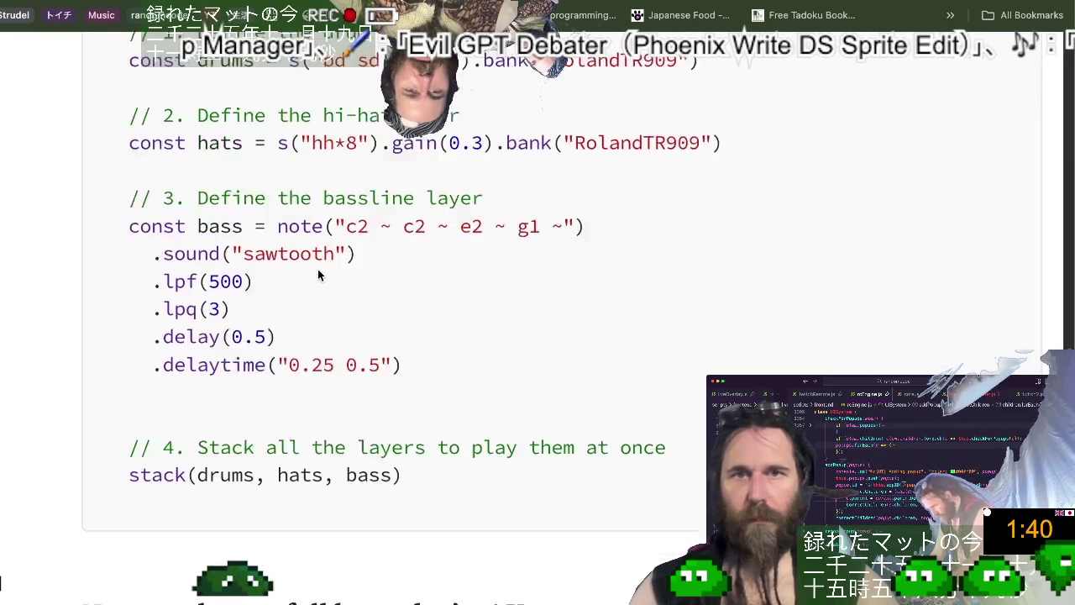
pyautogui.scroll(-3, 318, 274)
pyautogui.scroll(5, 318, 269)
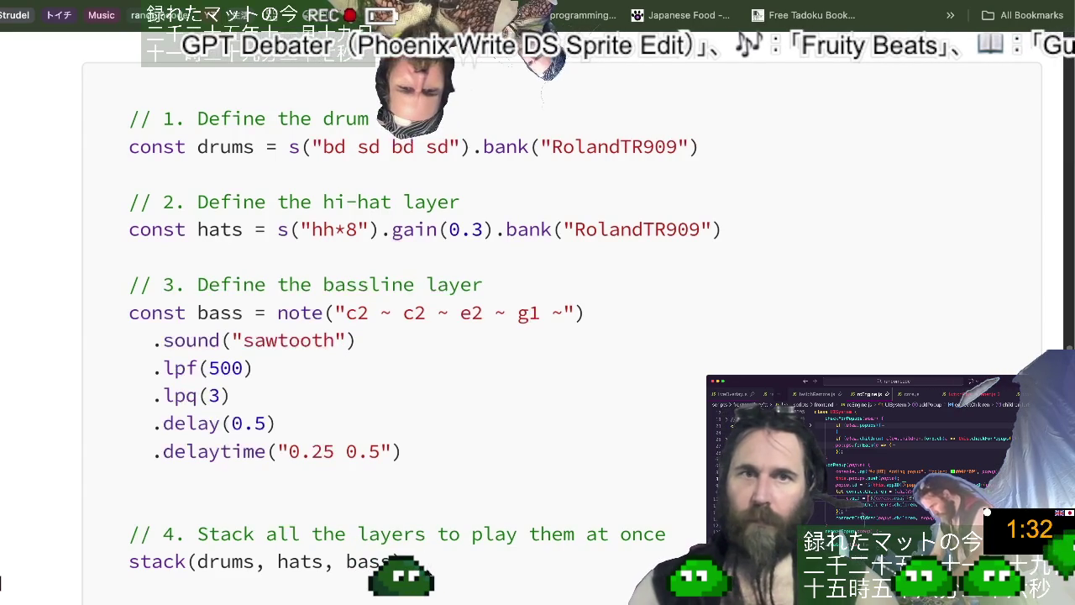
pyautogui.moveTo(424, 563); pyautogui.dragTo(127, 129)
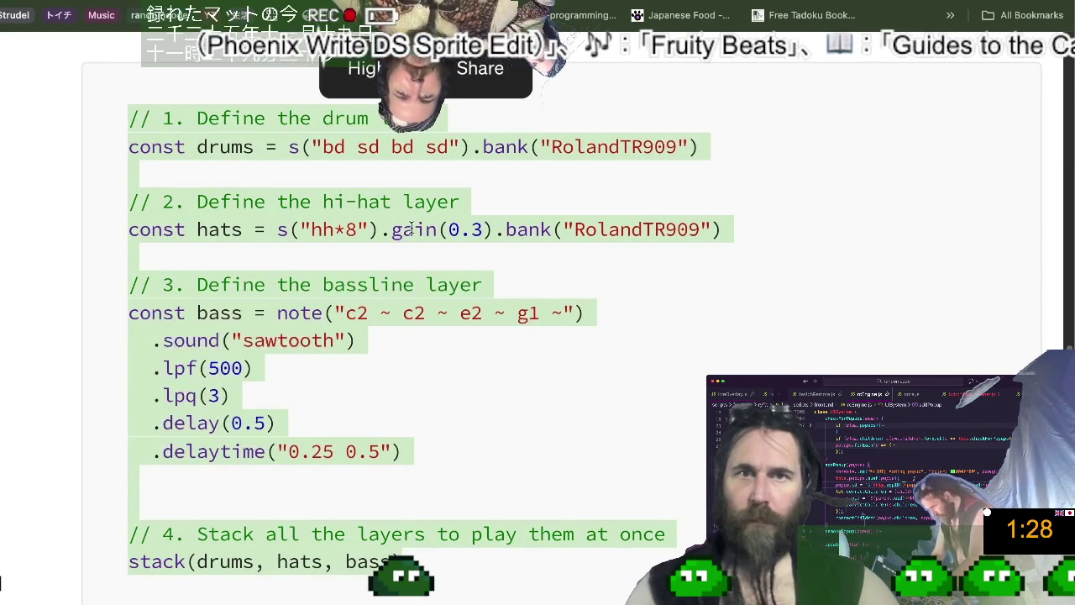
# Replace the Strudel docs example with the copied drums, hats and bass stack.
pyautogui.hotkey('ctrl', 'Tab')
pyautogui.click(450, 343)
pyautogui.hotkey('ctrl', 'a')
pyautogui.write('// 1. Define the drum layer const drums = s("bd sd bd sd").bank("RolandTR909")  // 2. Define the hi-hat layer const hats = s("hh*8").gain(0.3).bank("RolandTR909")  // 3. Define the bassline layer const bass = note("c2 ~ c2 ~ e2 ~ g1 ~")   .sound("sawtooth")   .lpf(500)   .lpq(3)   .delay(0.5)   .delaytime("0.25 0.5")   // 4. Stack all the layers to play them at once stack(drums, hats, bass)')
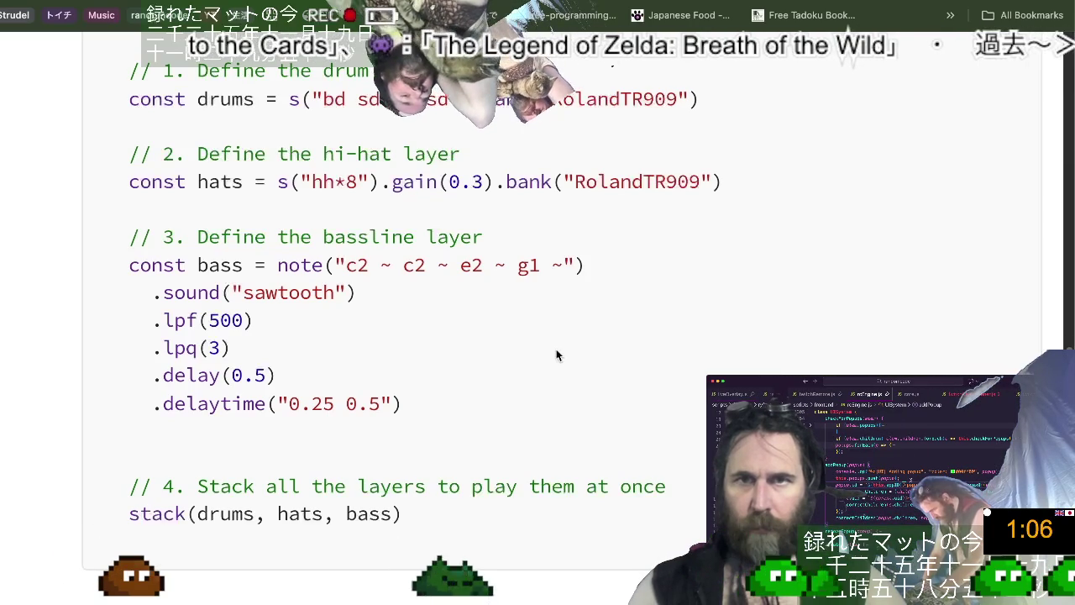
pyautogui.scroll(-2, 556, 357)
pyautogui.scroll(-3, 556, 362)
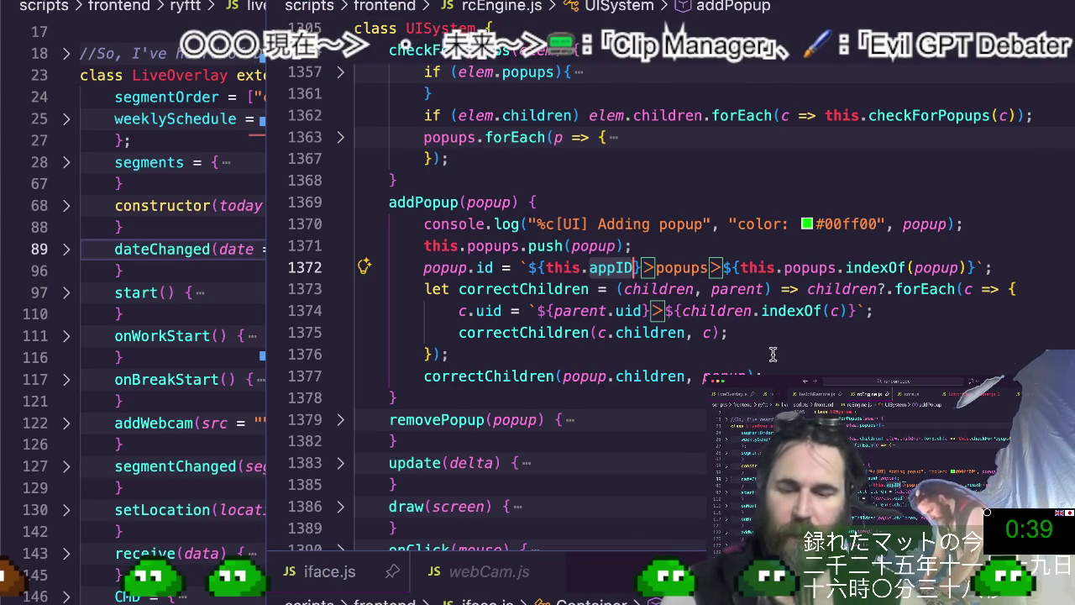
pyautogui.moveTo(791, 310)
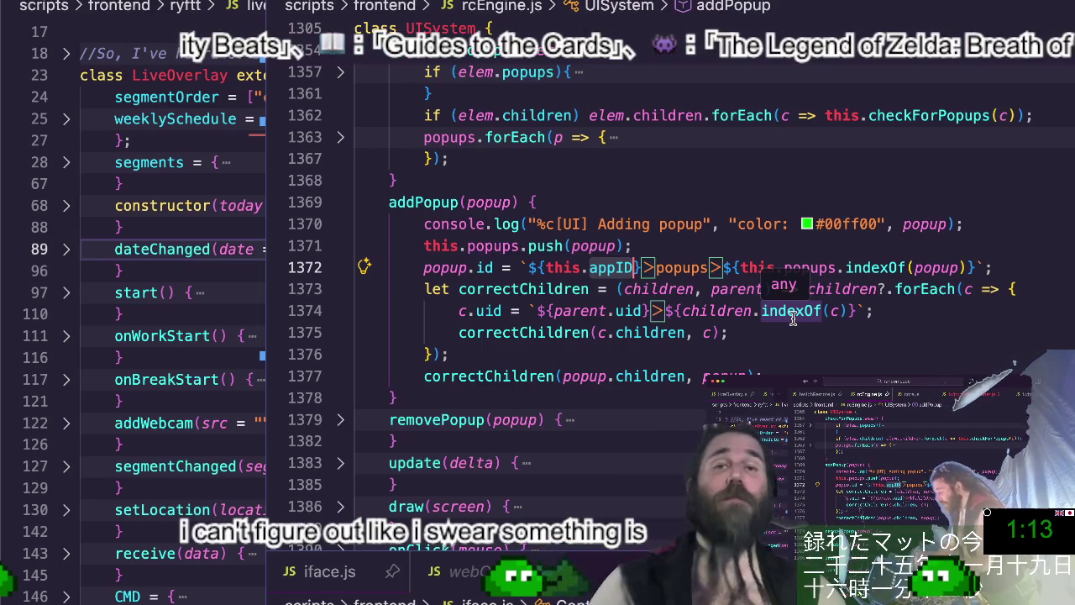
# Reload the overlay and expand the logged UISystem children down to TimeInput's Dropdowns.
pyautogui.click(660, 272)
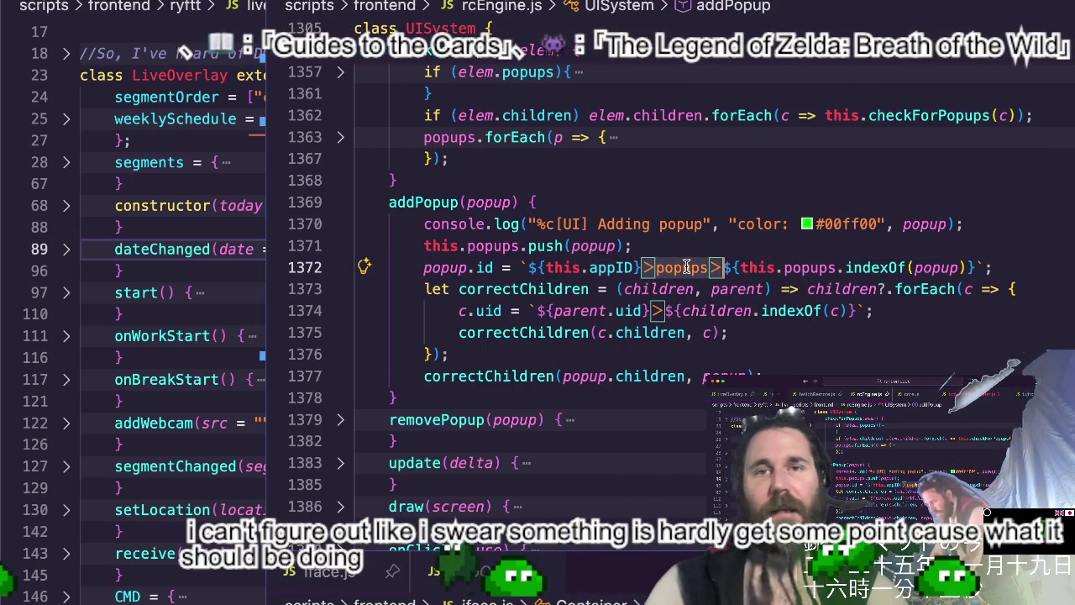
pyautogui.press('super+Tab')
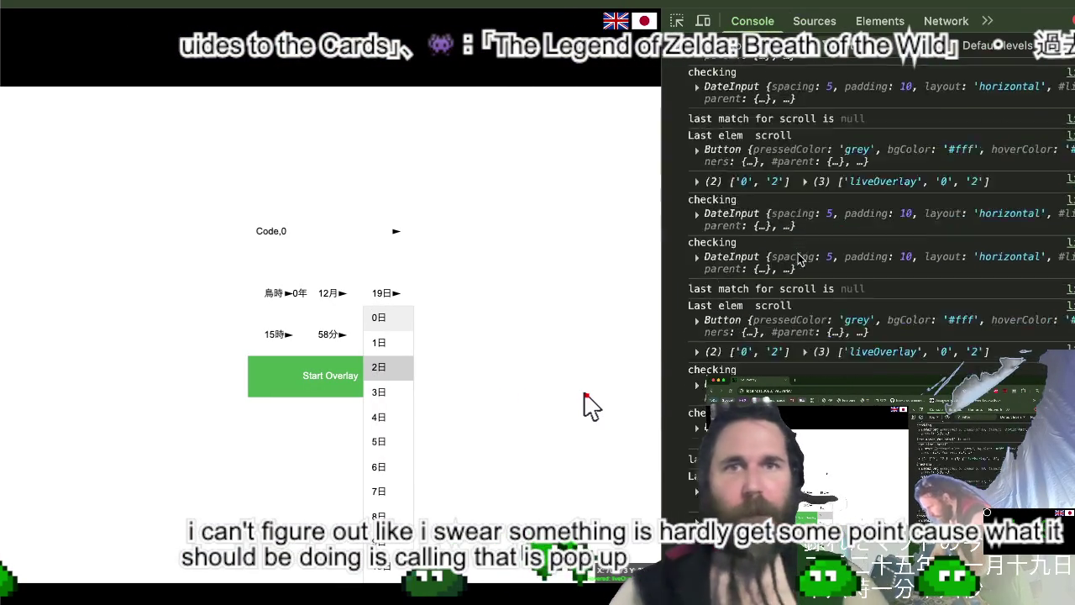
pyautogui.press('super+r')
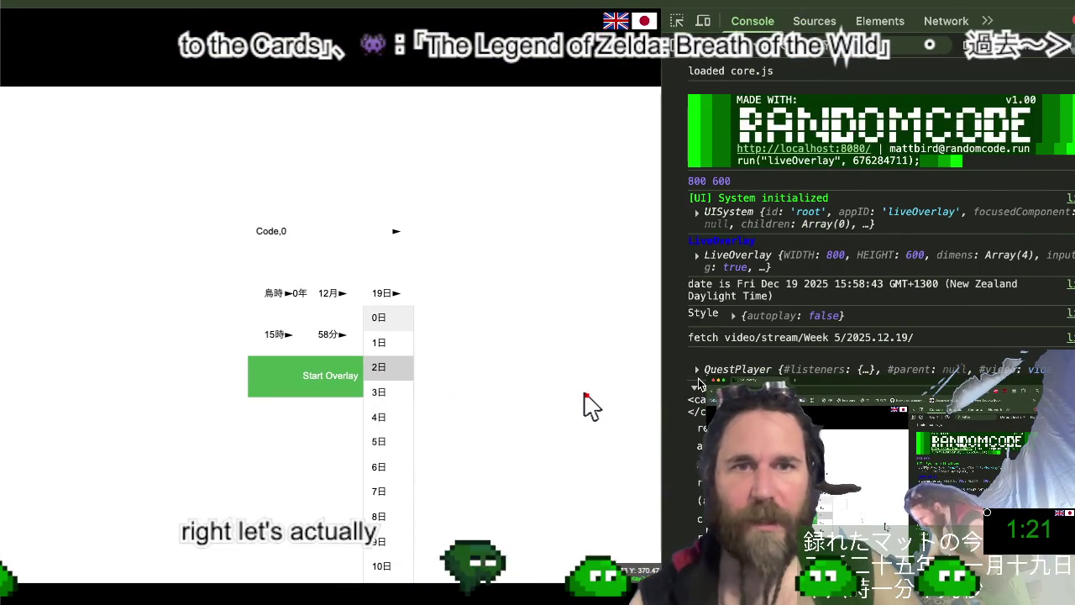
pyautogui.click(697, 213)
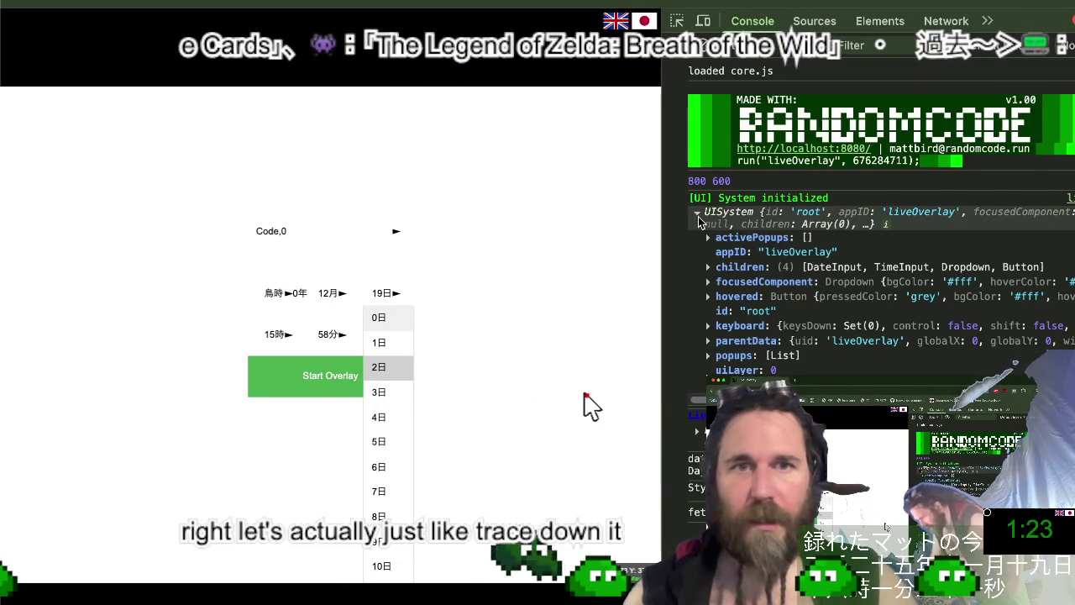
pyautogui.scroll(-2, 697, 218)
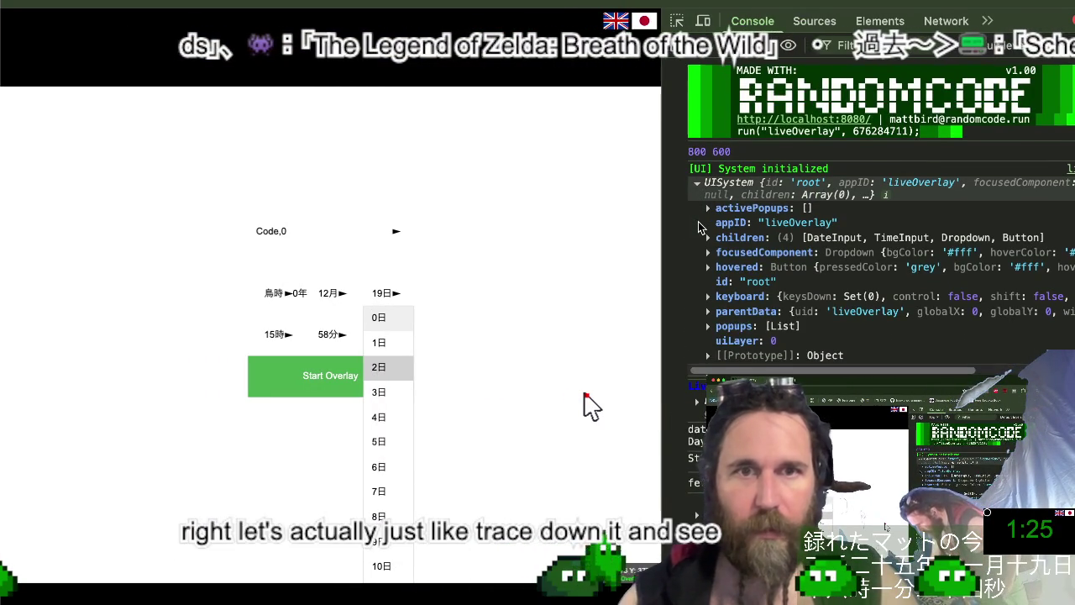
pyautogui.click(708, 238)
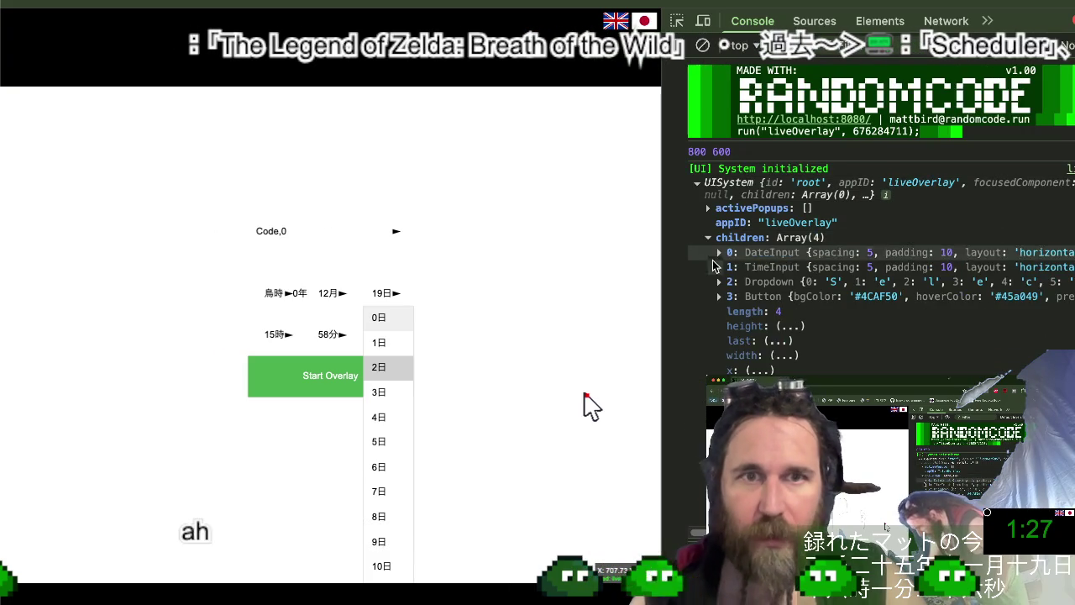
pyautogui.click(718, 266)
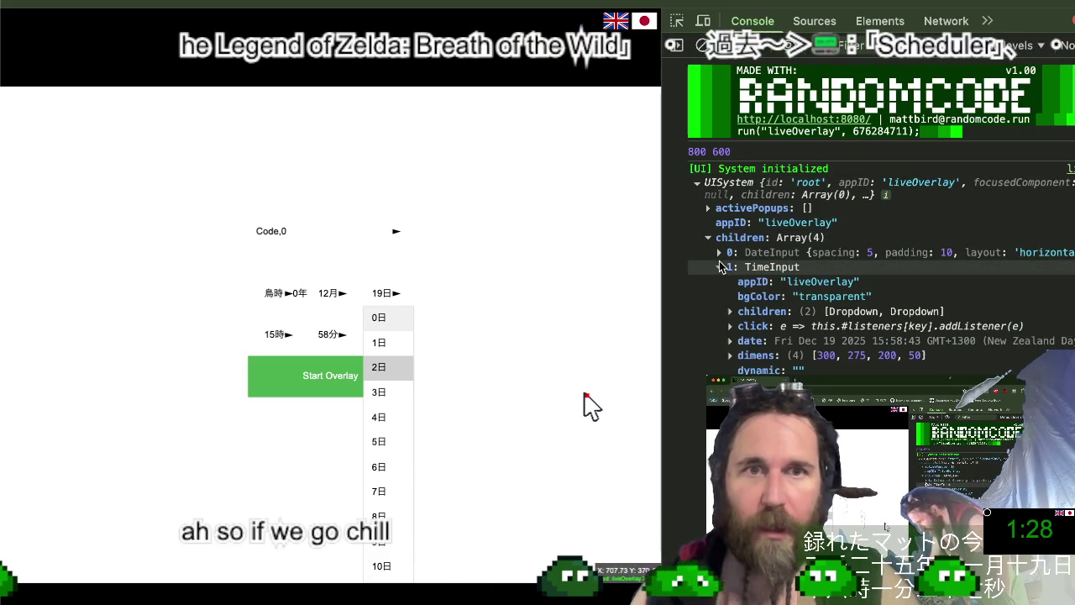
pyautogui.click(730, 311)
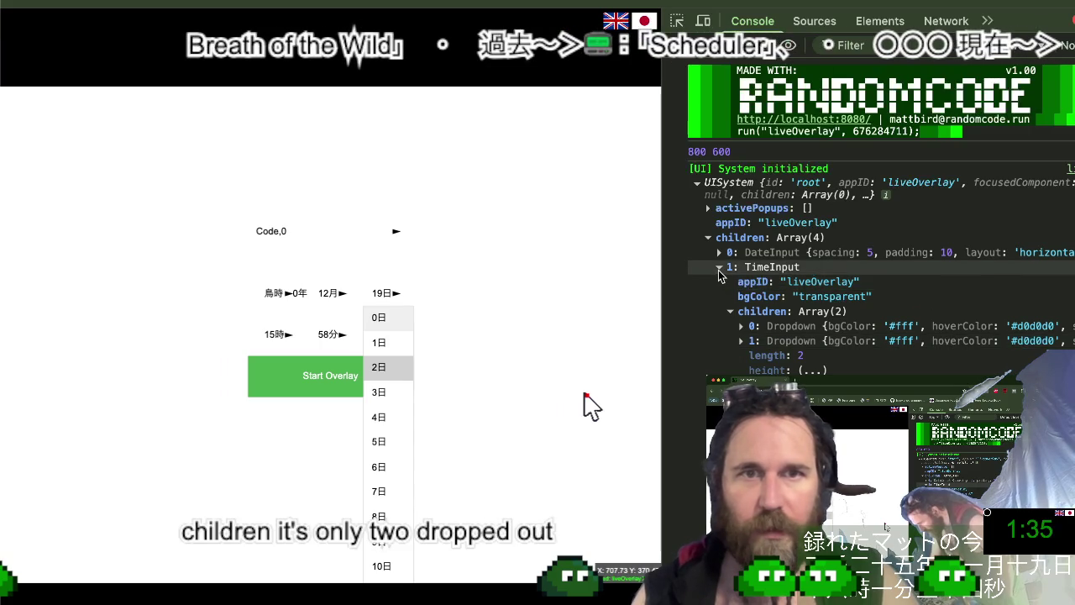
# Collapse TimeInput and expand DateInput's children to the third Dropdown's properties.
pyautogui.click(718, 267)
pyautogui.click(719, 252)
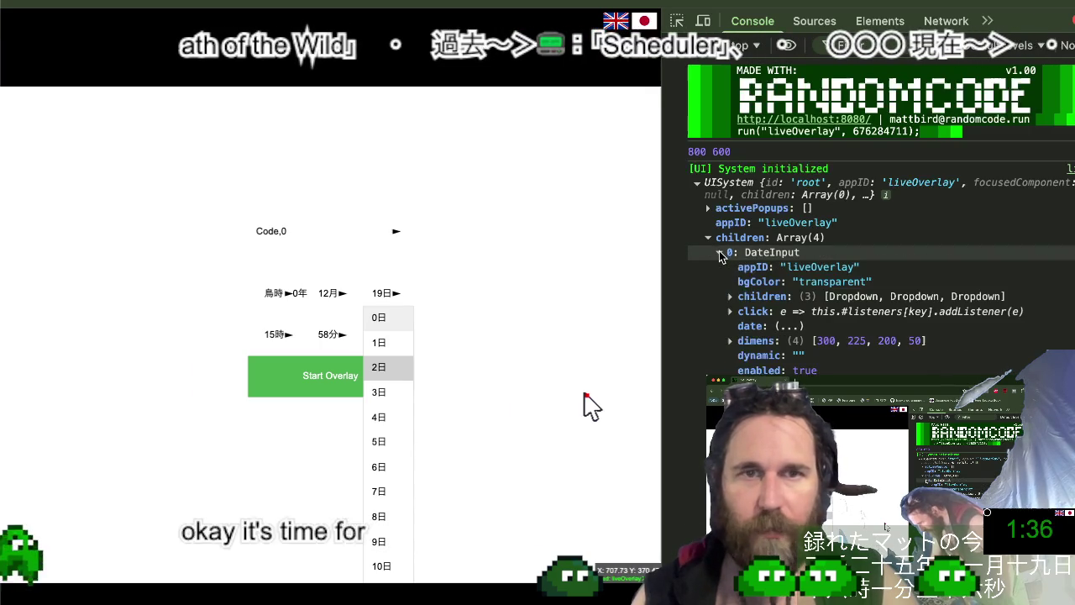
pyautogui.click(731, 296)
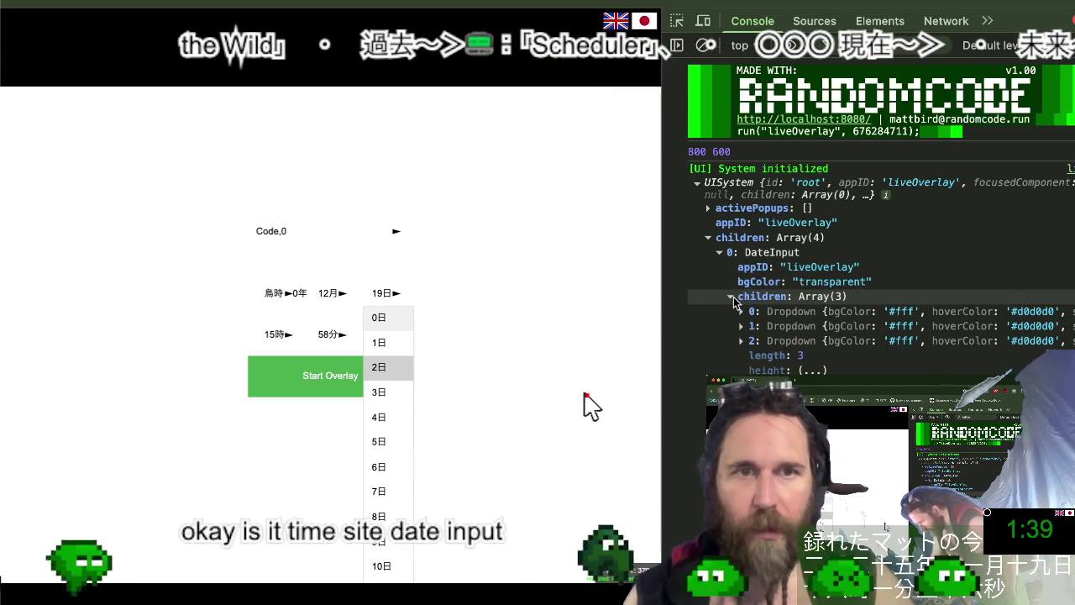
pyautogui.scroll(-1, 737, 307)
pyautogui.click(740, 329)
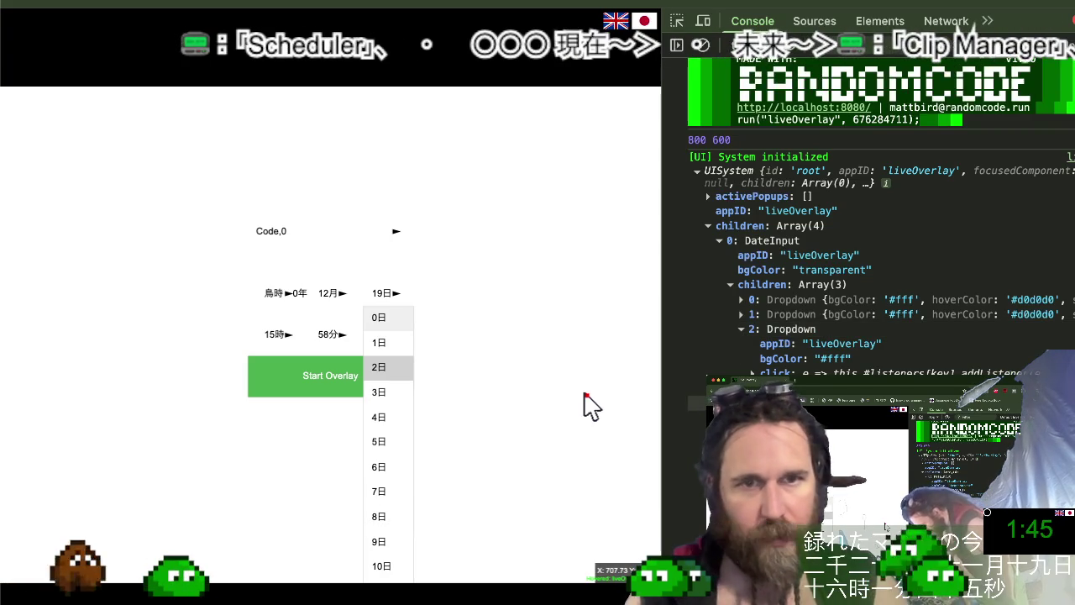
pyautogui.scroll(-2, 873, 227)
pyautogui.scroll(-4, 873, 227)
pyautogui.scroll(-4, 873, 226)
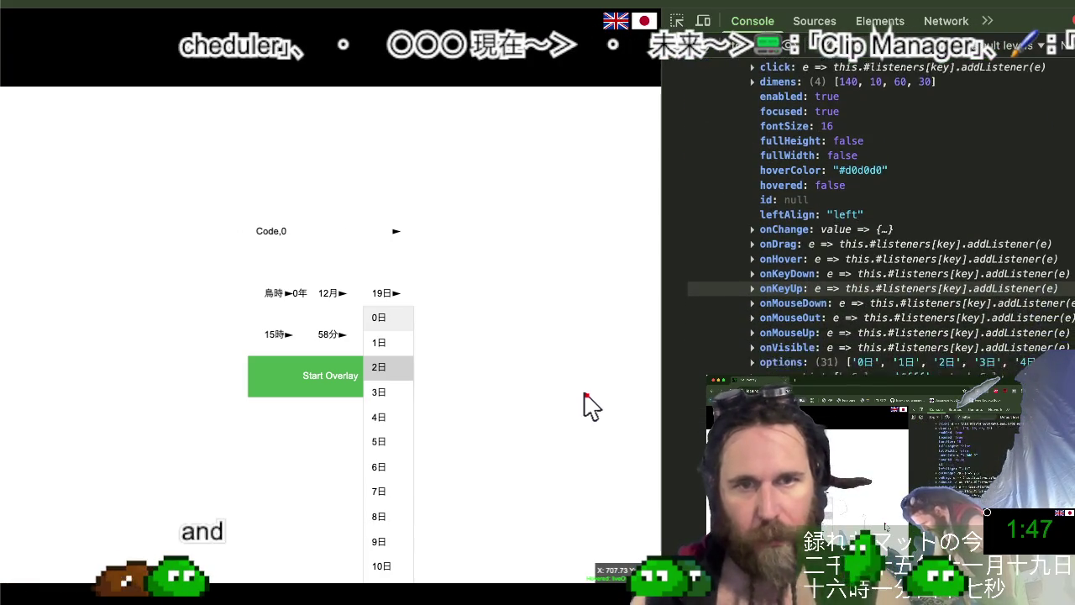
pyautogui.scroll(-1, 873, 227)
# Expand that Dropdown's popup List and scroll through its properties.
pyautogui.click(753, 341)
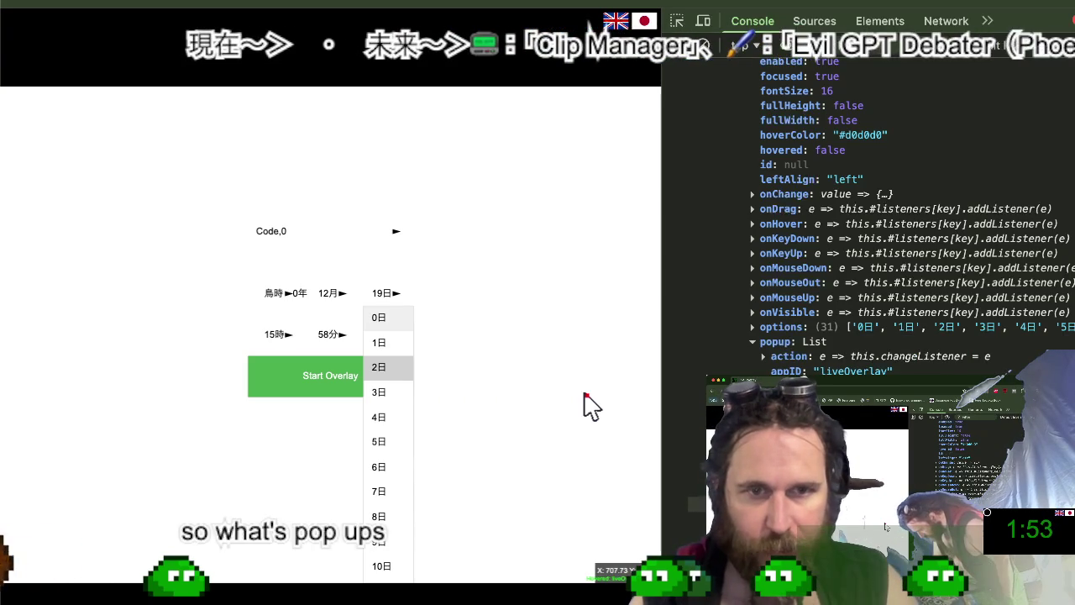
pyautogui.scroll(-2, 865, 218)
pyautogui.scroll(-1, 865, 218)
pyautogui.scroll(-1, 865, 219)
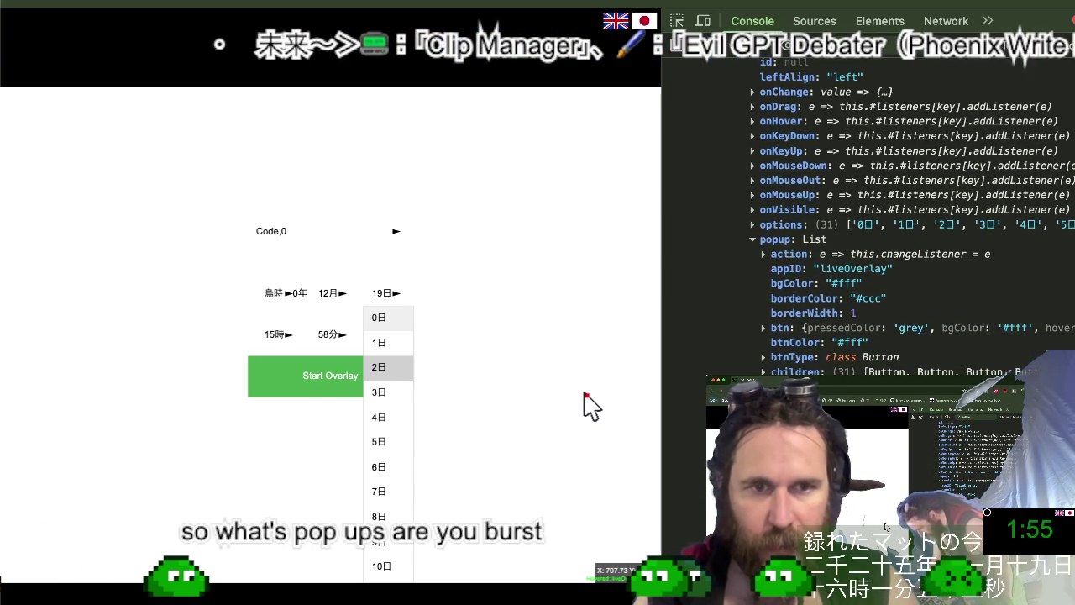
pyautogui.scroll(-1, 865, 218)
pyautogui.scroll(-2, 865, 218)
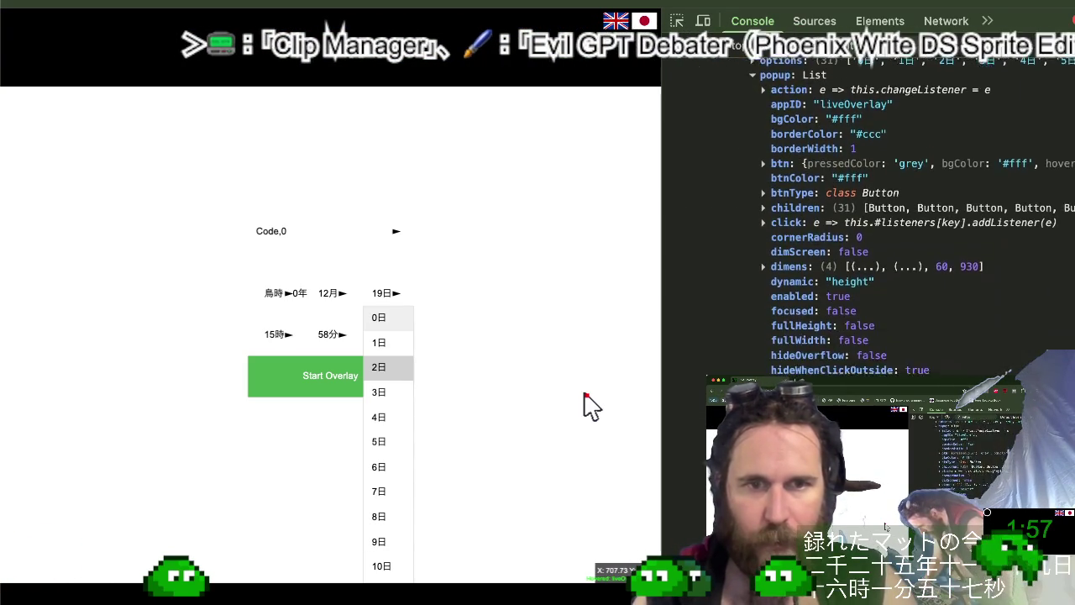
pyautogui.scroll(-3, 865, 218)
pyautogui.scroll(-2, 865, 218)
pyautogui.scroll(-2, 865, 218)
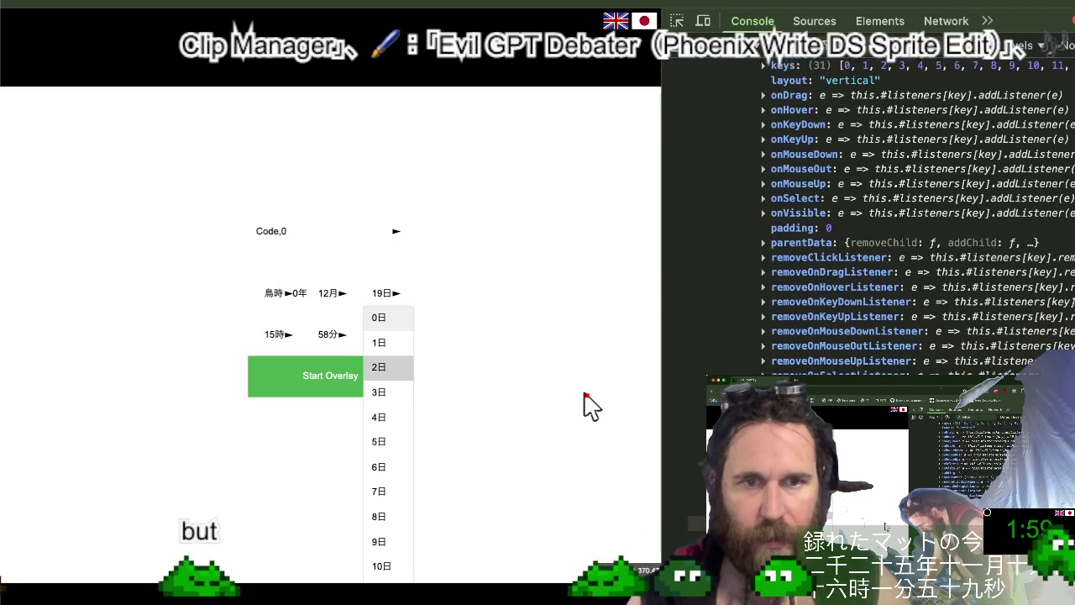
pyautogui.scroll(-1, 865, 218)
pyautogui.scroll(-1, 865, 219)
pyautogui.scroll(-1, 865, 218)
pyautogui.scroll(-1, 865, 218)
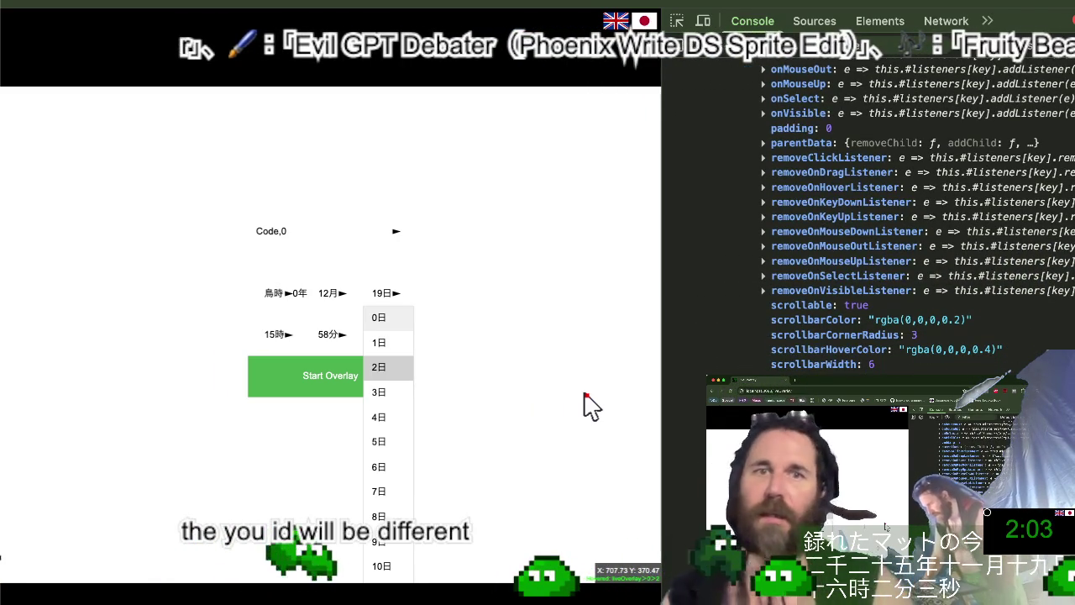
pyautogui.press('super+Tab')
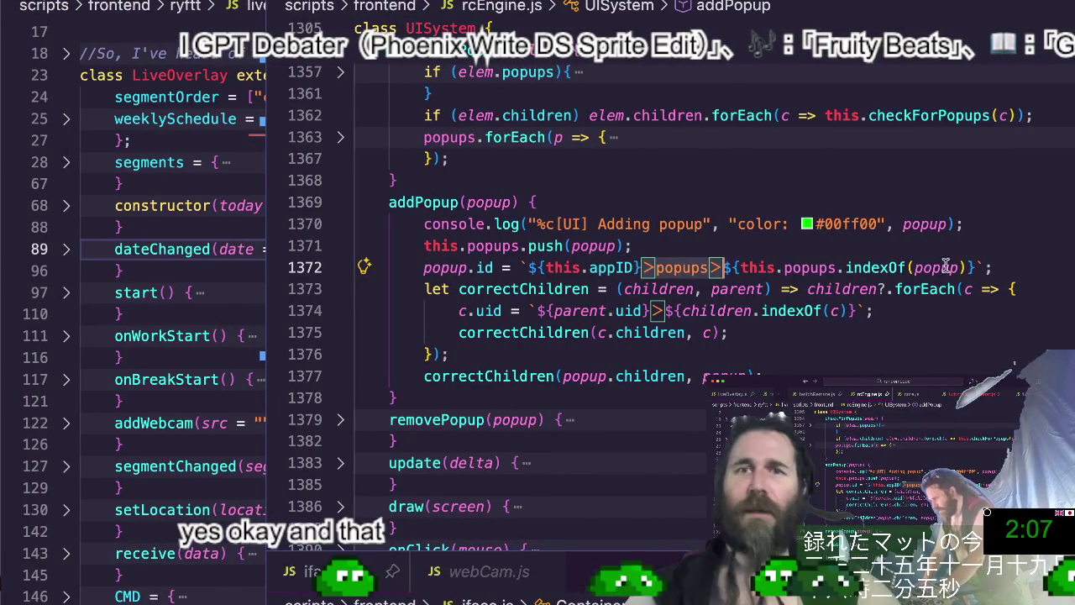
# Change popup.id to popup.uid on line 1372, then retest the overlay's day dropdown with a cleared console.
pyautogui.click(484, 267)
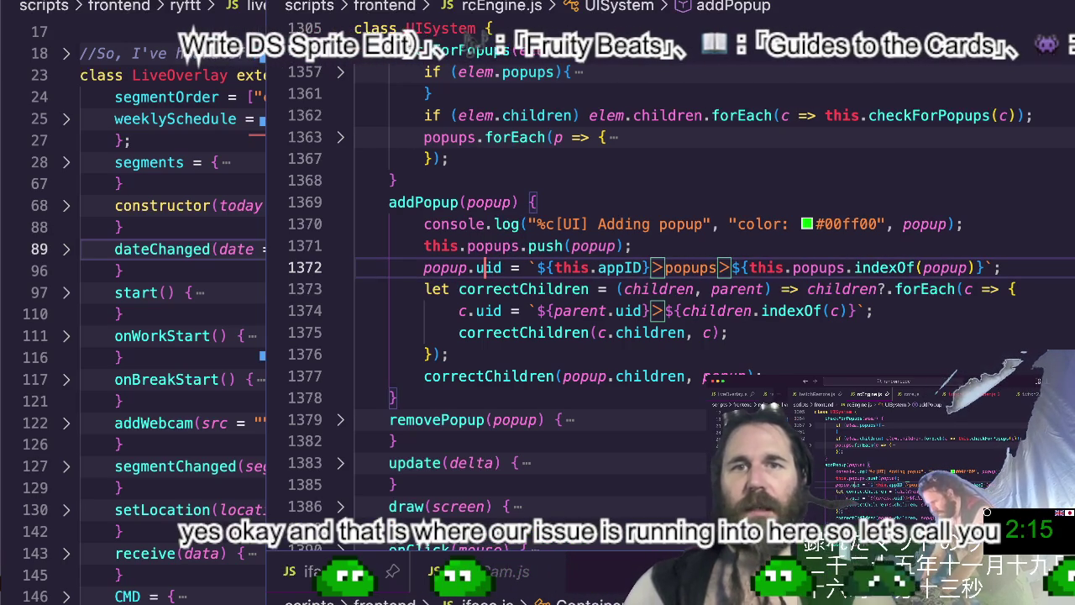
pyautogui.hotkey('ctrl', 'space')
pyautogui.hotkey('ctrl', 'Right')
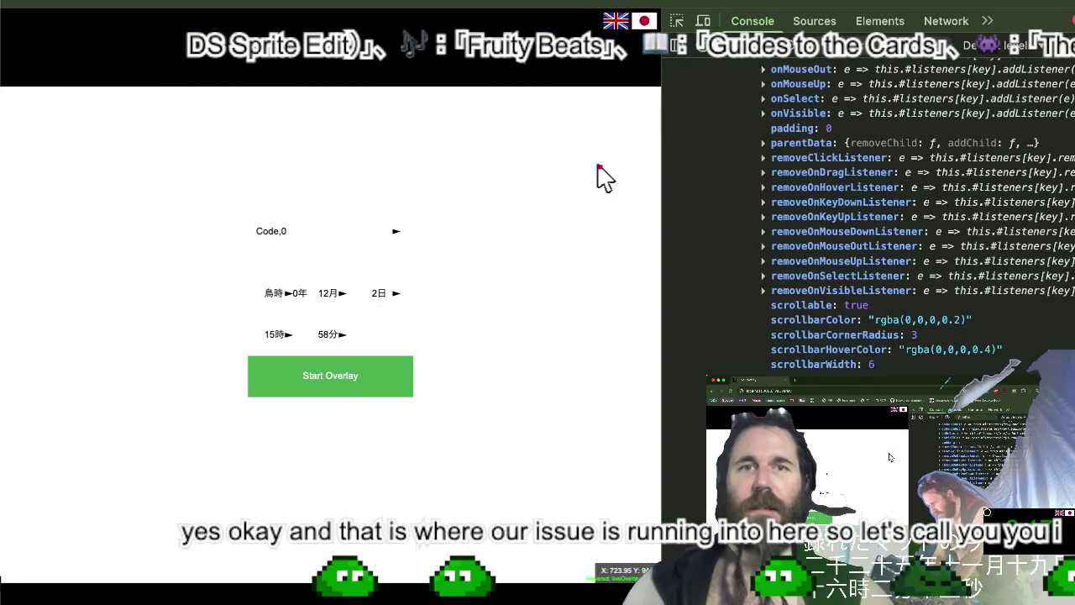
pyautogui.hotkey('ctrl', 'l')
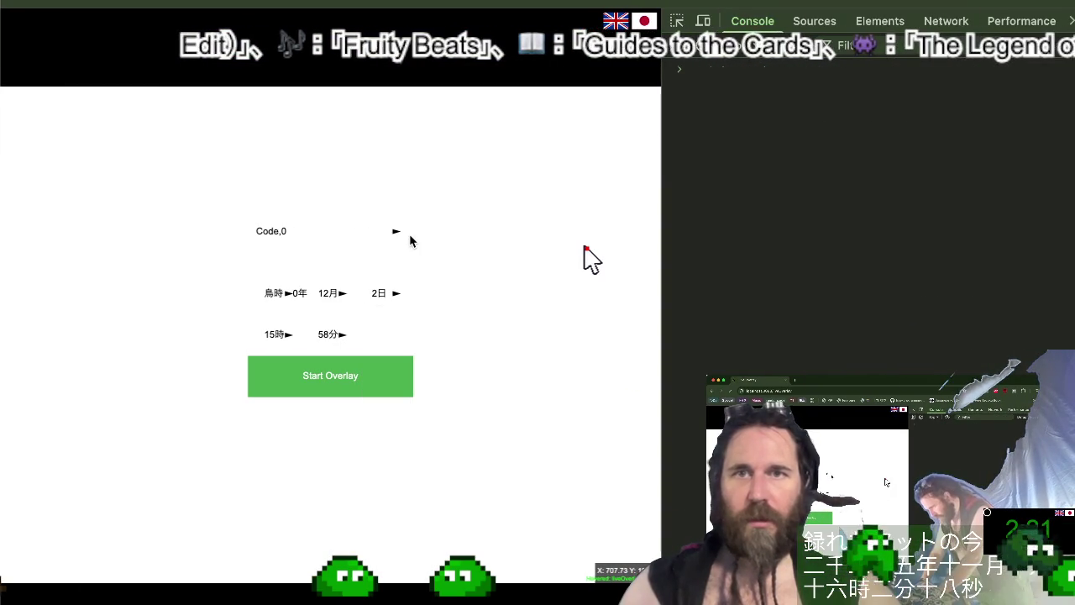
pyautogui.hotkey('ctrl', 'r')
pyautogui.click(391, 293)
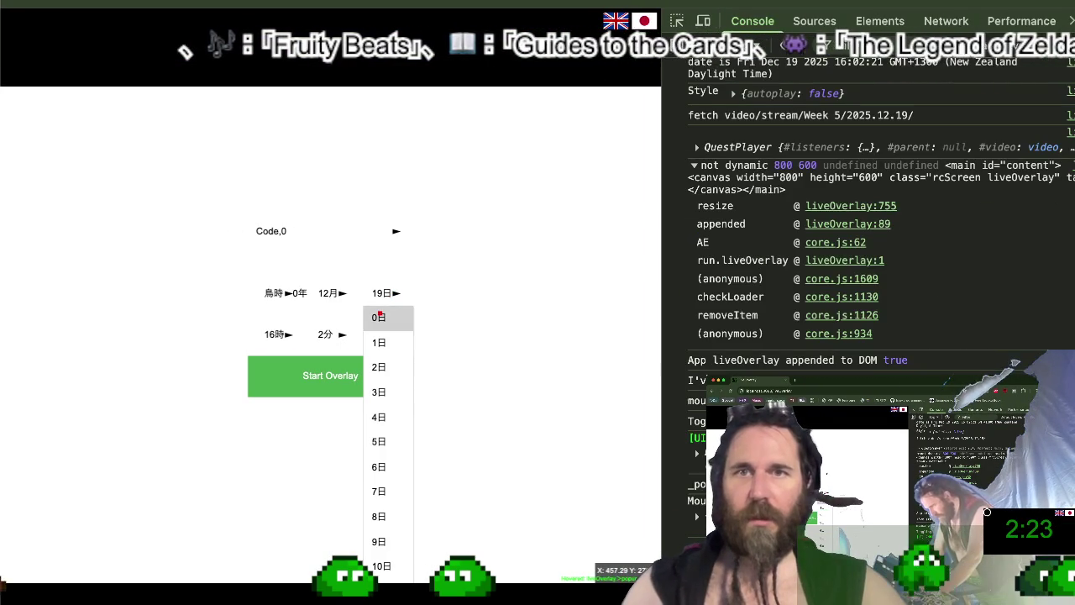
pyautogui.scroll(-2, 380, 400)
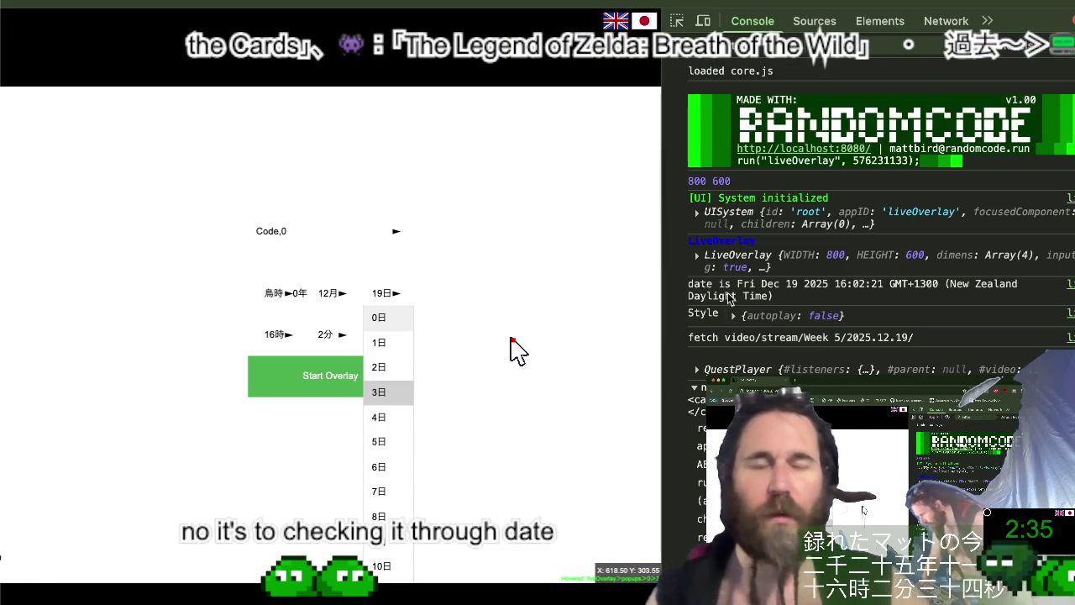
# Expand the logged UISystem through children, DateInput and the third Dropdown to its popup List.
pyautogui.click(696, 212)
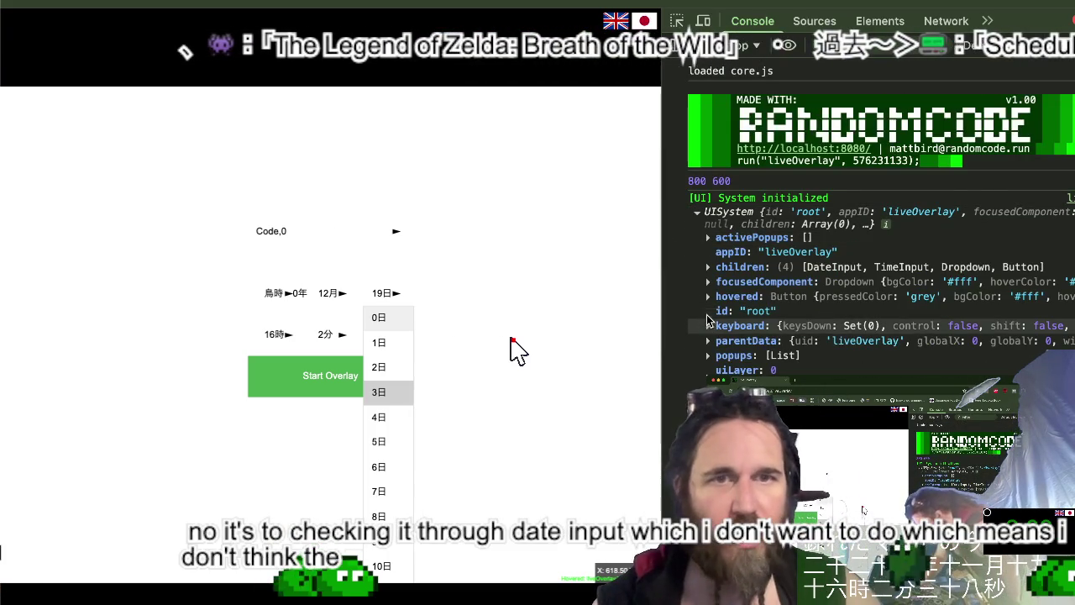
pyautogui.click(708, 266)
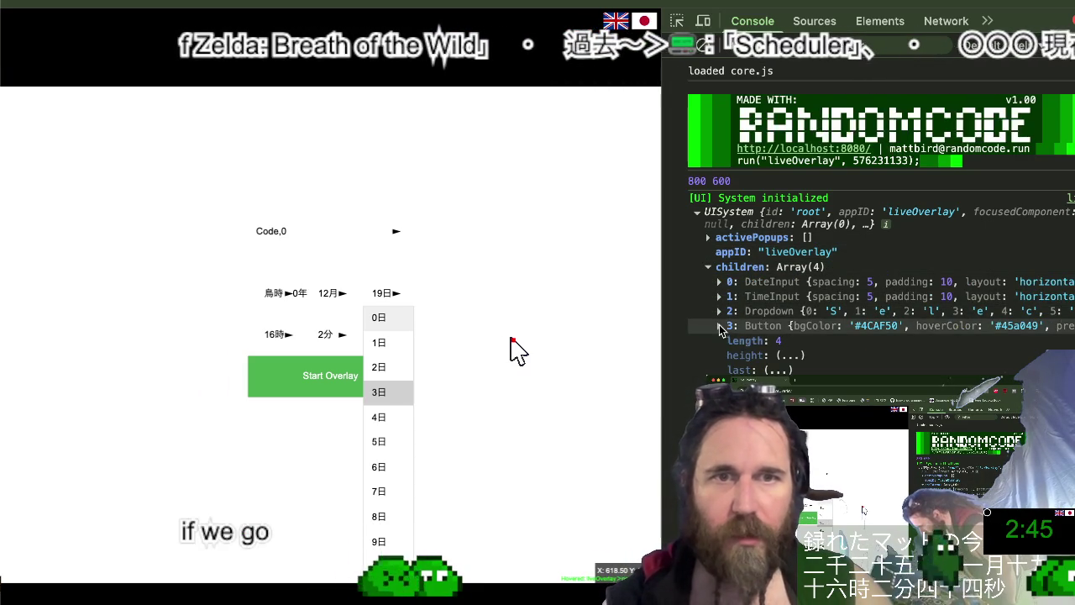
pyautogui.click(719, 282)
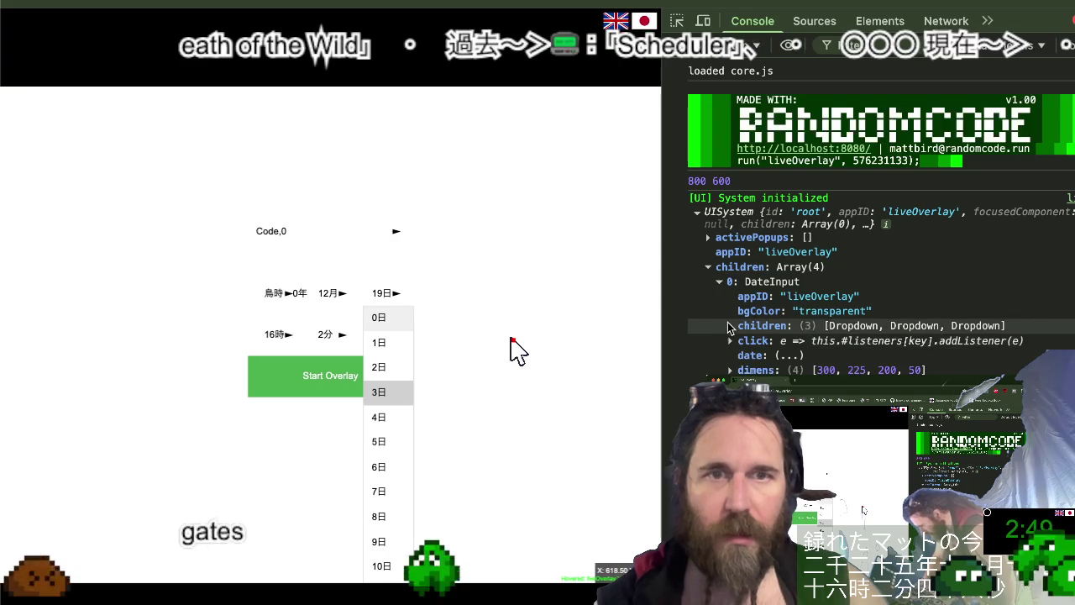
pyautogui.click(730, 325)
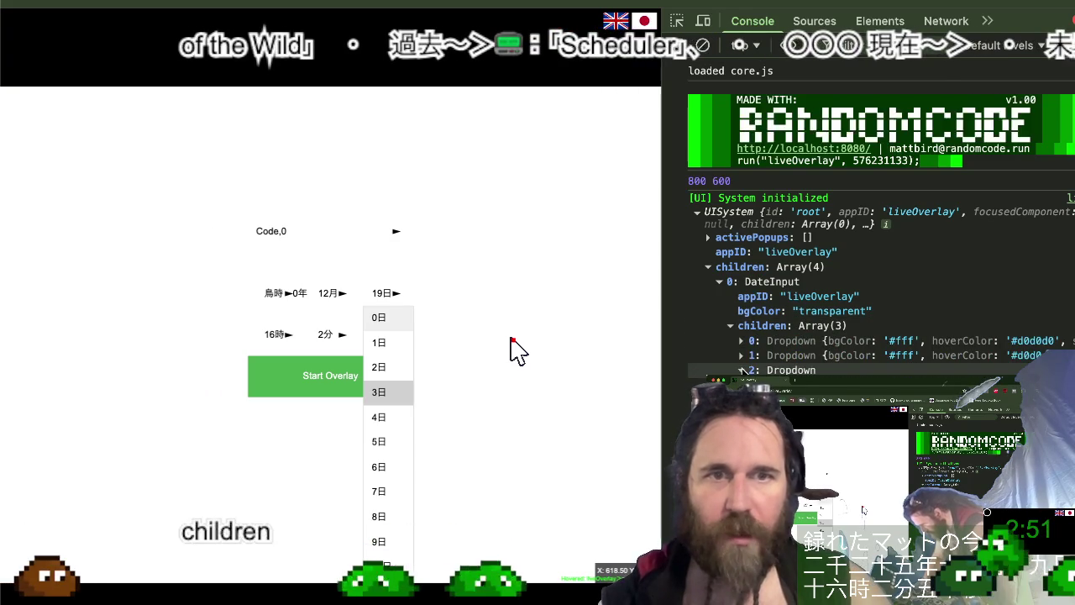
pyautogui.click(740, 370)
pyautogui.scroll(-5, 742, 370)
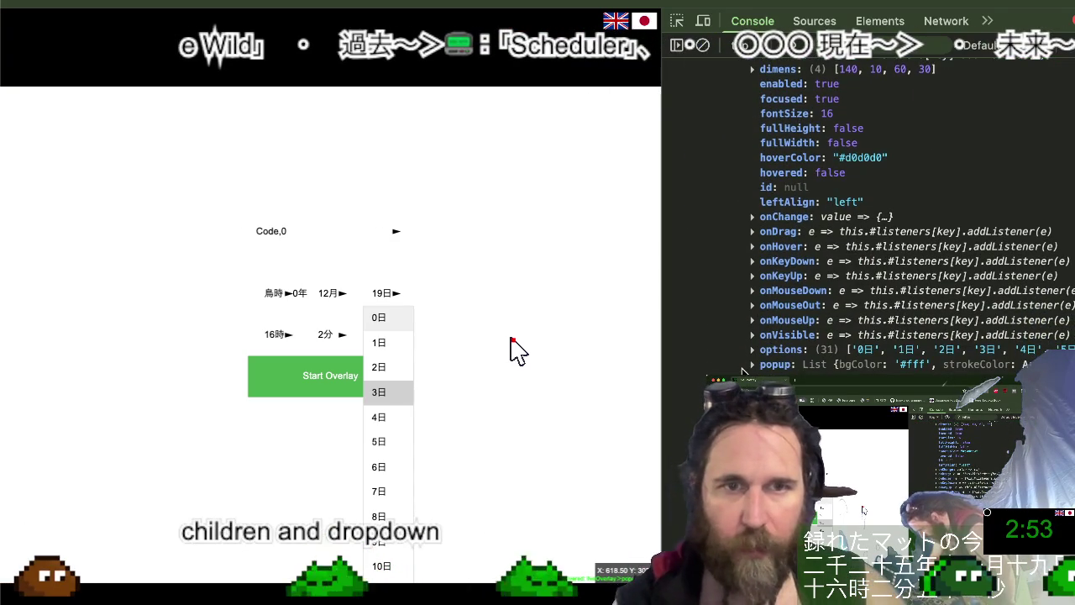
pyautogui.click(754, 364)
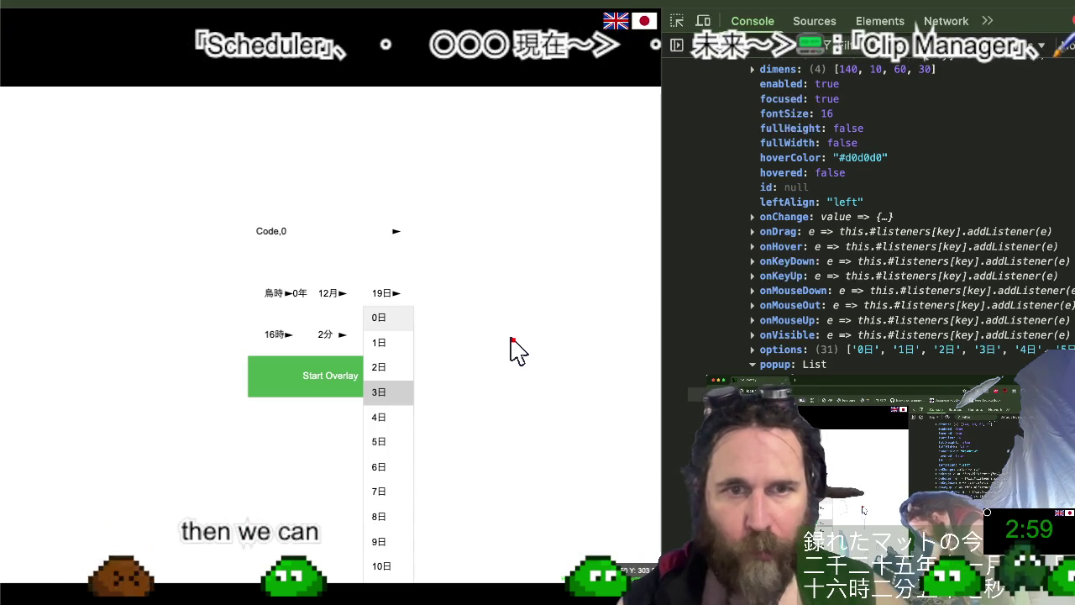
pyautogui.click(753, 364)
# Scroll through the day popup List's properties: 31 Button children, vertical layout, hideWhenClickOutside true.
pyautogui.scroll(-3, 873, 252)
pyautogui.scroll(-3, 873, 252)
pyautogui.scroll(-3, 873, 252)
pyautogui.scroll(-4, 873, 227)
pyautogui.scroll(-2, 873, 227)
pyautogui.scroll(-3, 874, 227)
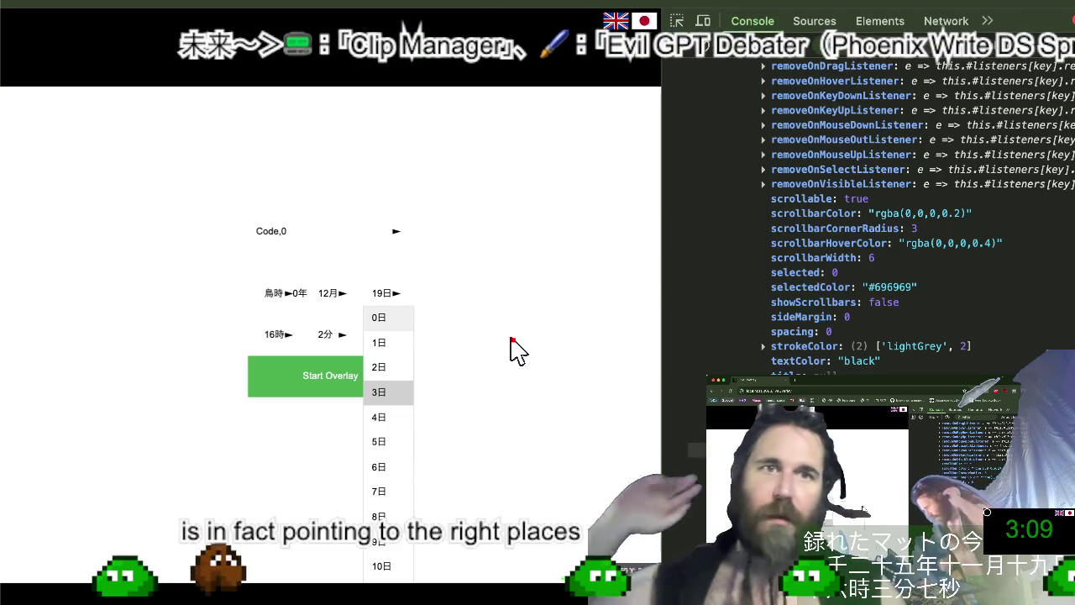
pyautogui.scroll(1, 926, 311)
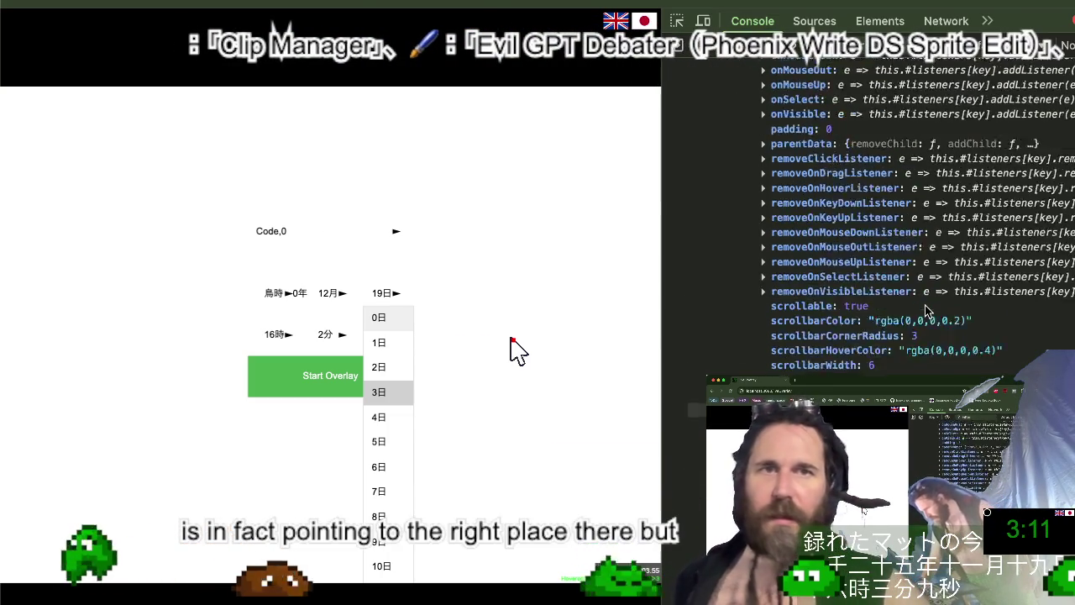
pyautogui.scroll(5, 926, 311)
pyautogui.scroll(1, 926, 310)
pyautogui.scroll(1, 926, 311)
pyautogui.scroll(1, 926, 311)
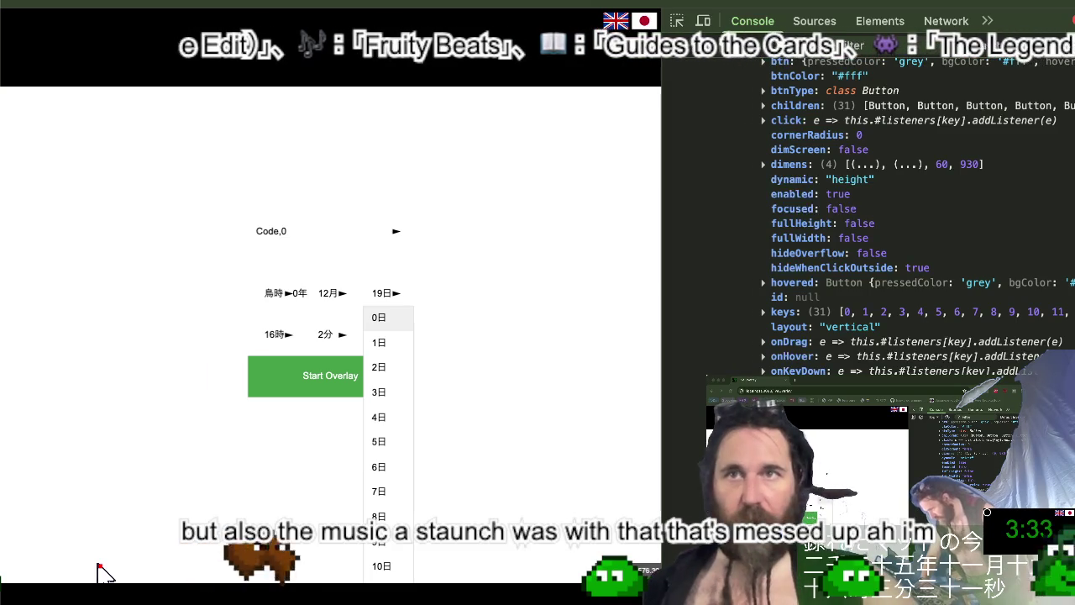
# In VS Code, show the sidebar and bring up the Blueprint to Civilization notes at COASTAL CLIFFS.
pyautogui.hotkey('ctrl', 'Left')
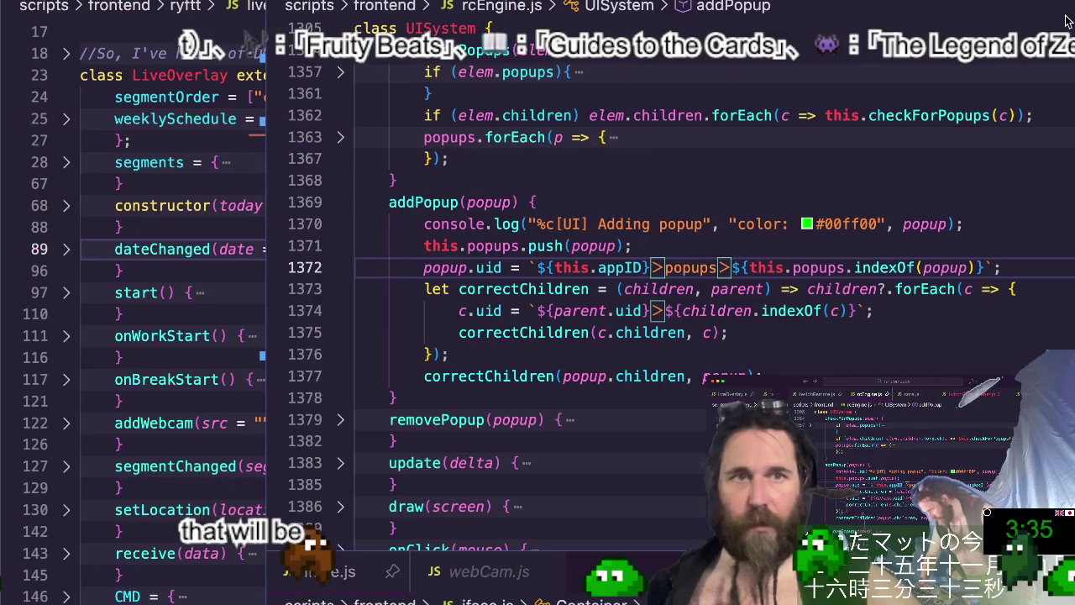
pyautogui.hotkey('ctrl', 'alt', 'b')
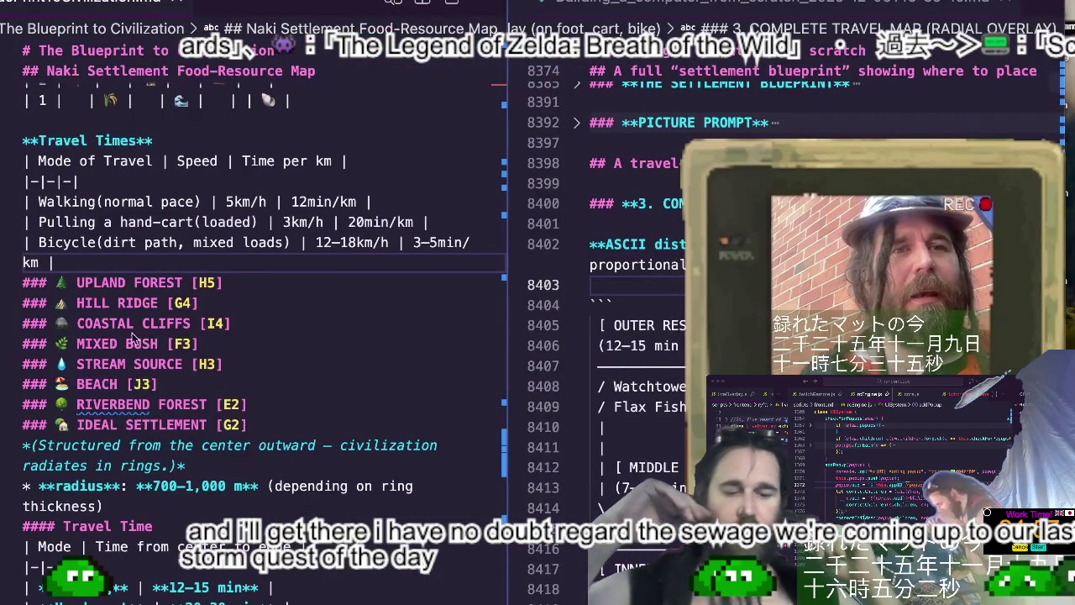
pyautogui.click(170, 323)
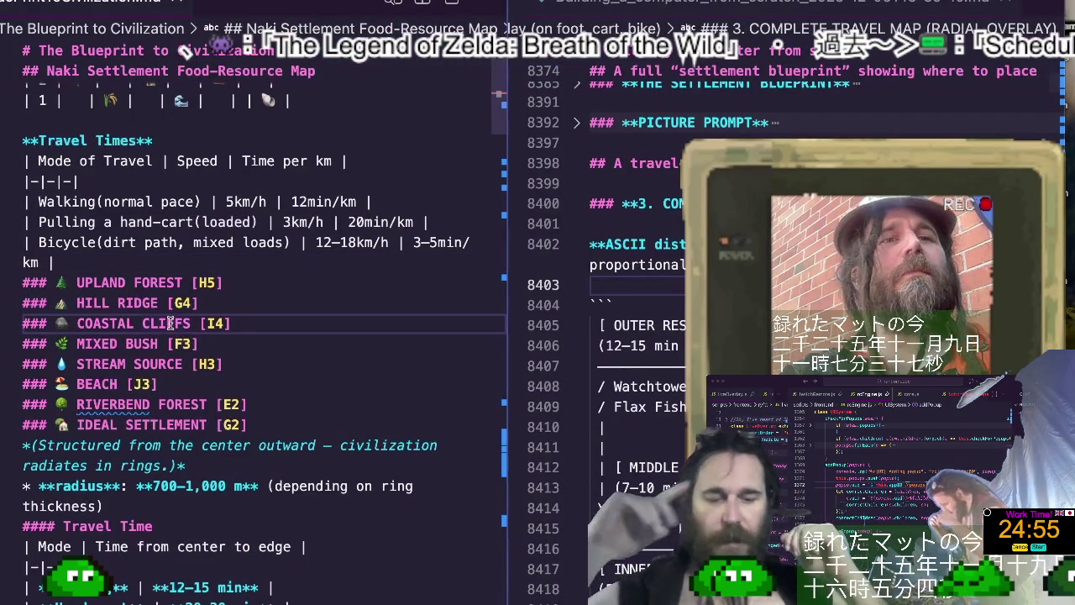